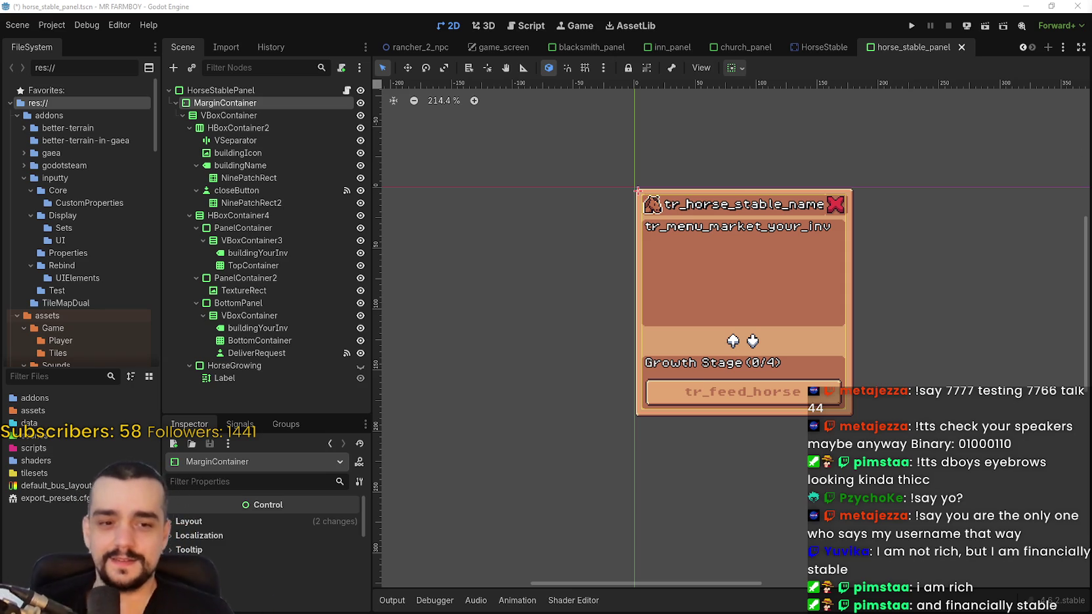
Zoom the viewport in and out to inspect the horse stable panel
{"action": "scroll", "coordinate": [853, 308], "scroll_direction": "down", "scroll_amount": 1}
{"action": "scroll", "coordinate": [666, 269], "scroll_direction": "up", "scroll_amount": 4}
{"action": "scroll", "coordinate": [714, 279], "scroll_direction": "up", "scroll_amount": 1}
{"action": "scroll", "coordinate": [830, 334], "scroll_direction": "down", "scroll_amount": 2}
{"action": "scroll", "coordinate": [821, 354], "scroll_direction": "up", "scroll_amount": 1}
{"action": "scroll", "coordinate": [822, 352], "scroll_direction": "down", "scroll_amount": 1}
{"action": "scroll", "coordinate": [822, 353], "scroll_direction": "up", "scroll_amount": 1}
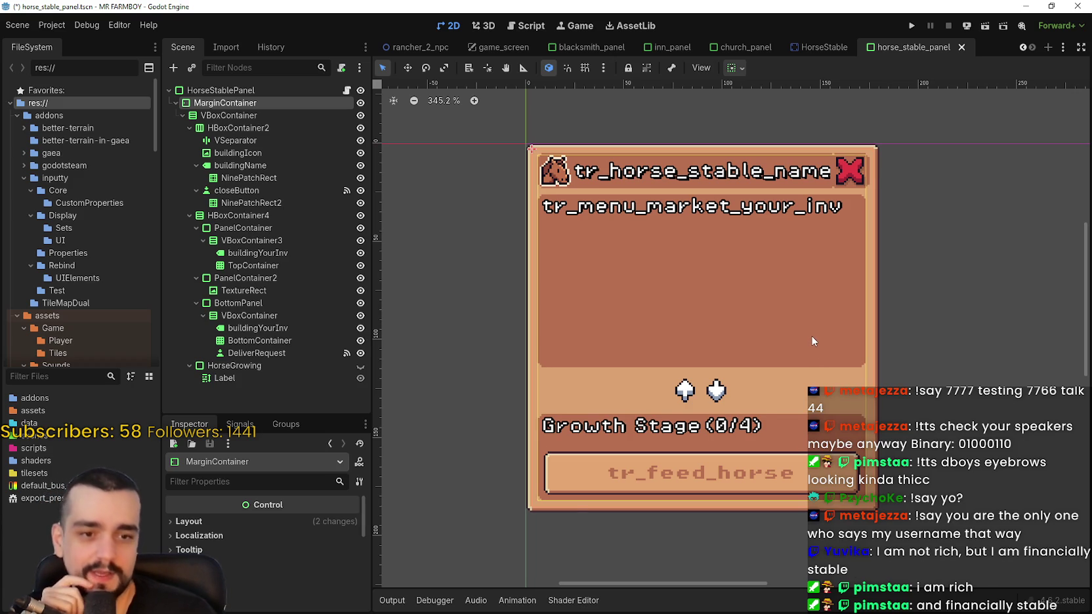
{"action": "scroll", "coordinate": [811, 335], "scroll_direction": "down", "scroll_amount": 2}
{"action": "scroll", "coordinate": [753, 324], "scroll_direction": "down", "scroll_amount": 3}
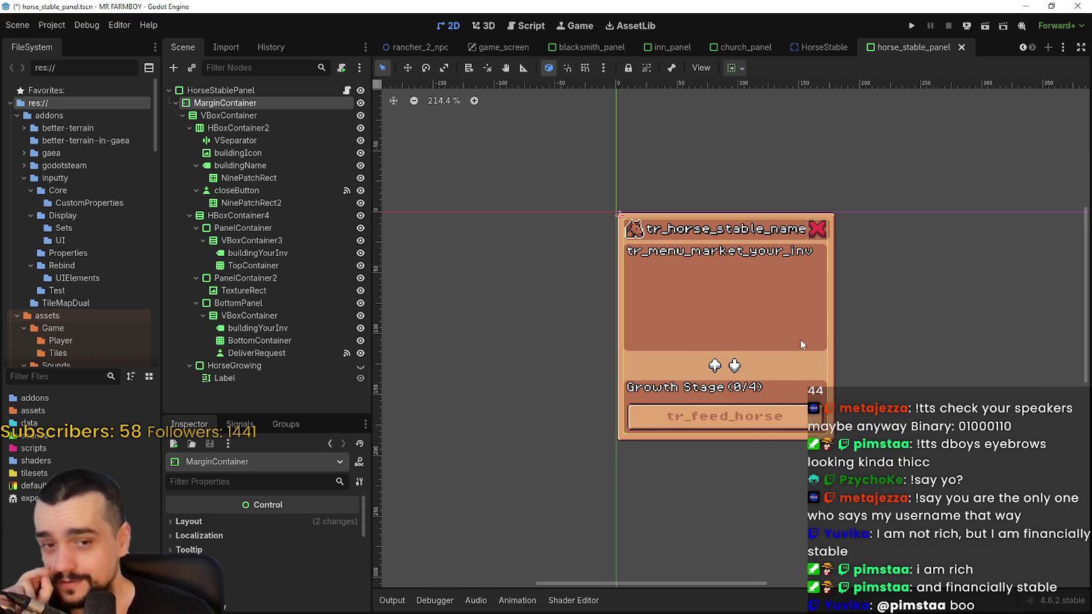
{"action": "scroll", "coordinate": [765, 333], "scroll_direction": "up", "scroll_amount": 3}
{"action": "scroll", "coordinate": [754, 341], "scroll_direction": "down", "scroll_amount": 2}
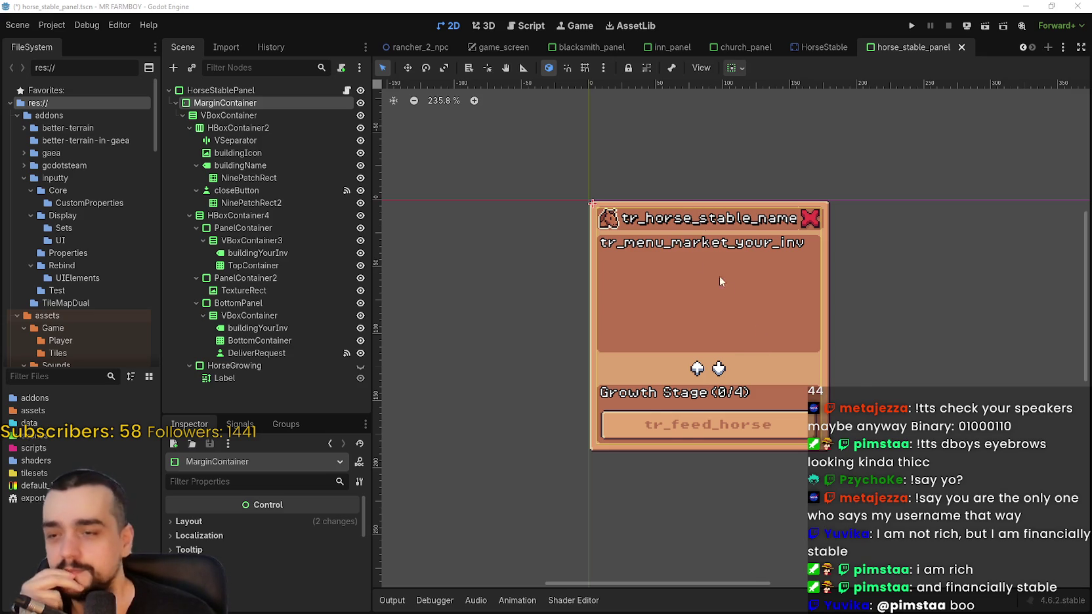
{"action": "scroll", "coordinate": [816, 254], "scroll_direction": "up", "scroll_amount": 1}
{"action": "scroll", "coordinate": [727, 249], "scroll_direction": "down", "scroll_amount": 2}
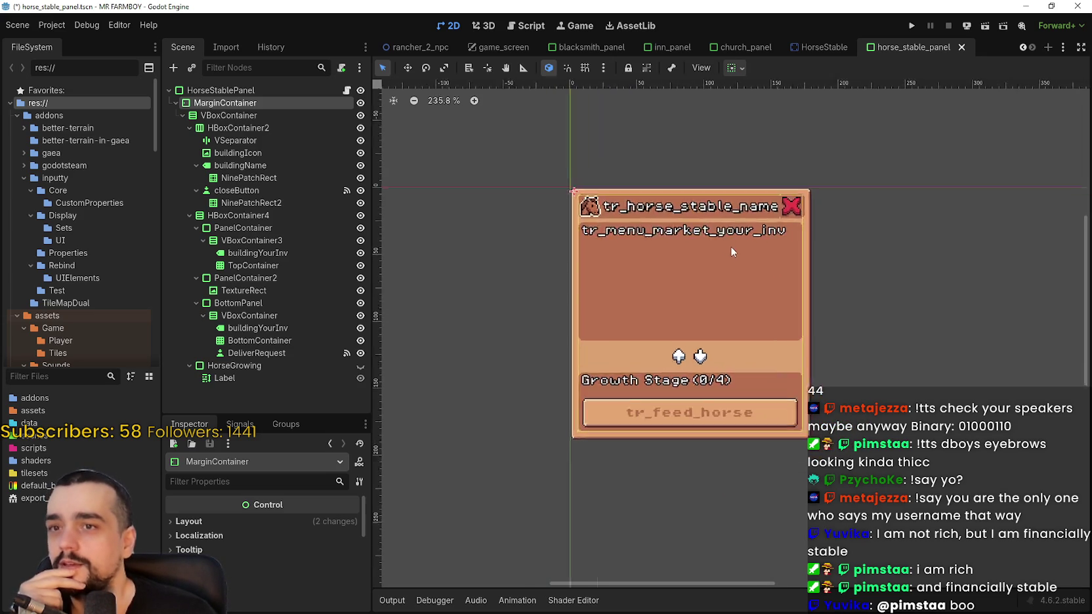
{"action": "scroll", "coordinate": [735, 245], "scroll_direction": "up", "scroll_amount": 5}
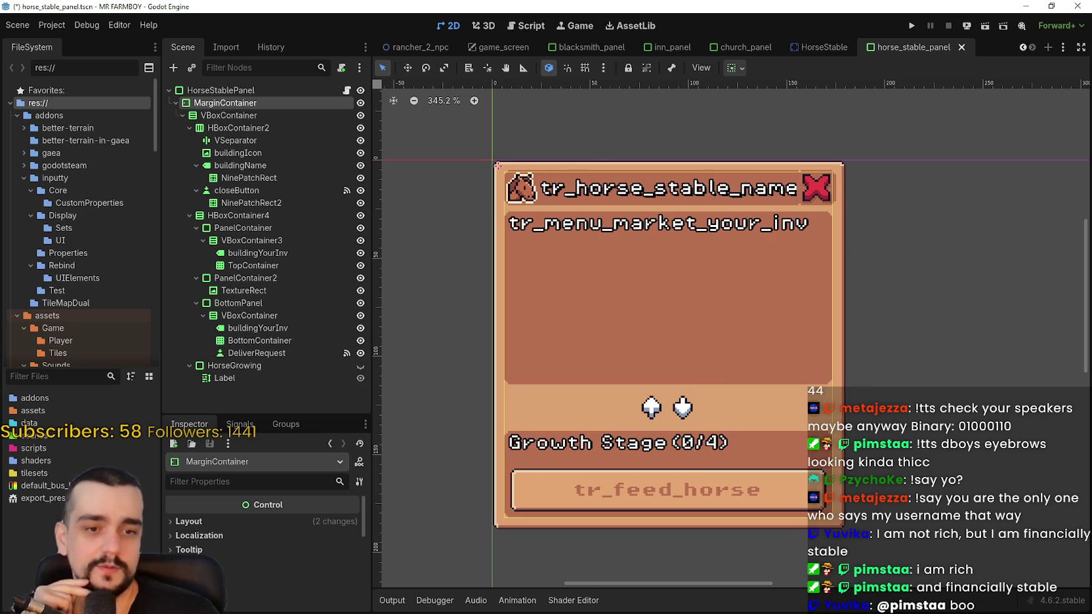
{"action": "scroll", "coordinate": [788, 321], "scroll_direction": "down", "scroll_amount": 2}
{"action": "scroll", "coordinate": [790, 324], "scroll_direction": "up", "scroll_amount": 1}
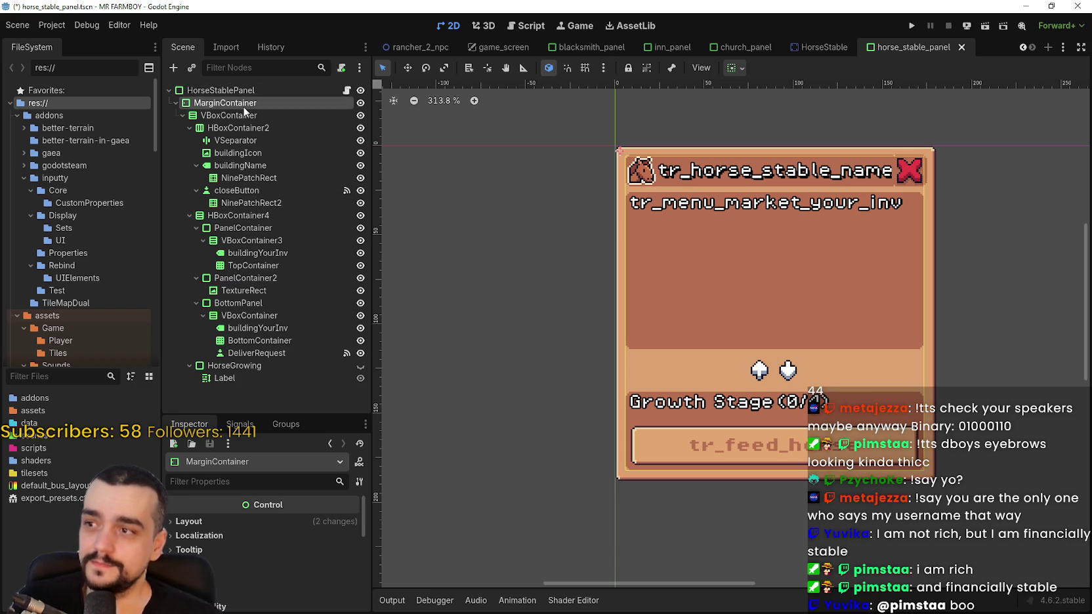
{"action": "scroll", "coordinate": [778, 322], "scroll_direction": "down", "scroll_amount": 3}
{"action": "scroll", "coordinate": [779, 323], "scroll_direction": "up", "scroll_amount": 3}
Select the HBoxContainer2 title row, zoom the viewport, and bring up the MR FARMBOY Steam page
{"action": "left_click", "coordinate": [251, 127]}
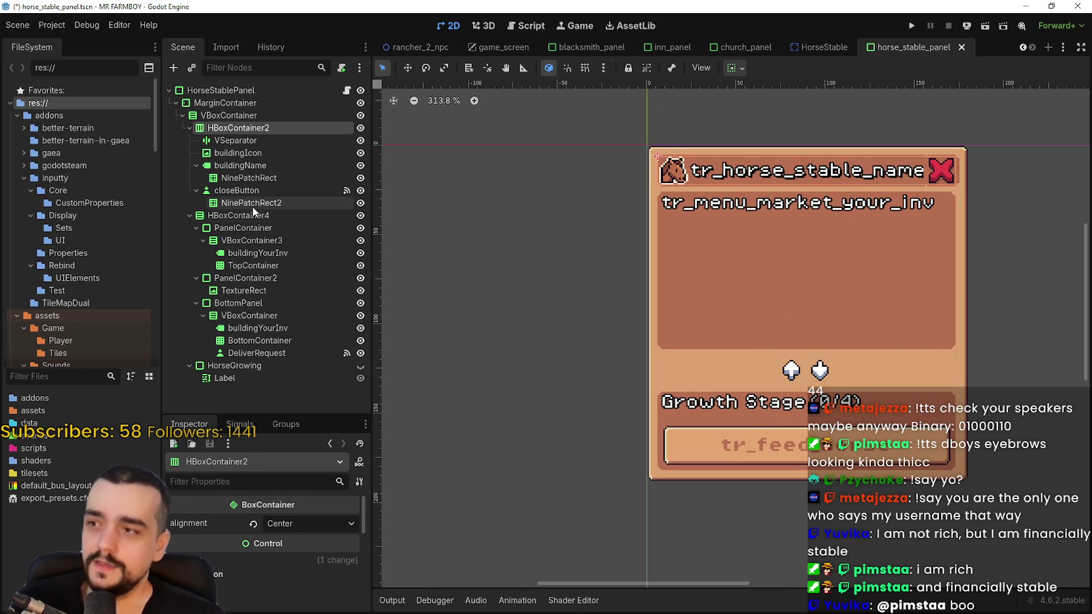
{"action": "scroll", "coordinate": [550, 216], "scroll_direction": "down", "scroll_amount": 5}
{"action": "scroll", "coordinate": [554, 216], "scroll_direction": "up", "scroll_amount": 4}
{"action": "scroll", "coordinate": [554, 216], "scroll_direction": "down", "scroll_amount": 1}
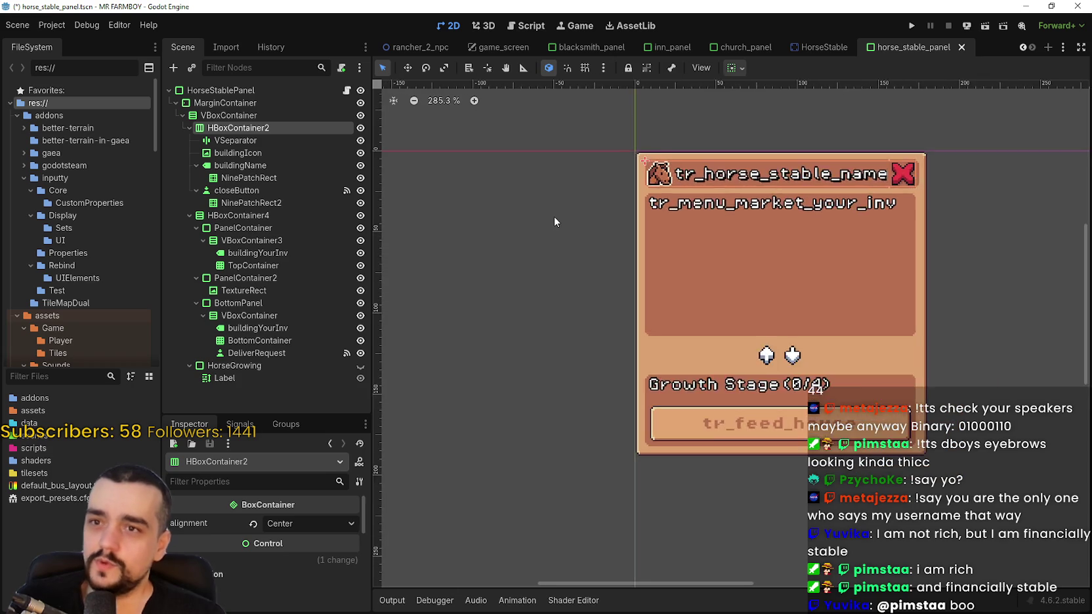
{"action": "scroll", "coordinate": [553, 221], "scroll_direction": "down", "scroll_amount": 2}
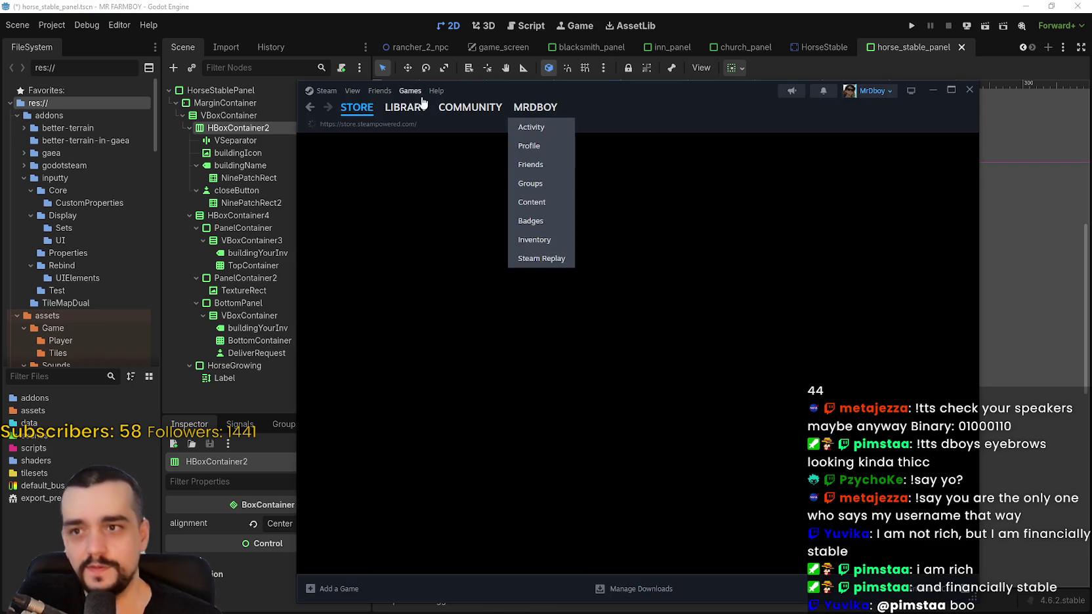
{"action": "mouse_move", "coordinate": [413, 116]}
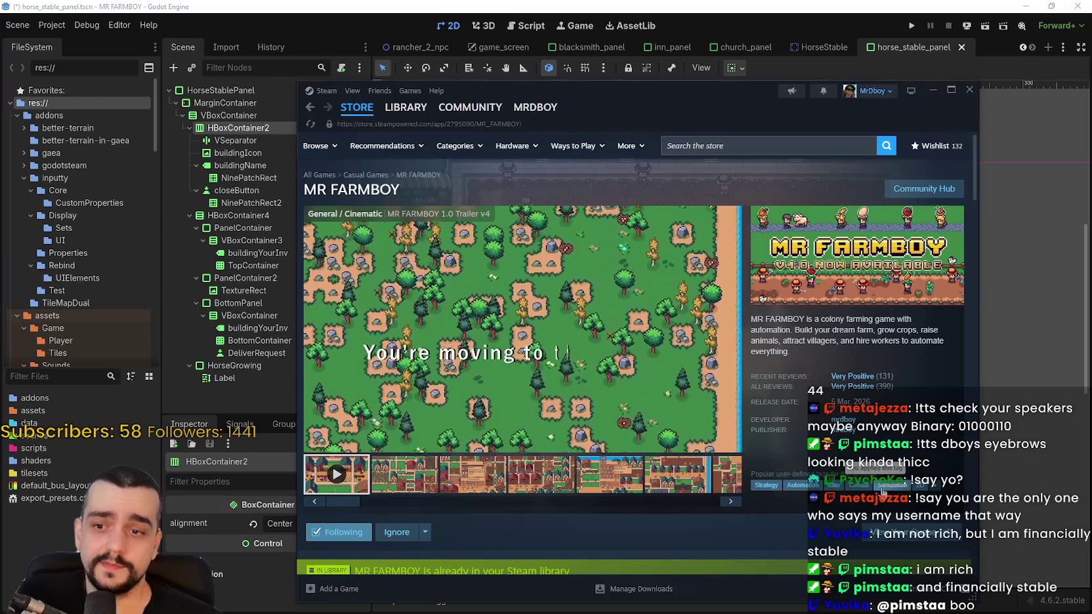
Open the store's Categories overview listing Farming, Horses and Automation over the MR FARMBOY page
{"action": "scroll", "coordinate": [712, 450], "scroll_direction": "down", "scroll_amount": 2}
{"action": "scroll", "coordinate": [713, 453], "scroll_direction": "down", "scroll_amount": 5}
{"action": "scroll", "coordinate": [703, 423], "scroll_direction": "up", "scroll_amount": 7}
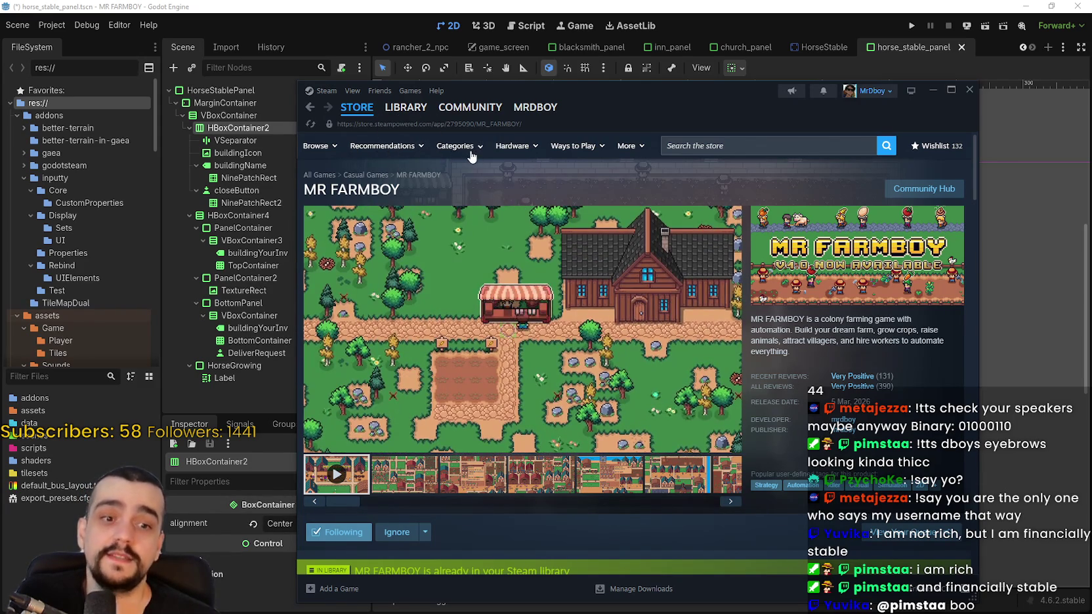
{"action": "left_click", "coordinate": [463, 147]}
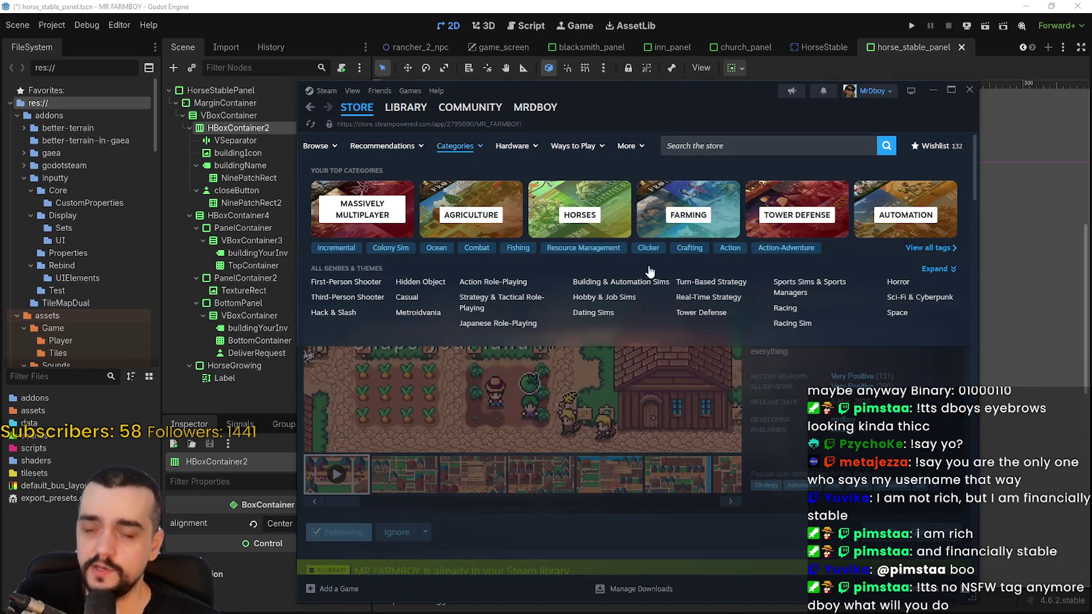
Show and browse the full list of Popular Tags
{"action": "left_click", "coordinate": [926, 249]}
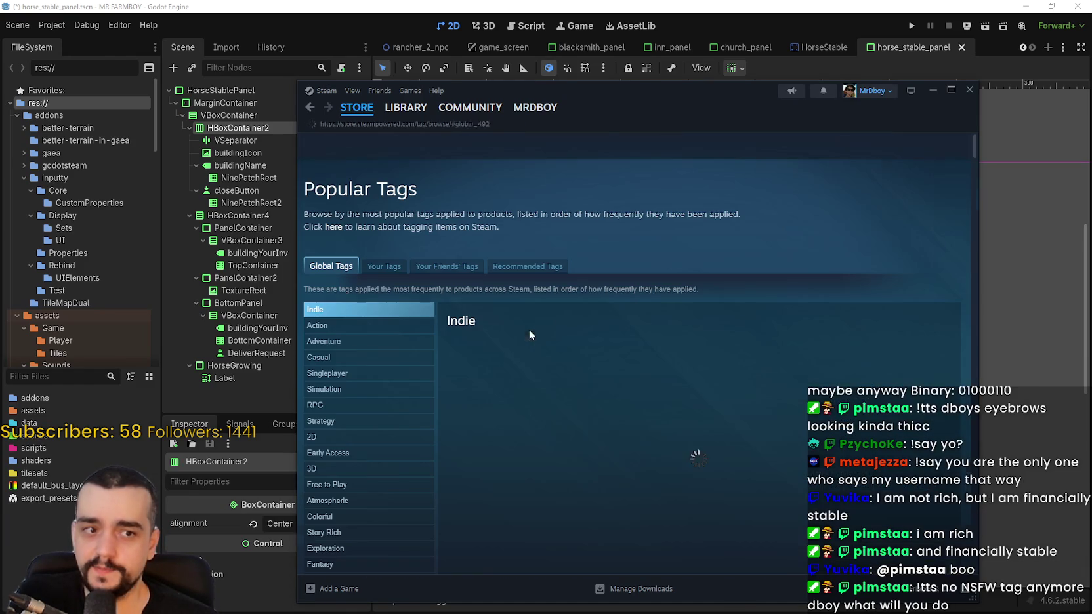
{"action": "scroll", "coordinate": [486, 224], "scroll_direction": "down", "scroll_amount": 1}
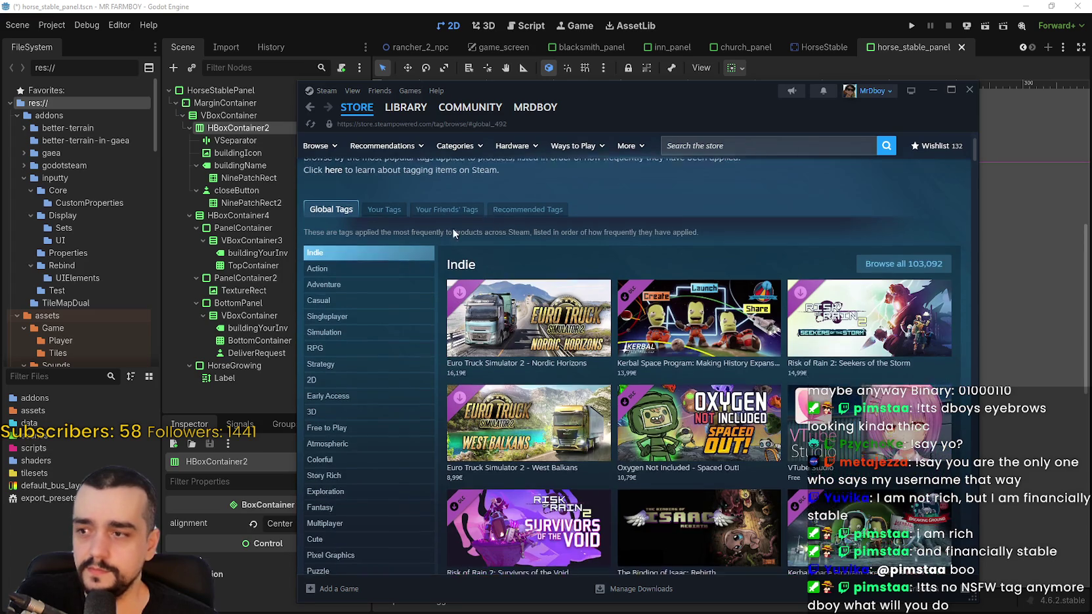
{"action": "scroll", "coordinate": [358, 464], "scroll_direction": "down", "scroll_amount": 2}
{"action": "scroll", "coordinate": [363, 238], "scroll_direction": "down", "scroll_amount": 3}
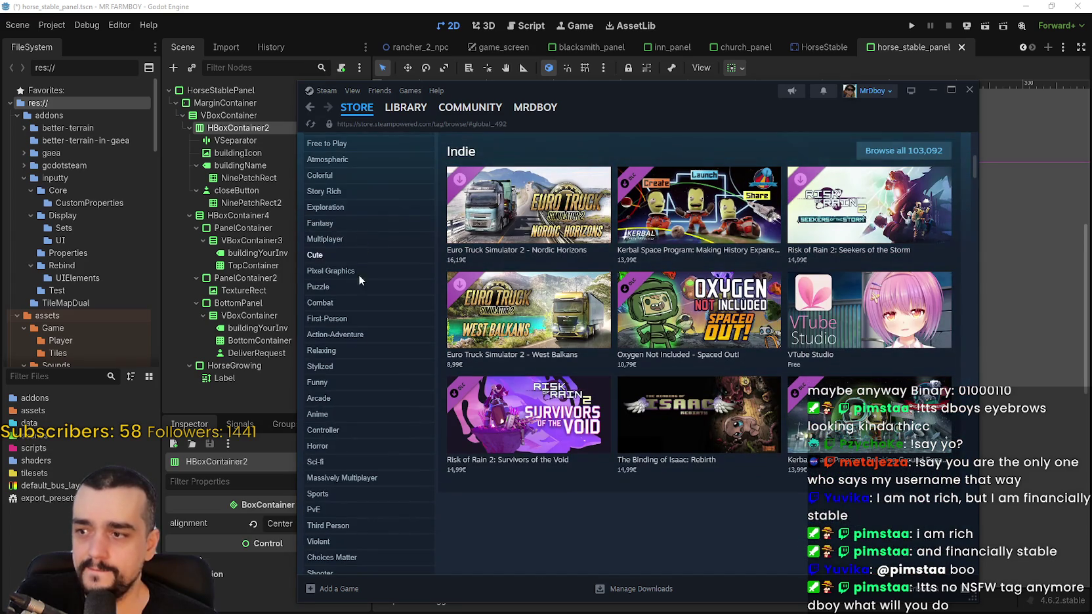
{"action": "scroll", "coordinate": [392, 442], "scroll_direction": "up", "scroll_amount": 4}
{"action": "scroll", "coordinate": [420, 422], "scroll_direction": "down", "scroll_amount": 2}
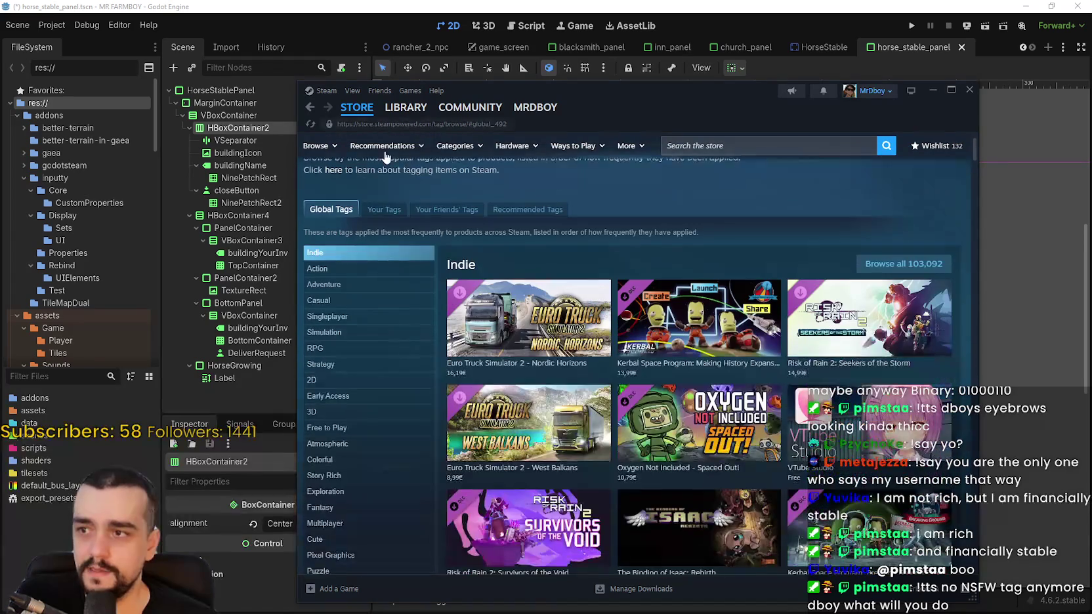
Expand the complete genre list and go to the Clicker tag's store page
{"action": "mouse_move", "coordinate": [323, 151]}
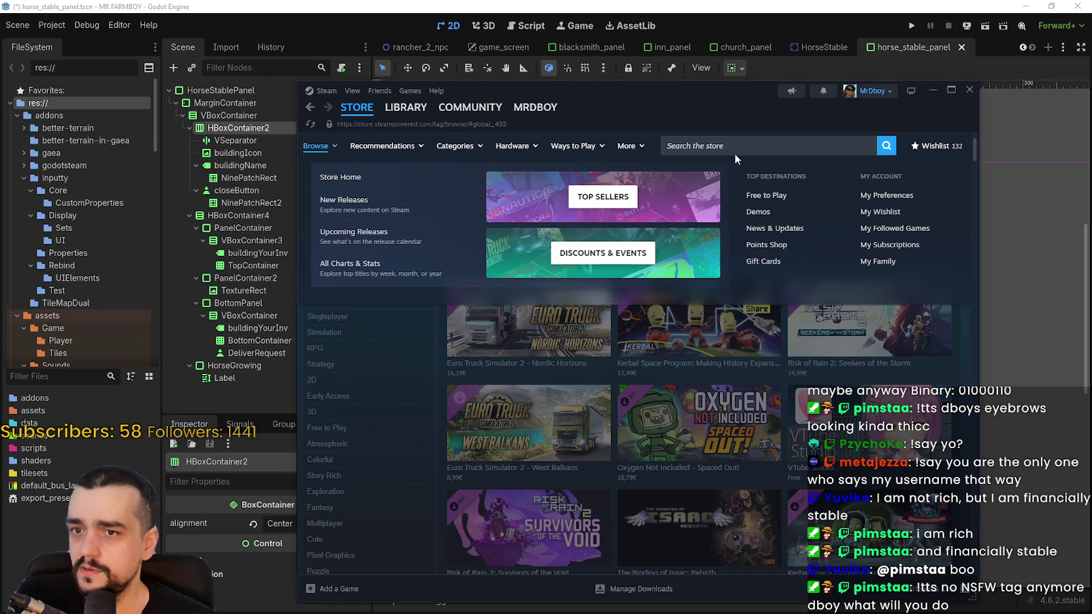
{"action": "mouse_move", "coordinate": [453, 148]}
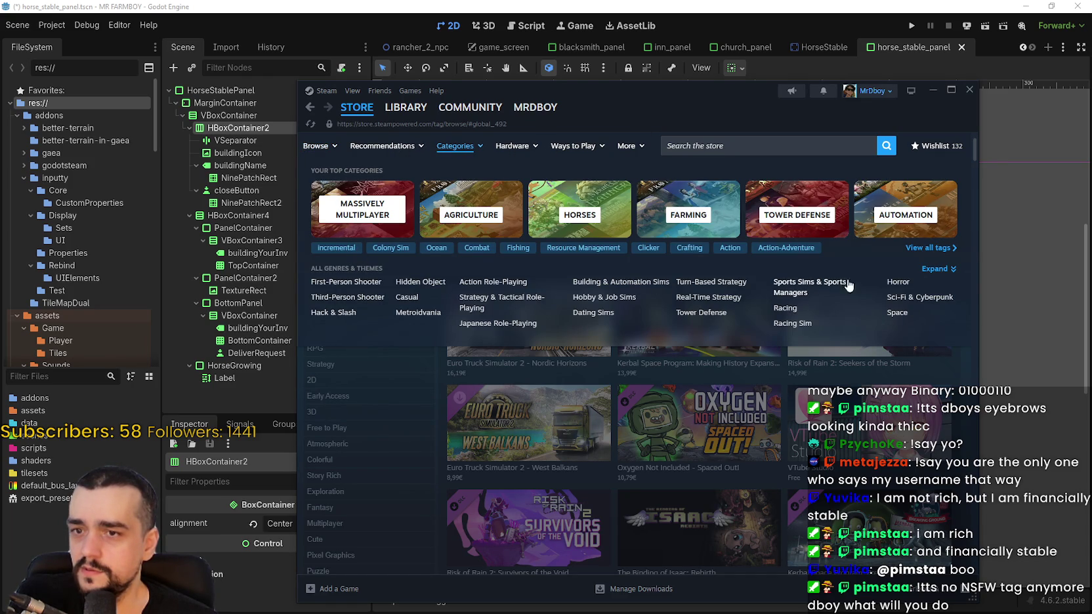
{"action": "left_click", "coordinate": [929, 269]}
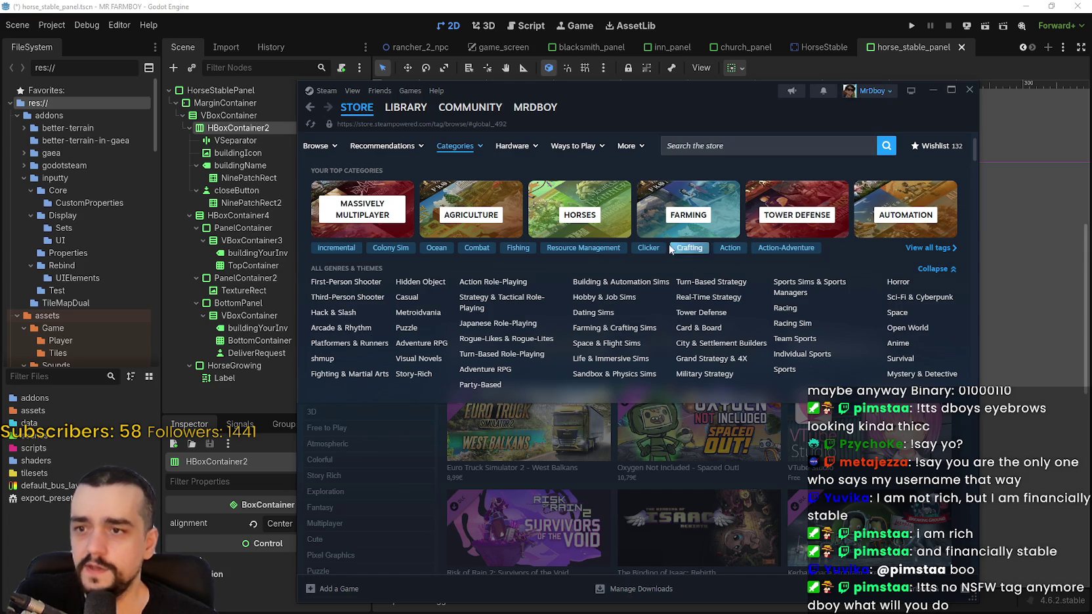
{"action": "left_click", "coordinate": [649, 249]}
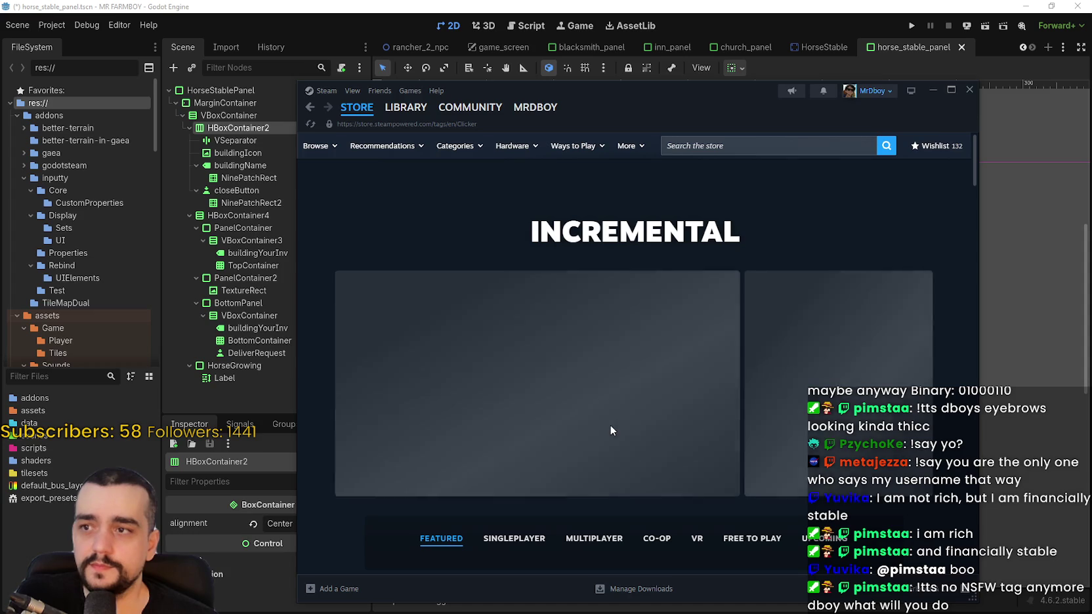
Select the INCREMENTAL heading and scroll down through the Clicker tag results
{"action": "double_click", "coordinate": [733, 229]}
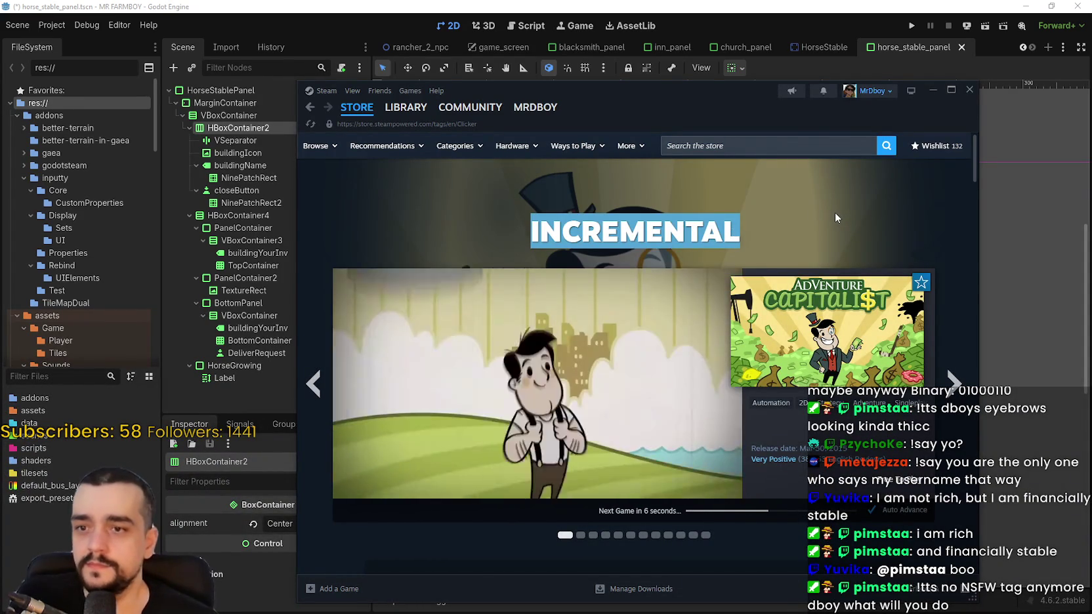
{"action": "scroll", "coordinate": [891, 284], "scroll_direction": "down", "scroll_amount": 1}
{"action": "scroll", "coordinate": [579, 356], "scroll_direction": "down", "scroll_amount": 10}
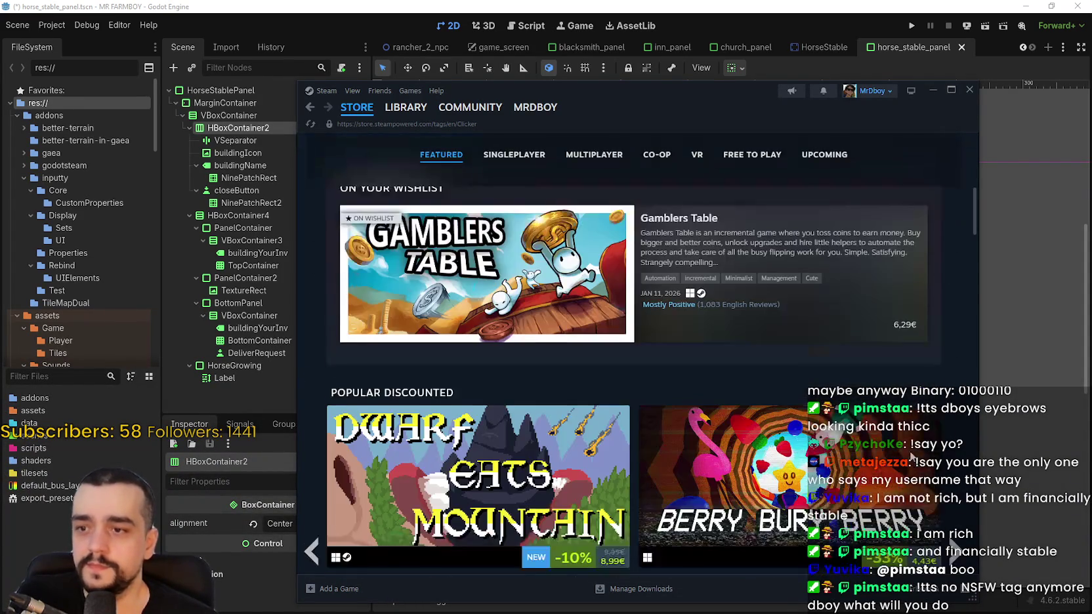
{"action": "scroll", "coordinate": [587, 385], "scroll_direction": "down", "scroll_amount": 15}
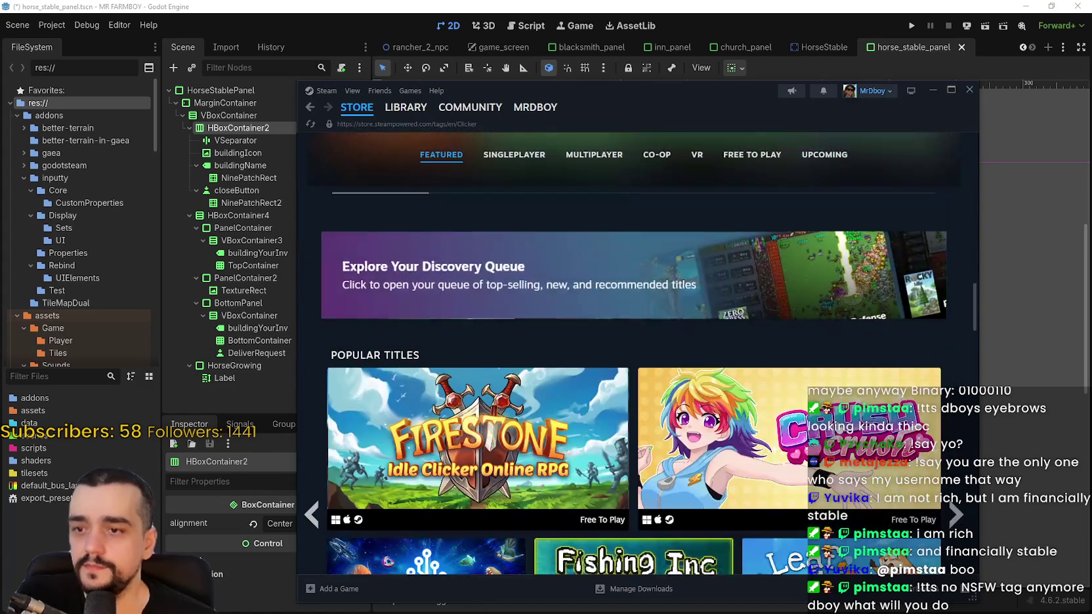
{"action": "scroll", "coordinate": [858, 430], "scroll_direction": "down", "scroll_amount": 15}
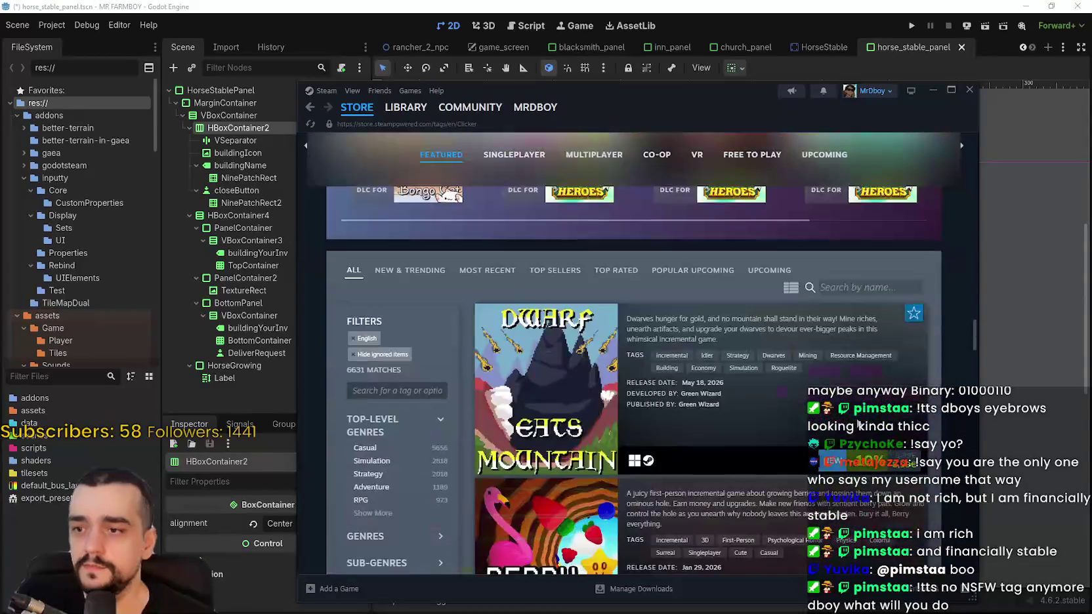
{"action": "scroll", "coordinate": [850, 416], "scroll_direction": "down", "scroll_amount": 15}
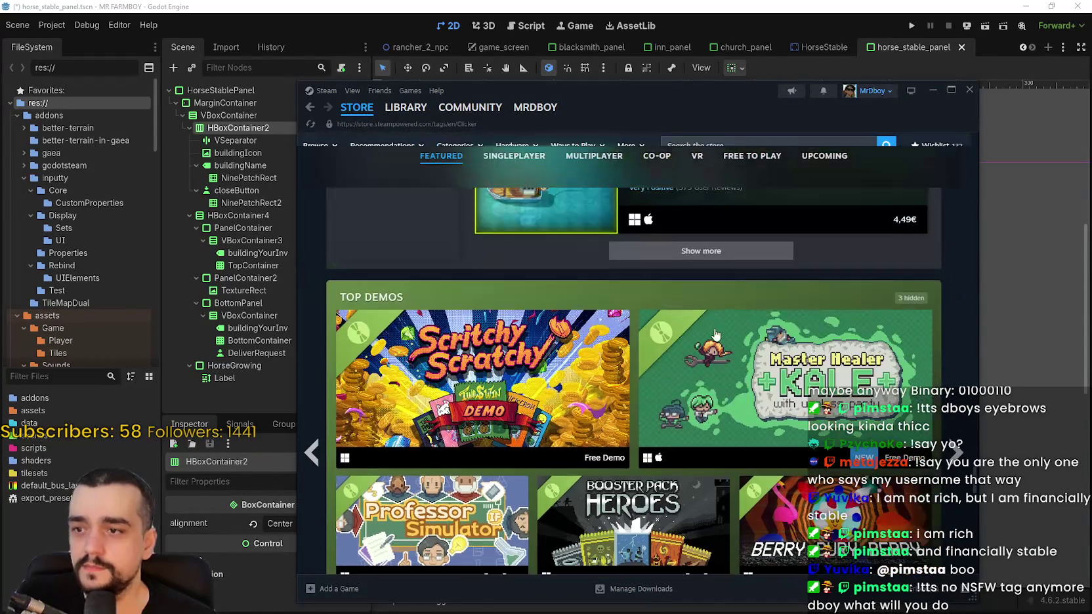
{"action": "scroll", "coordinate": [727, 457], "scroll_direction": "down", "scroll_amount": 10}
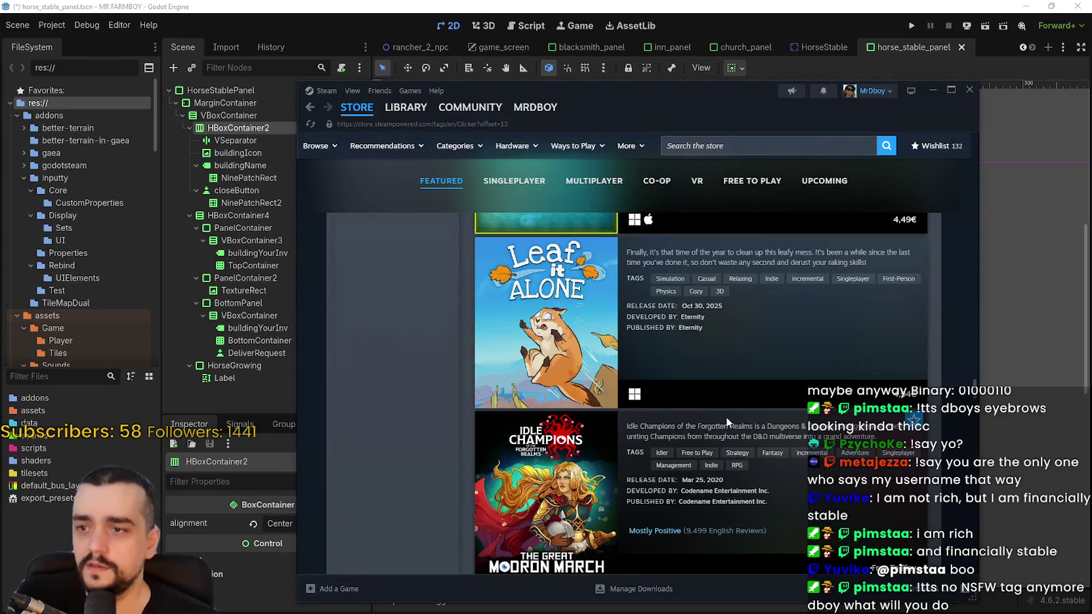
{"action": "scroll", "coordinate": [742, 454], "scroll_direction": "down", "scroll_amount": 10}
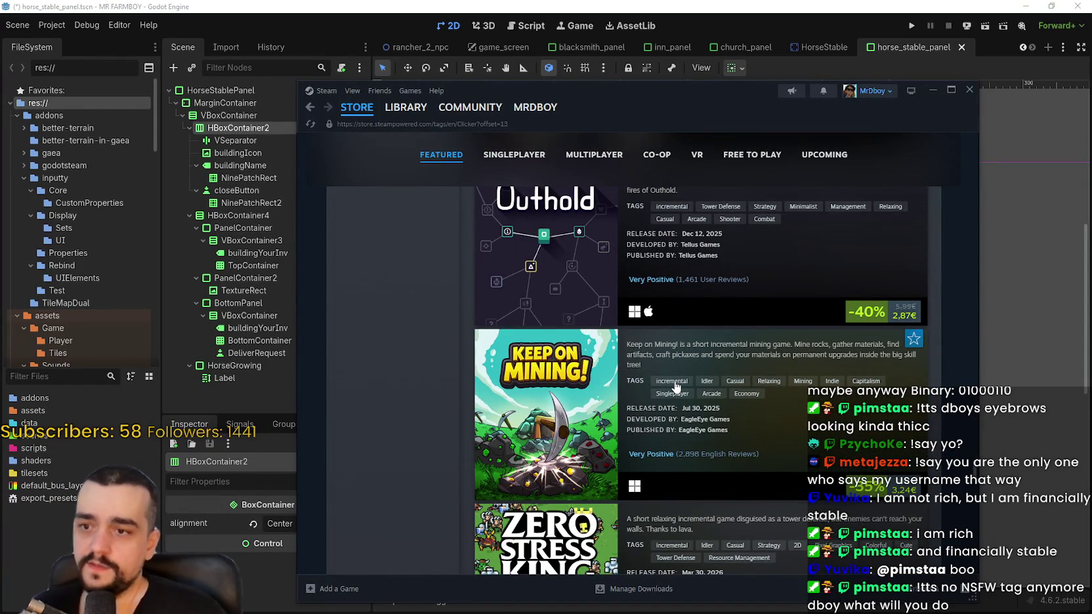
{"action": "scroll", "coordinate": [697, 389], "scroll_direction": "down", "scroll_amount": 5}
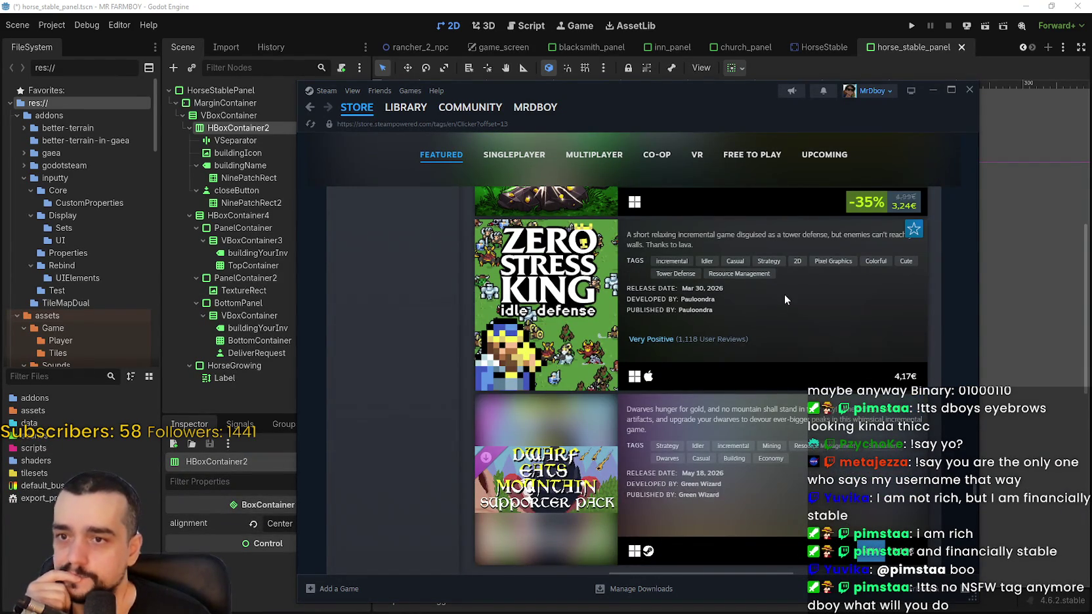
{"action": "scroll", "coordinate": [747, 498], "scroll_direction": "down", "scroll_amount": 4}
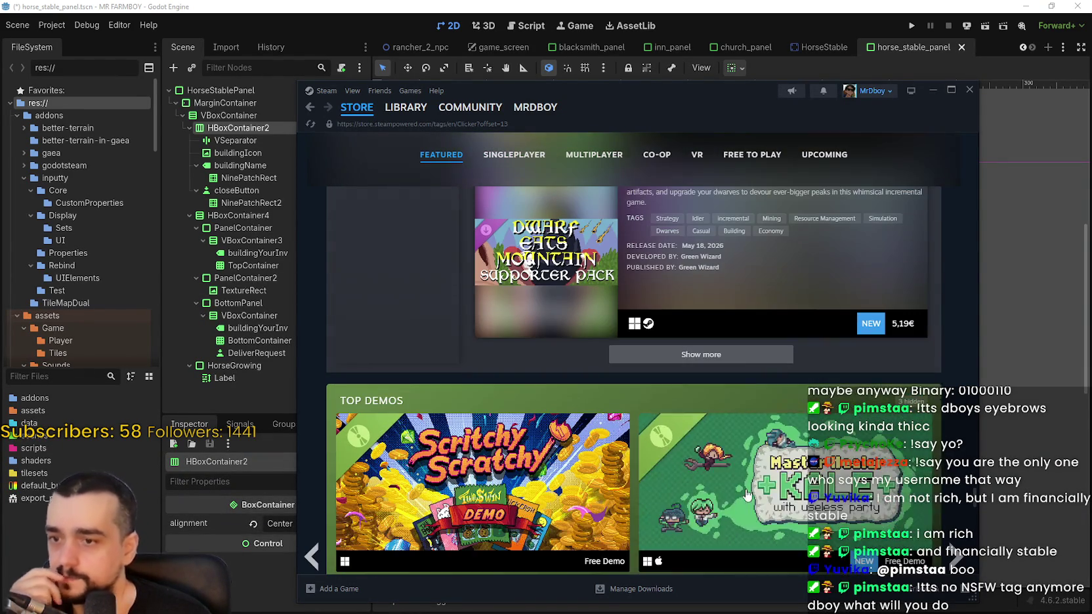
Load four more batches of Clicker-tagged games with Show more
{"action": "left_click", "coordinate": [683, 357]}
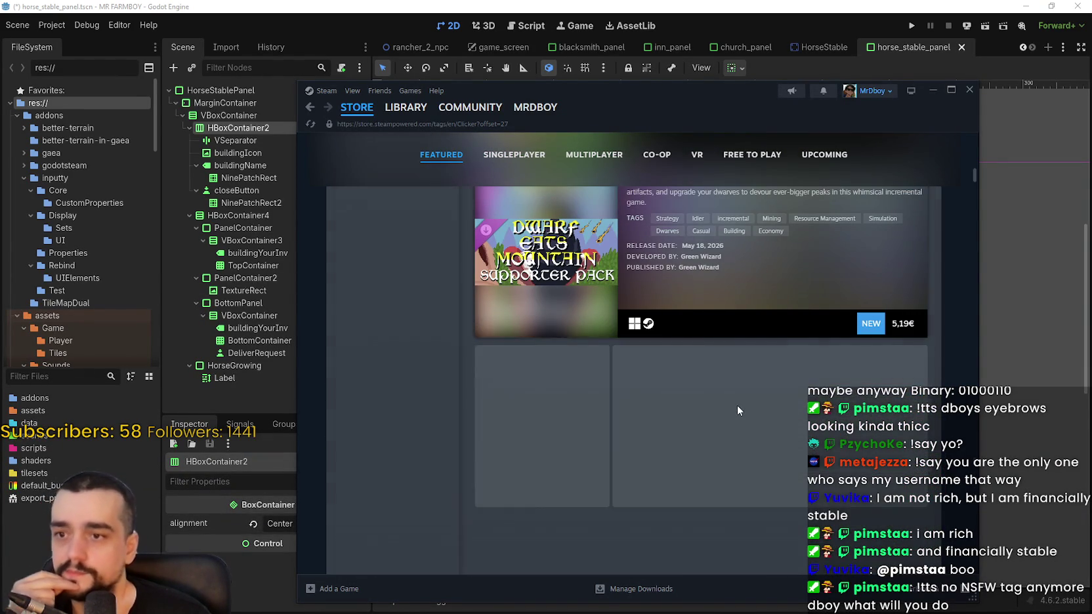
{"action": "scroll", "coordinate": [733, 400], "scroll_direction": "down", "scroll_amount": 3}
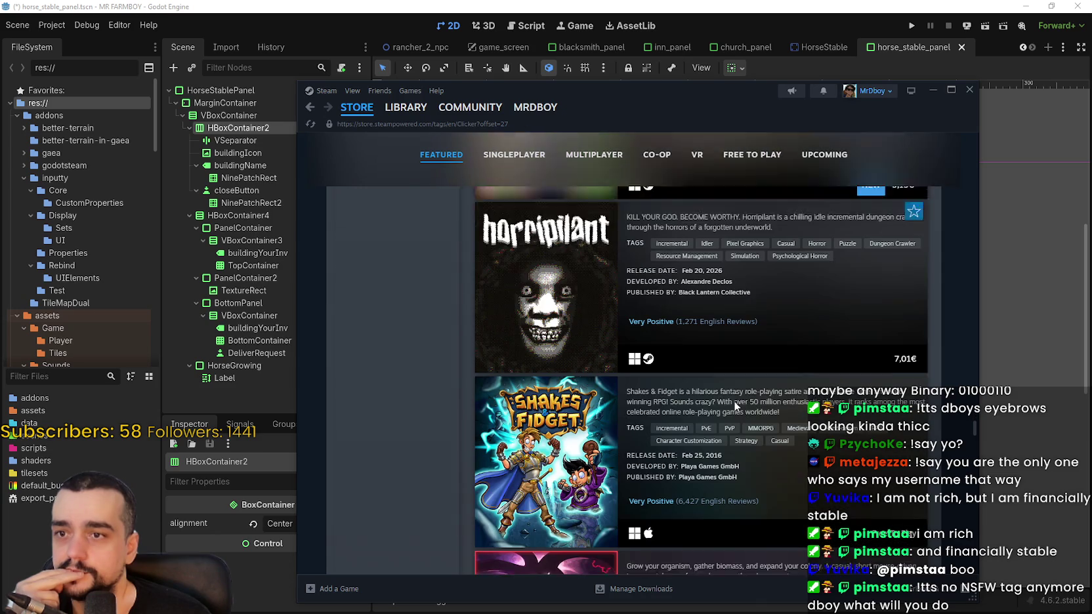
{"action": "scroll", "coordinate": [846, 483], "scroll_direction": "down", "scroll_amount": 3}
{"action": "scroll", "coordinate": [840, 484], "scroll_direction": "down", "scroll_amount": 5}
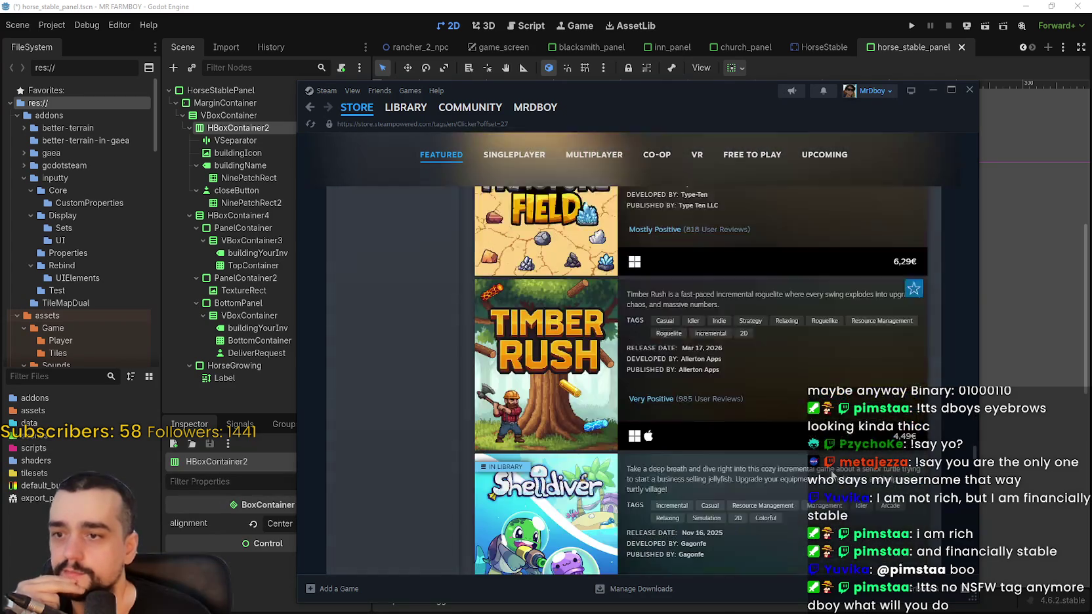
{"action": "scroll", "coordinate": [814, 467], "scroll_direction": "up", "scroll_amount": 3}
{"action": "scroll", "coordinate": [814, 467], "scroll_direction": "down", "scroll_amount": 15}
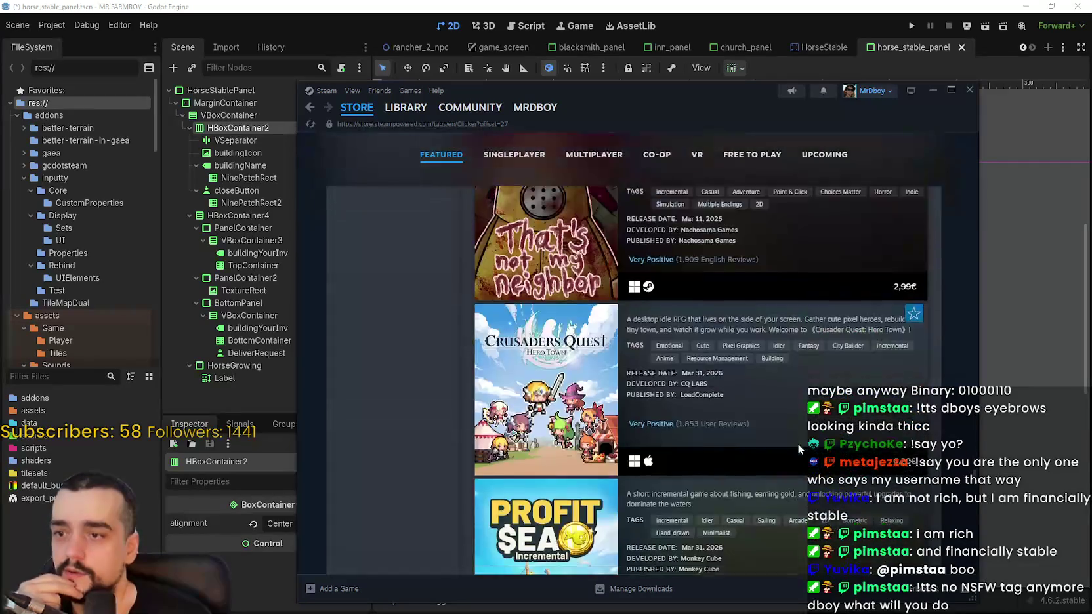
{"action": "left_click", "coordinate": [763, 410]}
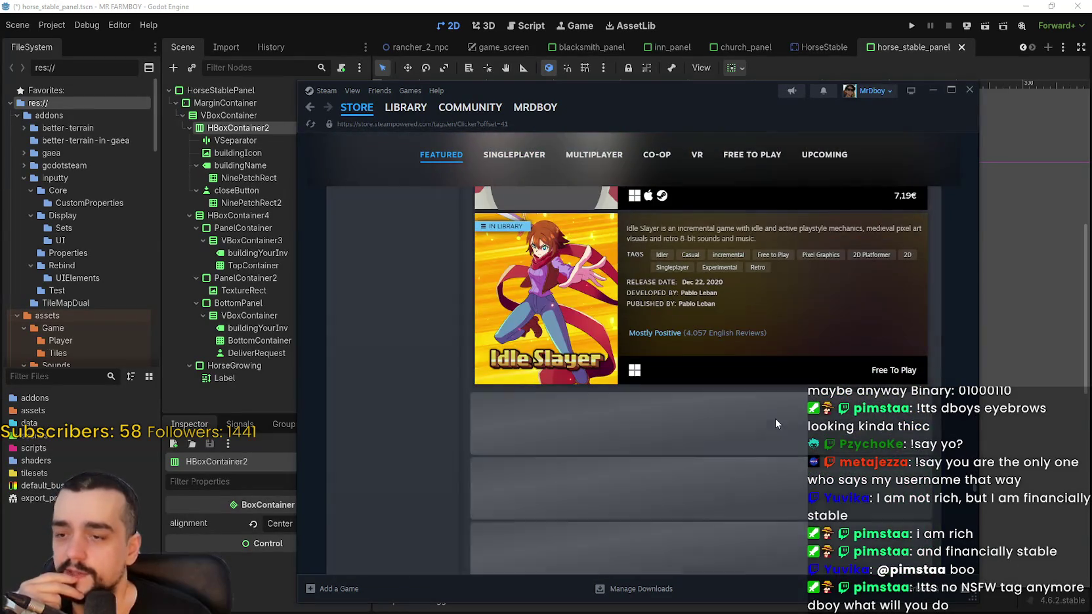
{"action": "scroll", "coordinate": [765, 413], "scroll_direction": "down", "scroll_amount": 15}
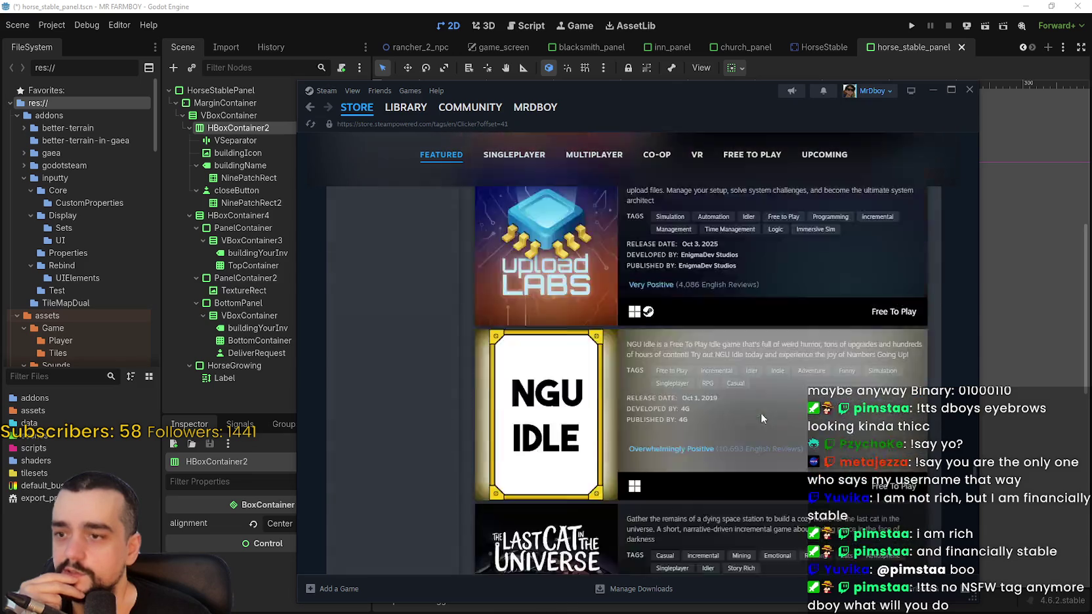
{"action": "scroll", "coordinate": [759, 409], "scroll_direction": "down", "scroll_amount": 10}
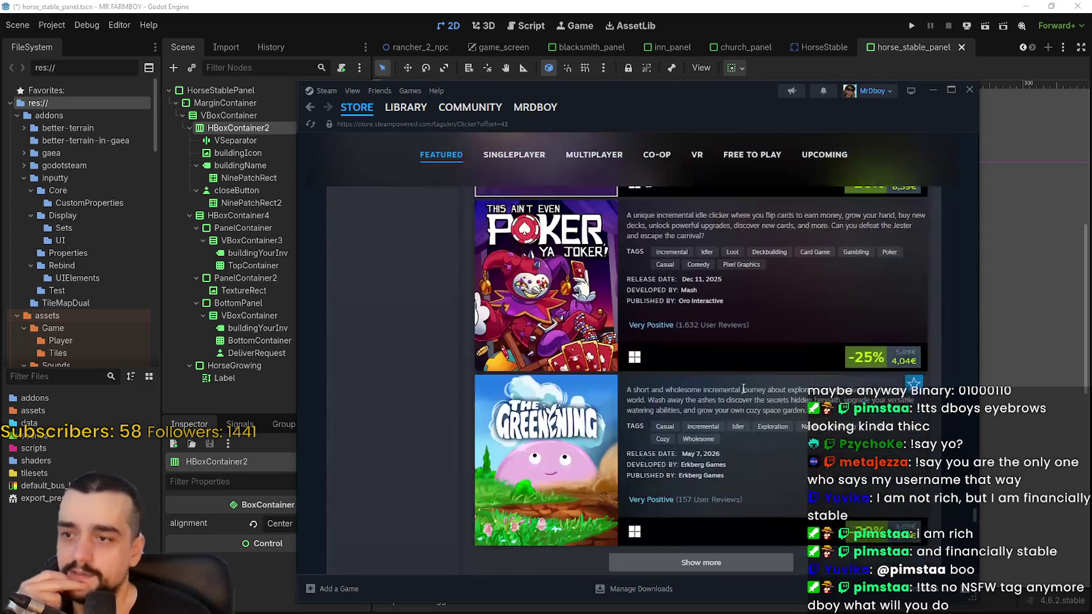
{"action": "left_click", "coordinate": [748, 336]}
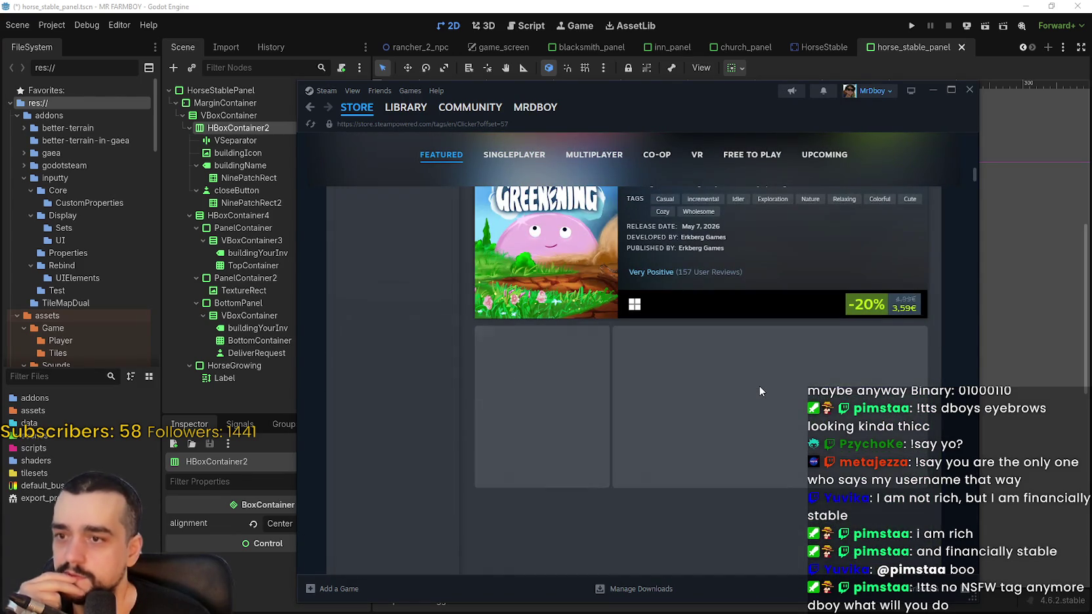
{"action": "scroll", "coordinate": [758, 380], "scroll_direction": "down", "scroll_amount": 1}
{"action": "scroll", "coordinate": [759, 381], "scroll_direction": "down", "scroll_amount": 2}
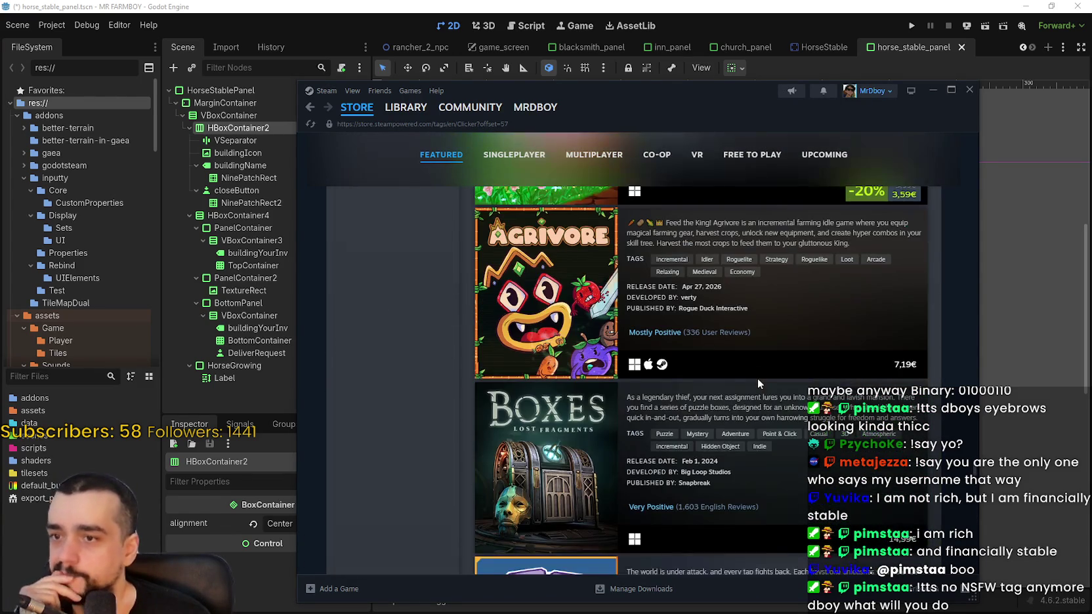
{"action": "scroll", "coordinate": [764, 390], "scroll_direction": "down", "scroll_amount": 15}
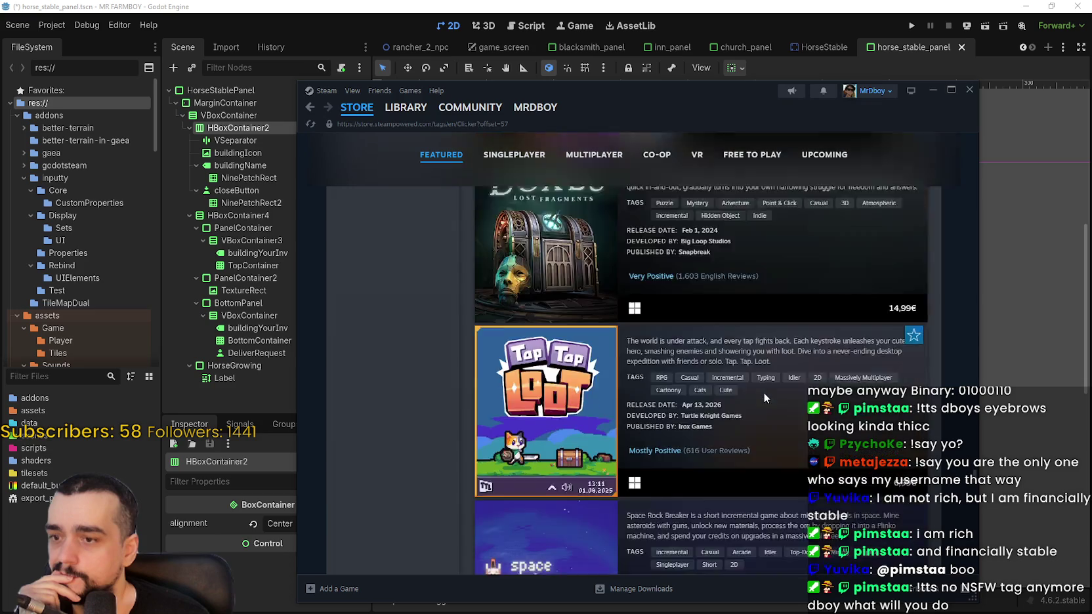
{"action": "scroll", "coordinate": [755, 379], "scroll_direction": "down", "scroll_amount": 10}
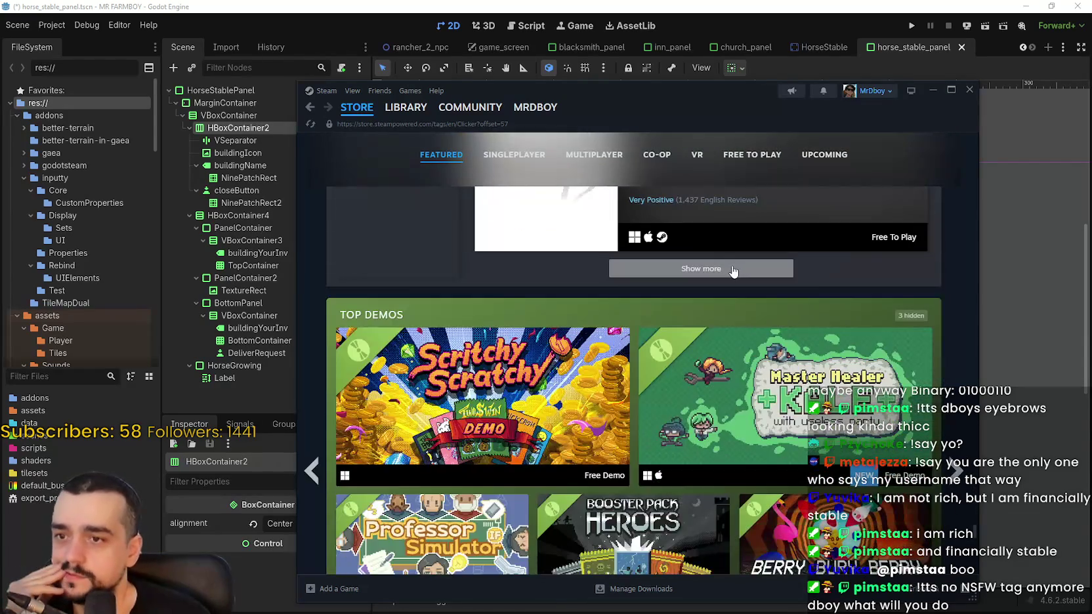
{"action": "left_click", "coordinate": [733, 270]}
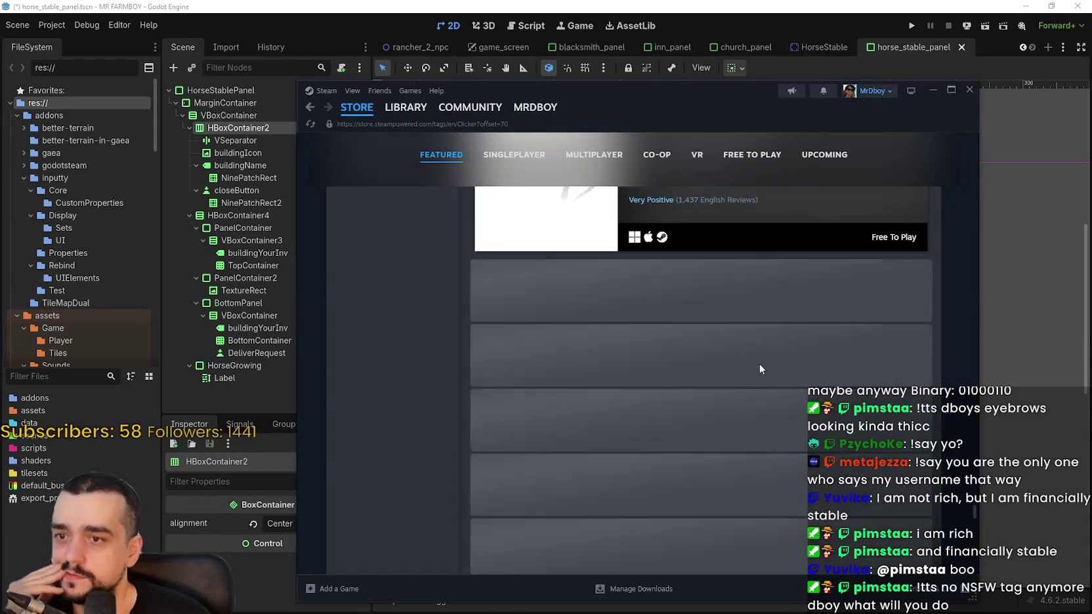
{"action": "scroll", "coordinate": [757, 367], "scroll_direction": "down", "scroll_amount": 10}
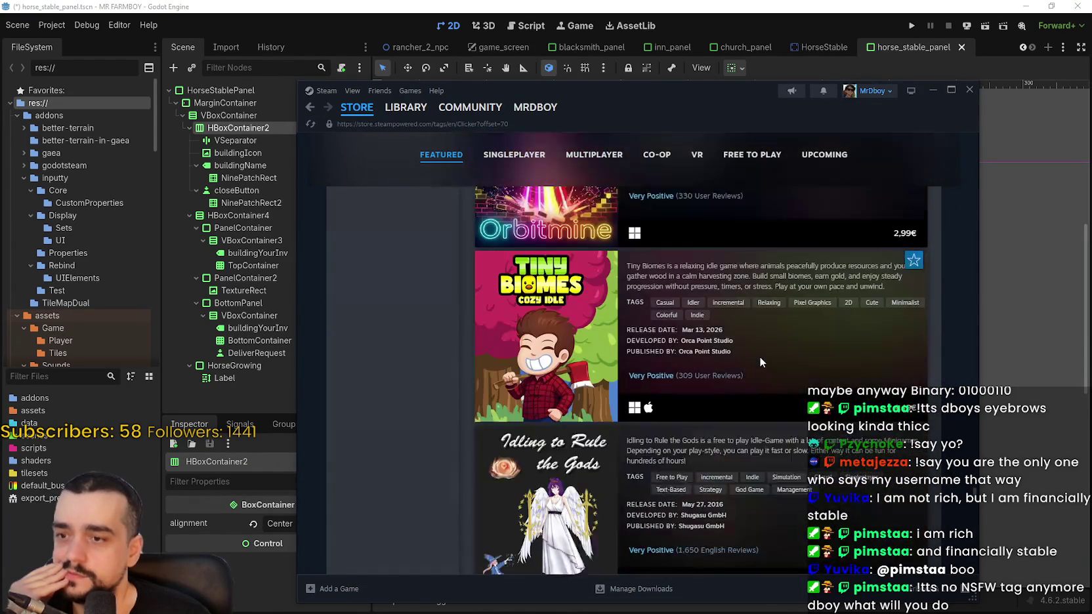
{"action": "scroll", "coordinate": [756, 346], "scroll_direction": "up", "scroll_amount": 2}
{"action": "scroll", "coordinate": [786, 366], "scroll_direction": "up", "scroll_amount": 1}
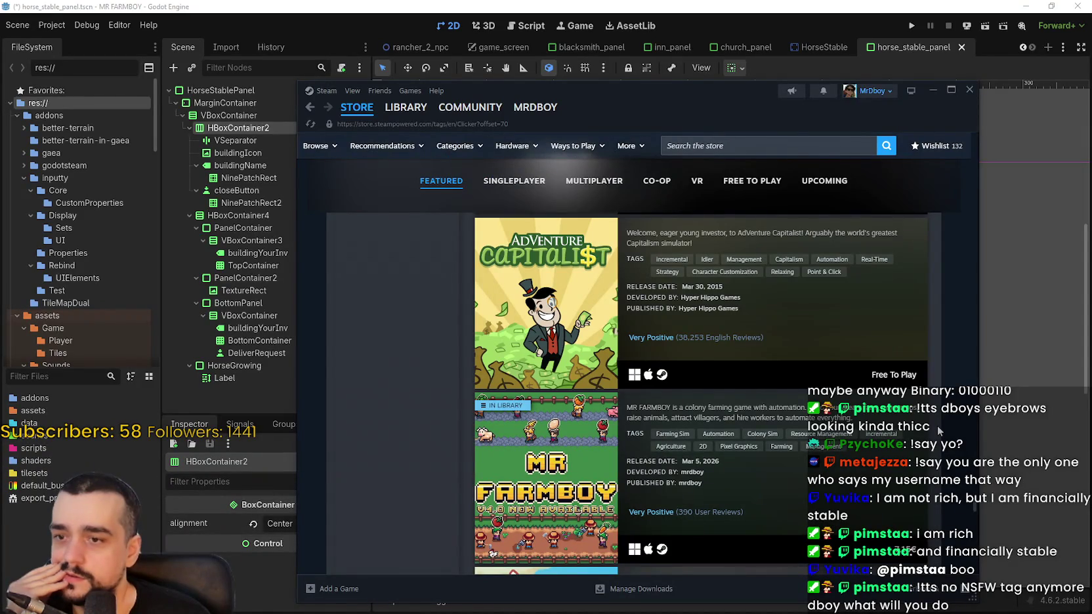
{"action": "scroll", "coordinate": [937, 427], "scroll_direction": "down", "scroll_amount": 3}
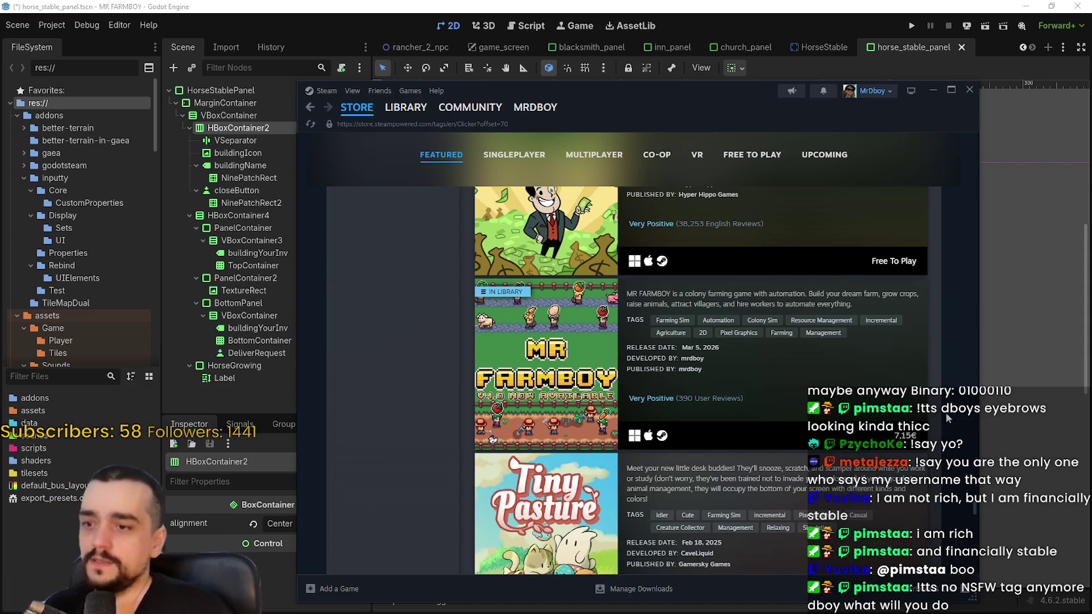
{"action": "scroll", "coordinate": [942, 360], "scroll_direction": "up", "scroll_amount": 5}
Open MR FARMBOY's store page from the Library, enlarge its third screenshot, then open Steam news
{"action": "left_click", "coordinate": [389, 108]}
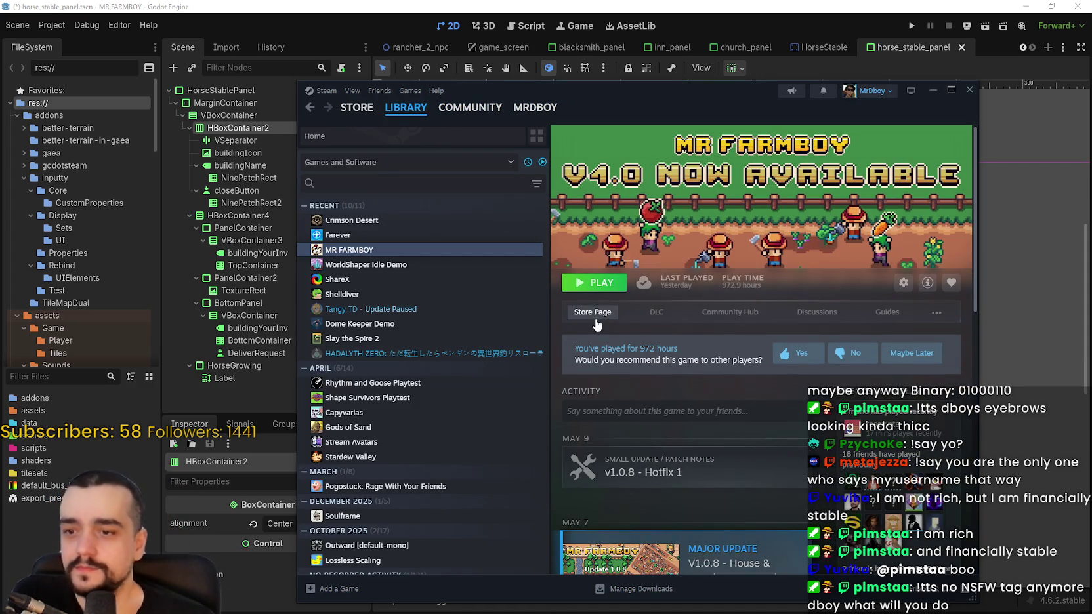
{"action": "left_click", "coordinate": [595, 319]}
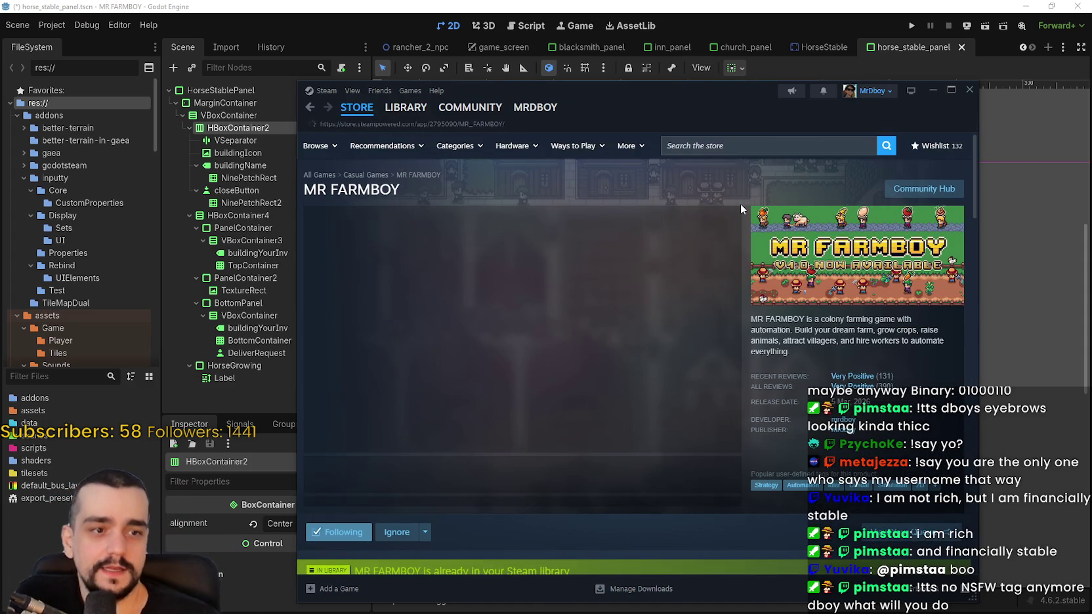
{"action": "left_click", "coordinate": [480, 477]}
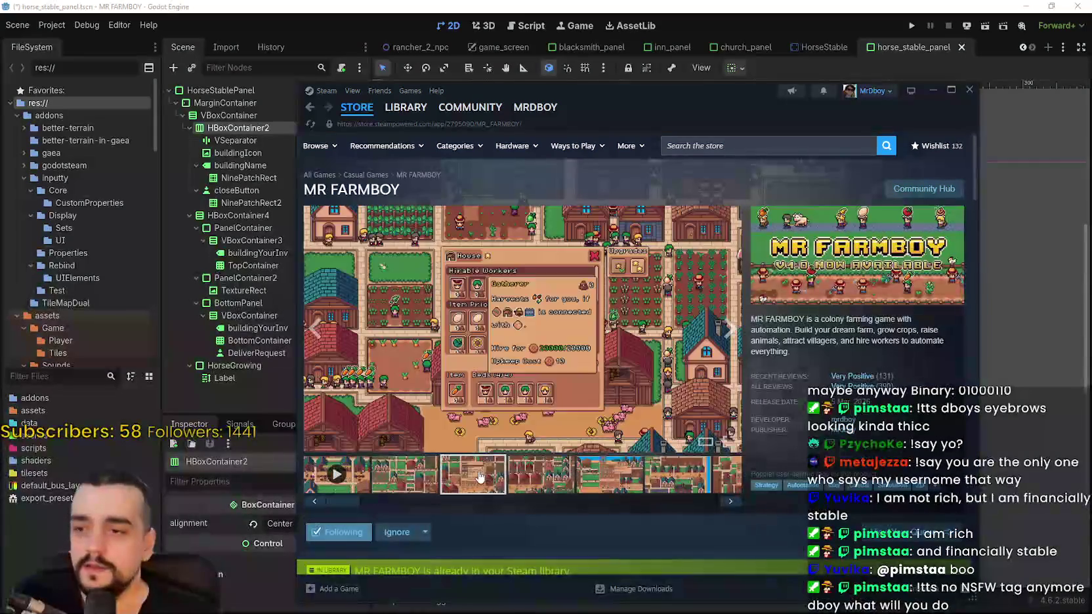
{"action": "left_click", "coordinate": [791, 94]}
Read the Store Tags article's Removed and Modified Tags lists, then close the article
{"action": "scroll", "coordinate": [528, 365], "scroll_direction": "down", "scroll_amount": 5}
{"action": "scroll", "coordinate": [529, 364], "scroll_direction": "down", "scroll_amount": 6}
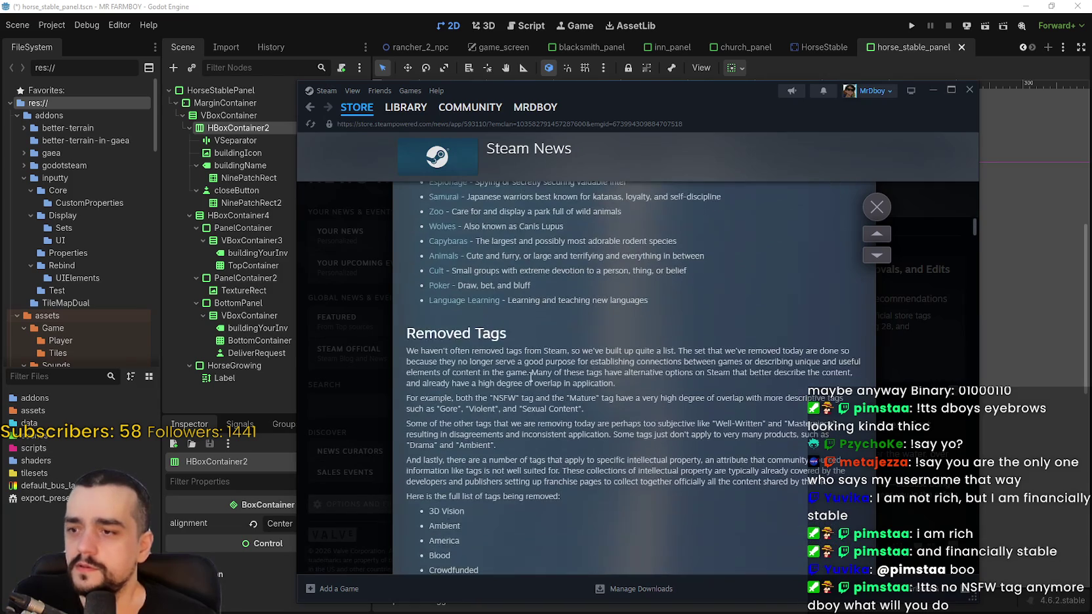
{"action": "scroll", "coordinate": [529, 381], "scroll_direction": "down", "scroll_amount": 6}
{"action": "scroll", "coordinate": [528, 381], "scroll_direction": "up", "scroll_amount": 6}
{"action": "scroll", "coordinate": [527, 379], "scroll_direction": "down", "scroll_amount": 3}
{"action": "scroll", "coordinate": [447, 386], "scroll_direction": "down", "scroll_amount": 3}
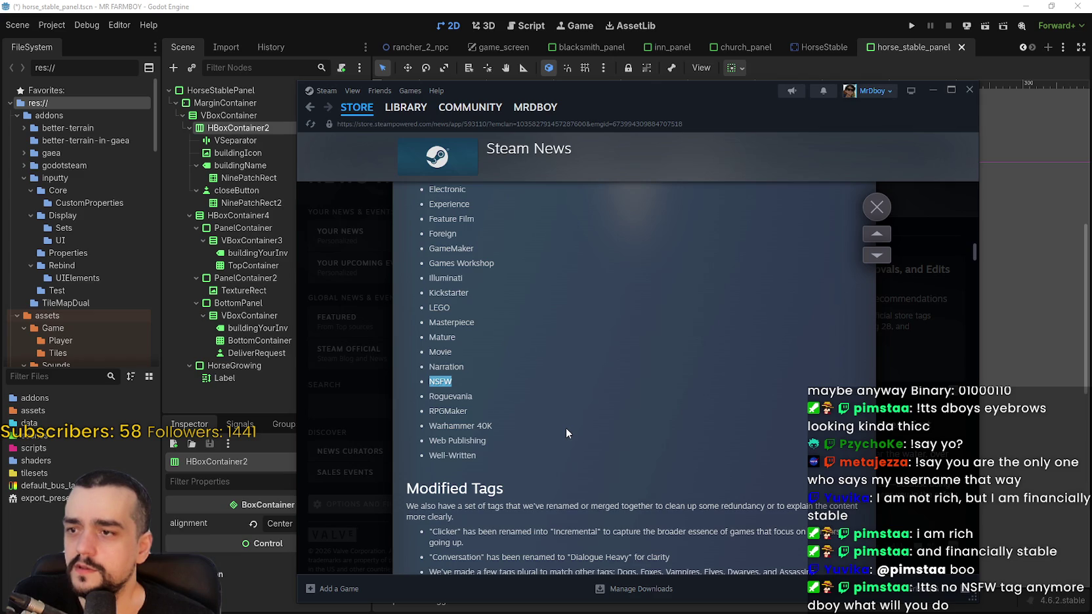
{"action": "scroll", "coordinate": [566, 428], "scroll_direction": "up", "scroll_amount": 3}
{"action": "scroll", "coordinate": [565, 428], "scroll_direction": "down", "scroll_amount": 3}
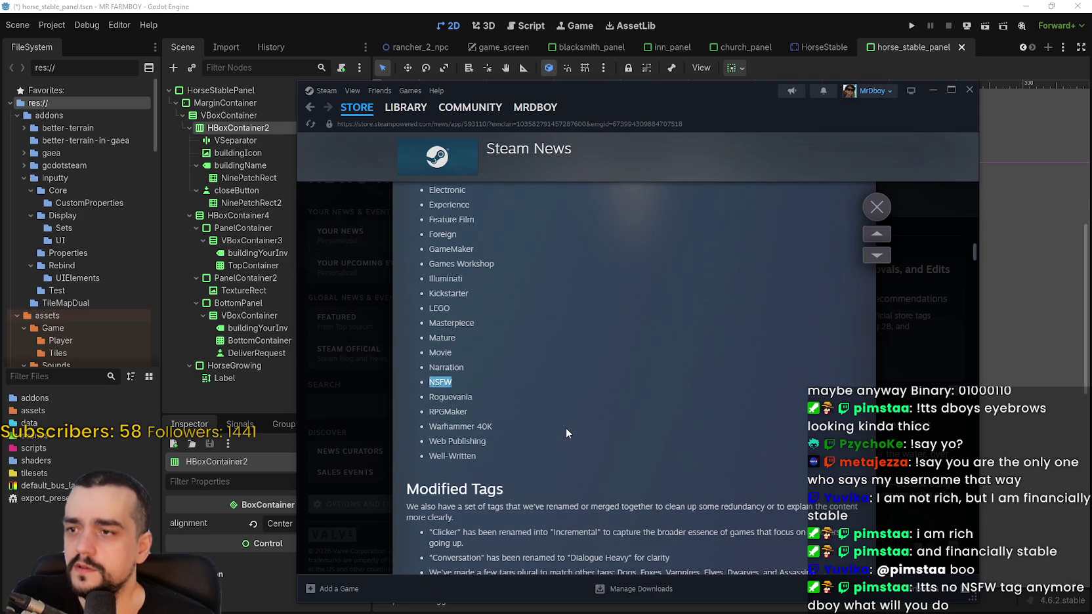
{"action": "scroll", "coordinate": [566, 428], "scroll_direction": "down", "scroll_amount": 2}
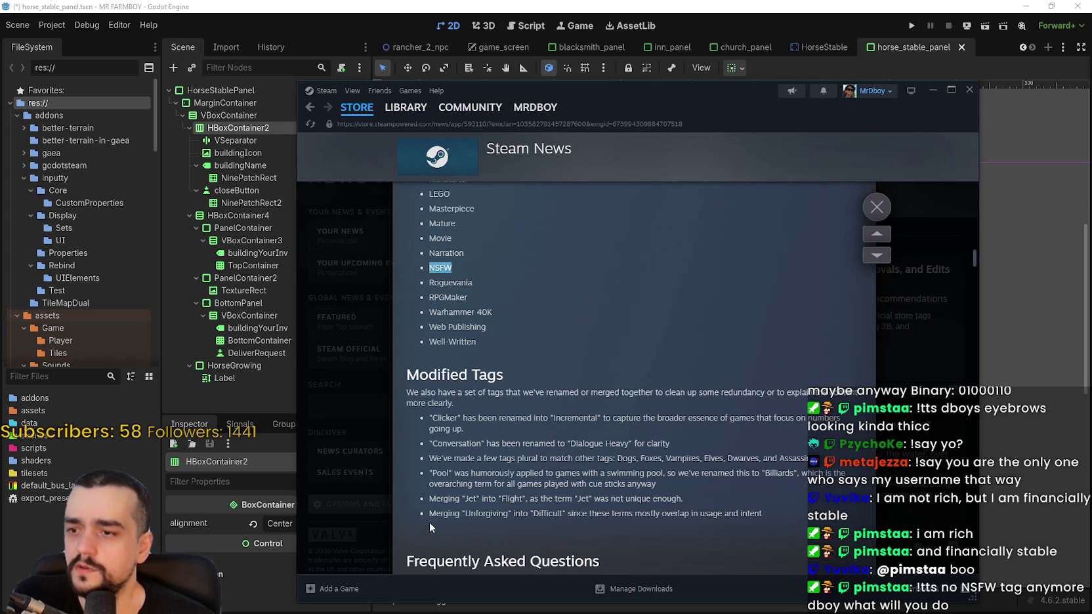
{"action": "scroll", "coordinate": [713, 478], "scroll_direction": "down", "scroll_amount": 1}
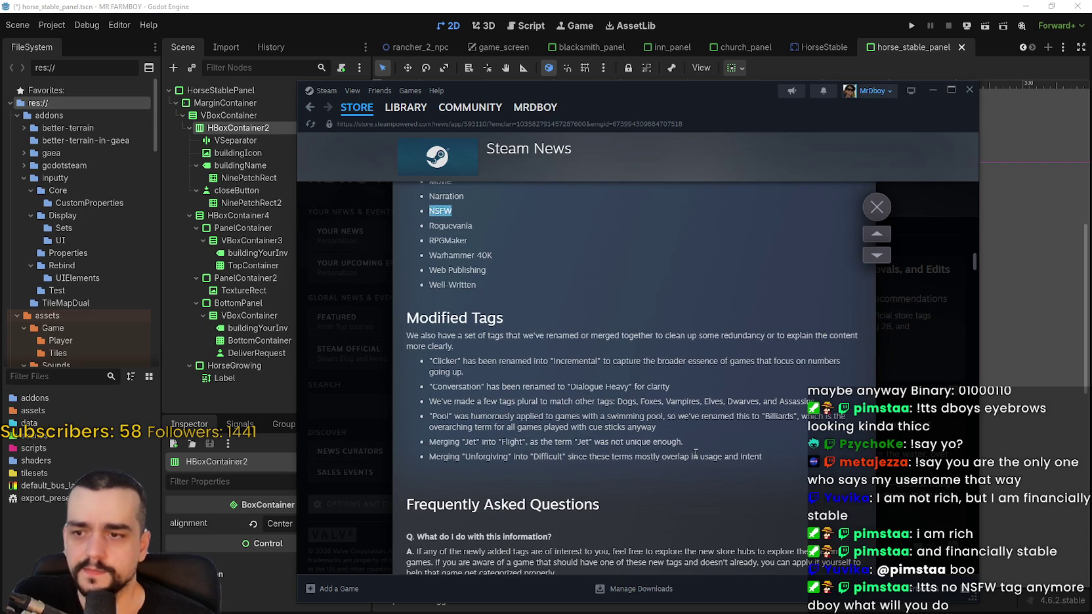
{"action": "scroll", "coordinate": [691, 457], "scroll_direction": "up", "scroll_amount": 10}
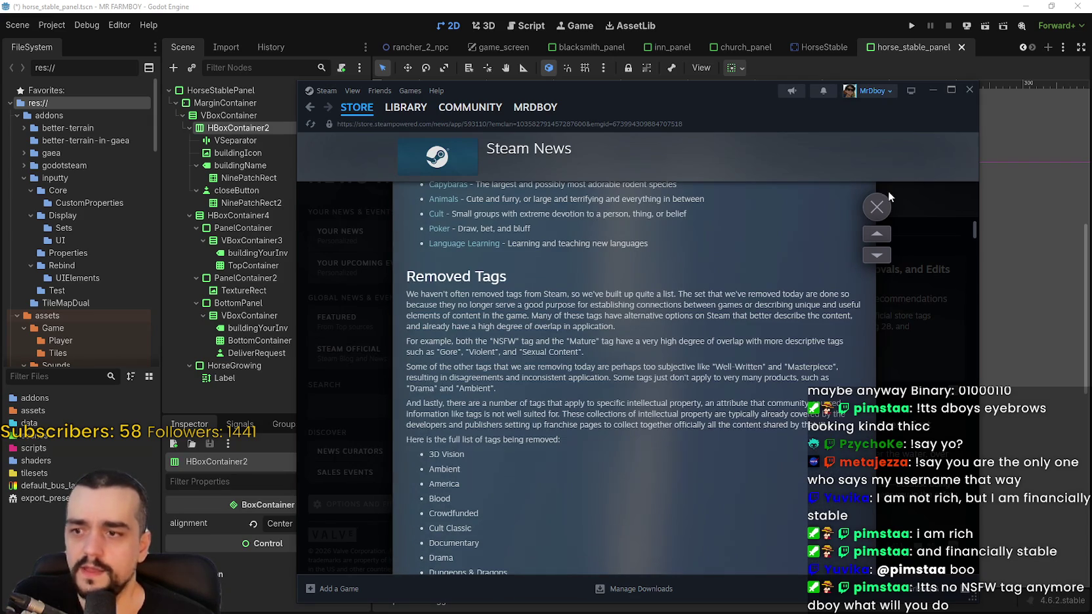
{"action": "left_click", "coordinate": [877, 206]}
{"action": "left_click", "coordinate": [360, 127]}
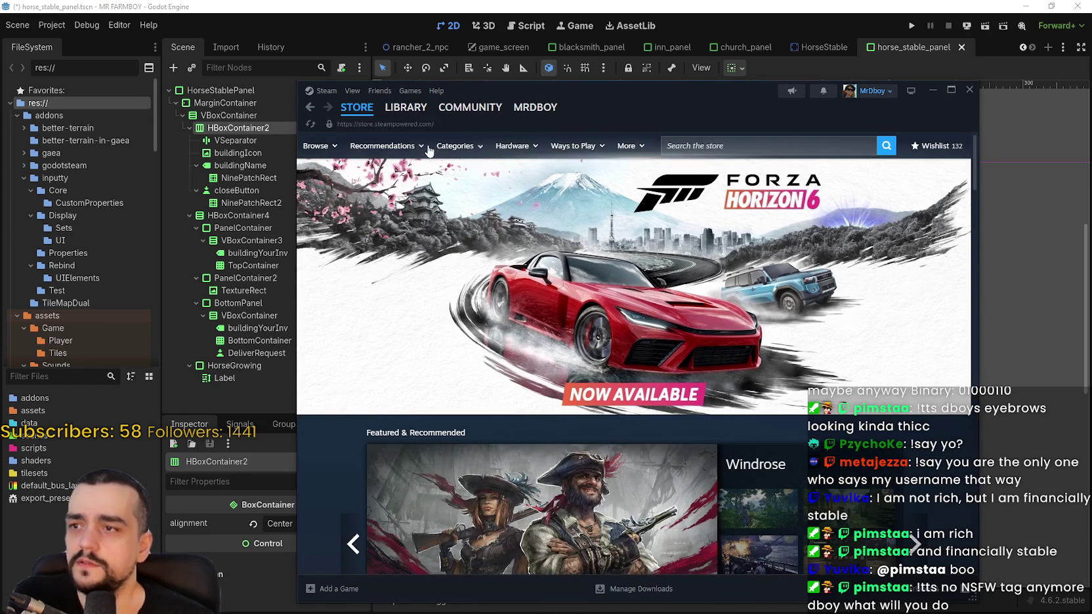
{"action": "mouse_move", "coordinate": [471, 145]}
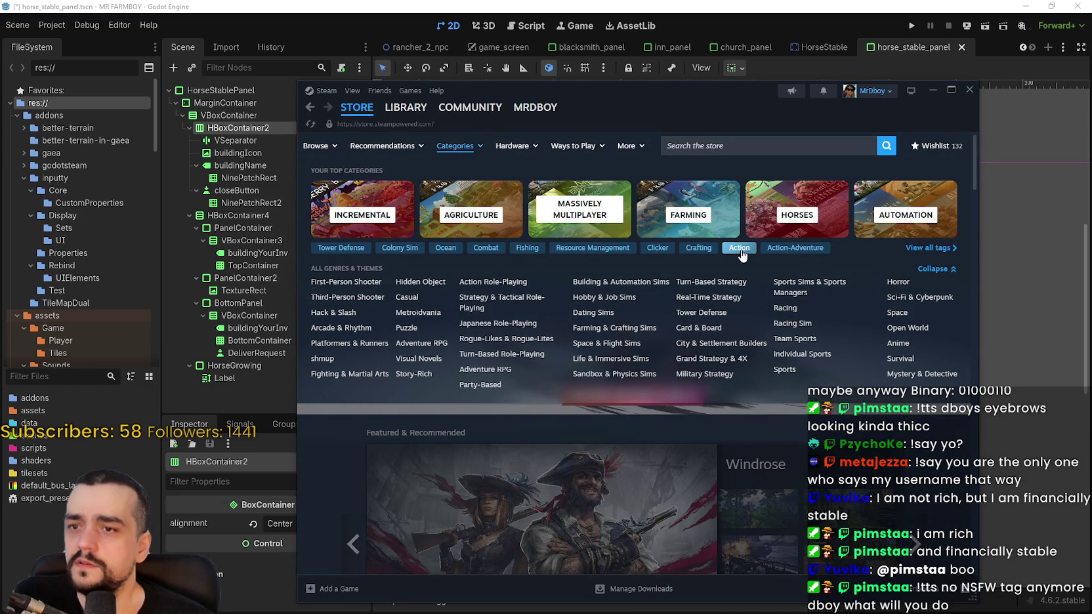
{"action": "left_click", "coordinate": [928, 250]}
{"action": "scroll", "coordinate": [365, 391], "scroll_direction": "down", "scroll_amount": 3}
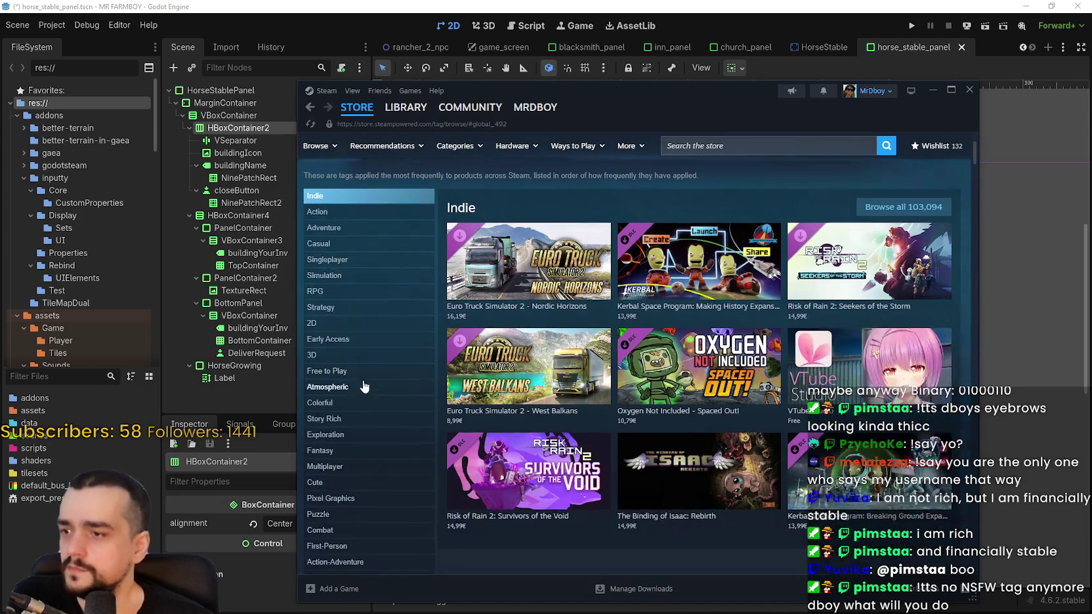
{"action": "scroll", "coordinate": [328, 309], "scroll_direction": "down", "scroll_amount": 6}
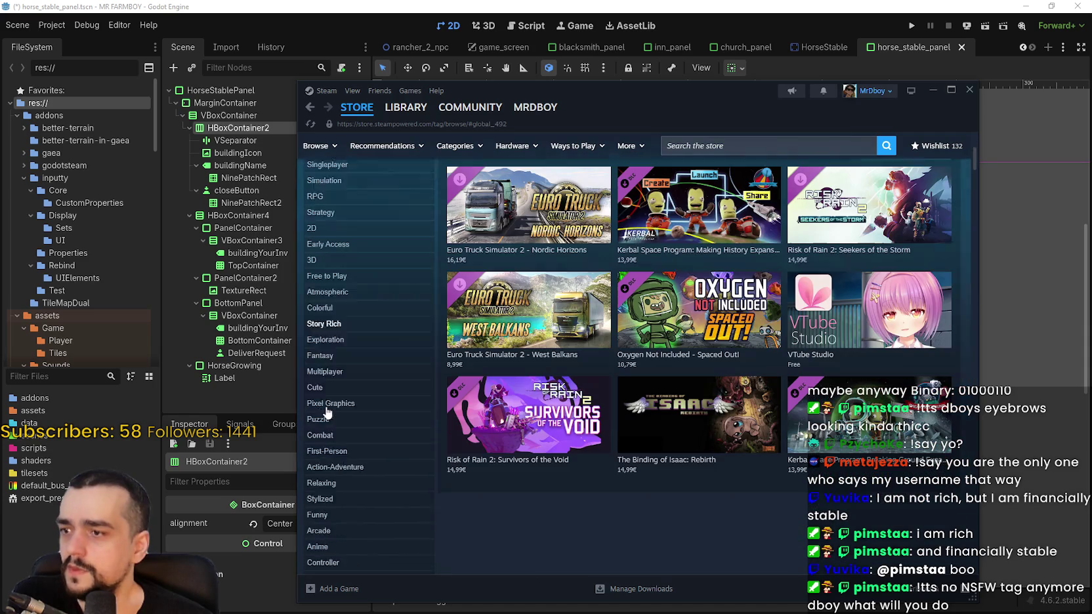
{"action": "scroll", "coordinate": [321, 368], "scroll_direction": "down", "scroll_amount": 5}
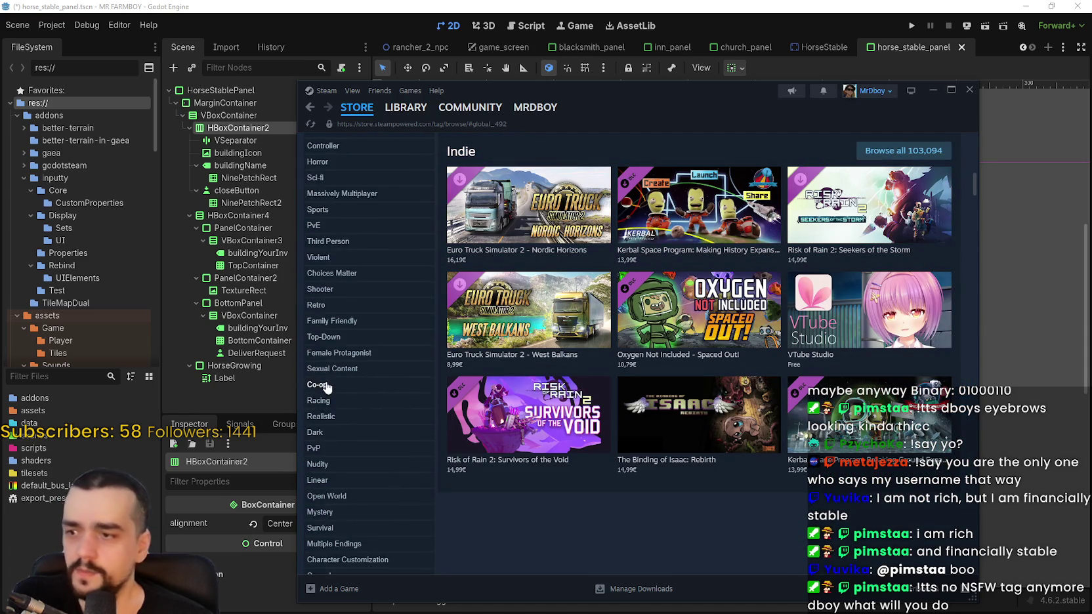
{"action": "scroll", "coordinate": [332, 420], "scroll_direction": "down", "scroll_amount": 5}
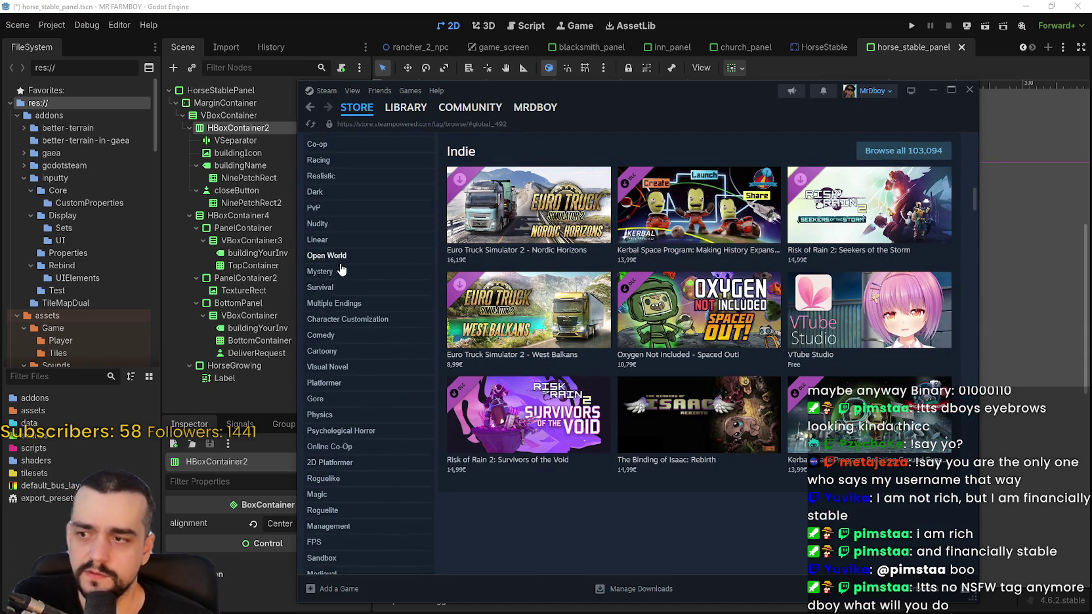
{"action": "scroll", "coordinate": [355, 427], "scroll_direction": "down", "scroll_amount": 5}
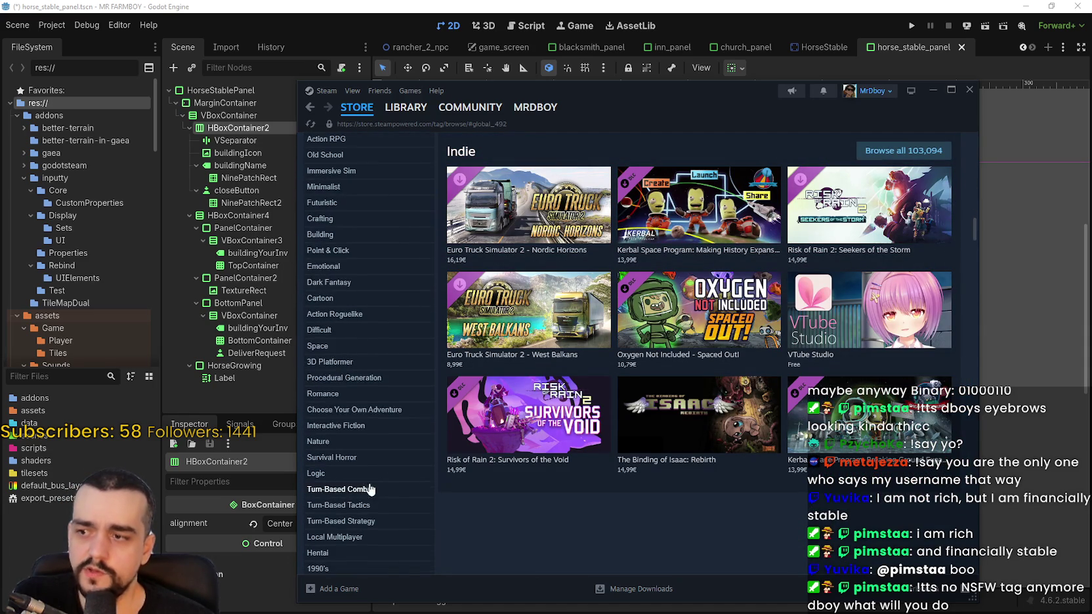
{"action": "scroll", "coordinate": [348, 295], "scroll_direction": "down", "scroll_amount": 5}
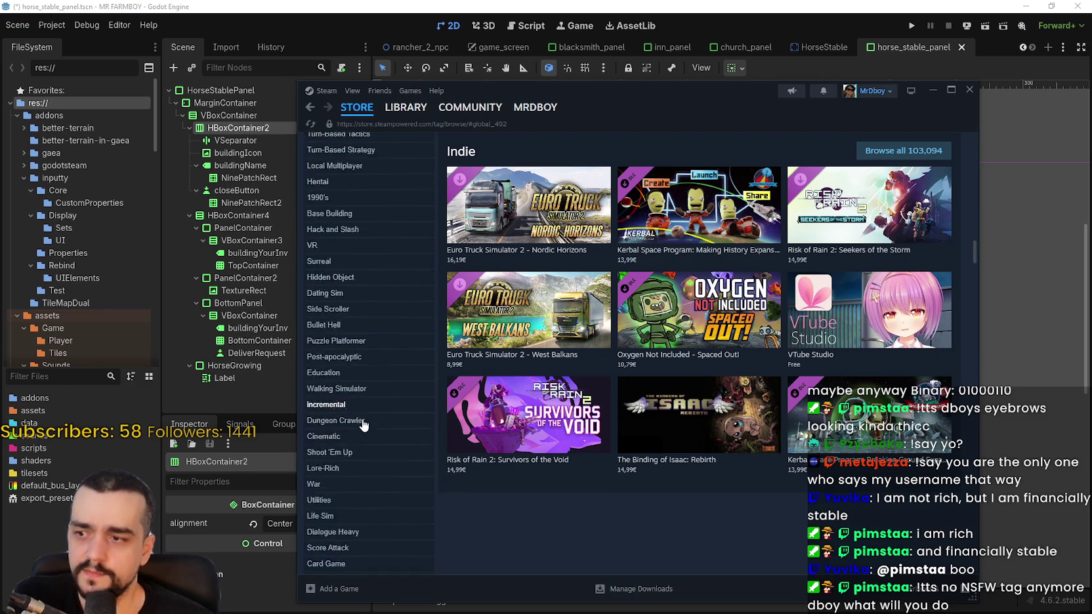
{"action": "scroll", "coordinate": [344, 315], "scroll_direction": "down", "scroll_amount": 10}
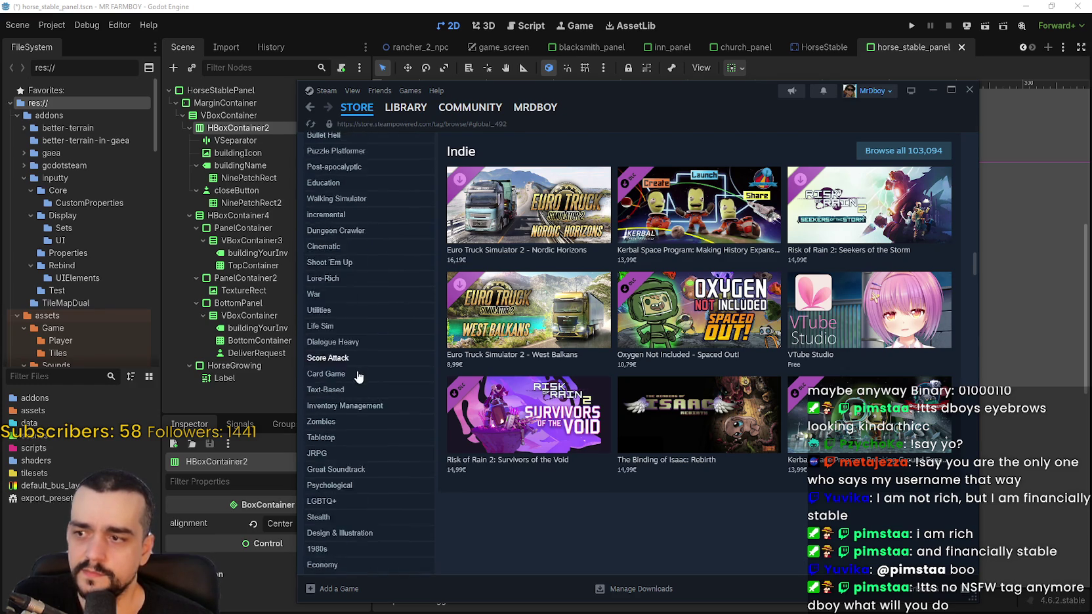
{"action": "scroll", "coordinate": [364, 382], "scroll_direction": "down", "scroll_amount": 15}
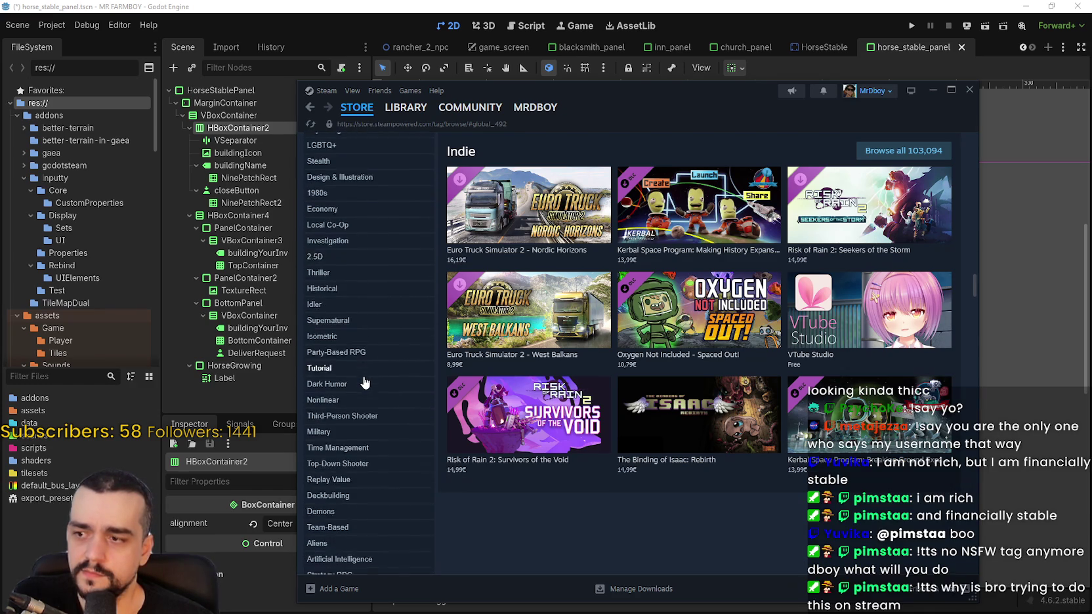
{"action": "scroll", "coordinate": [322, 245], "scroll_direction": "down", "scroll_amount": 10}
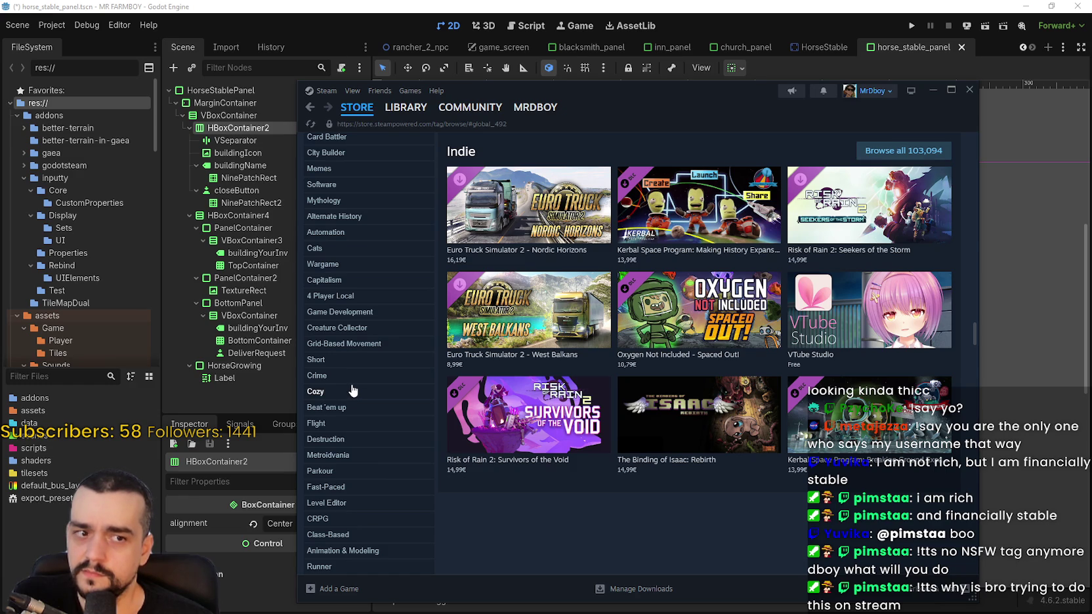
{"action": "scroll", "coordinate": [353, 390], "scroll_direction": "down", "scroll_amount": 8}
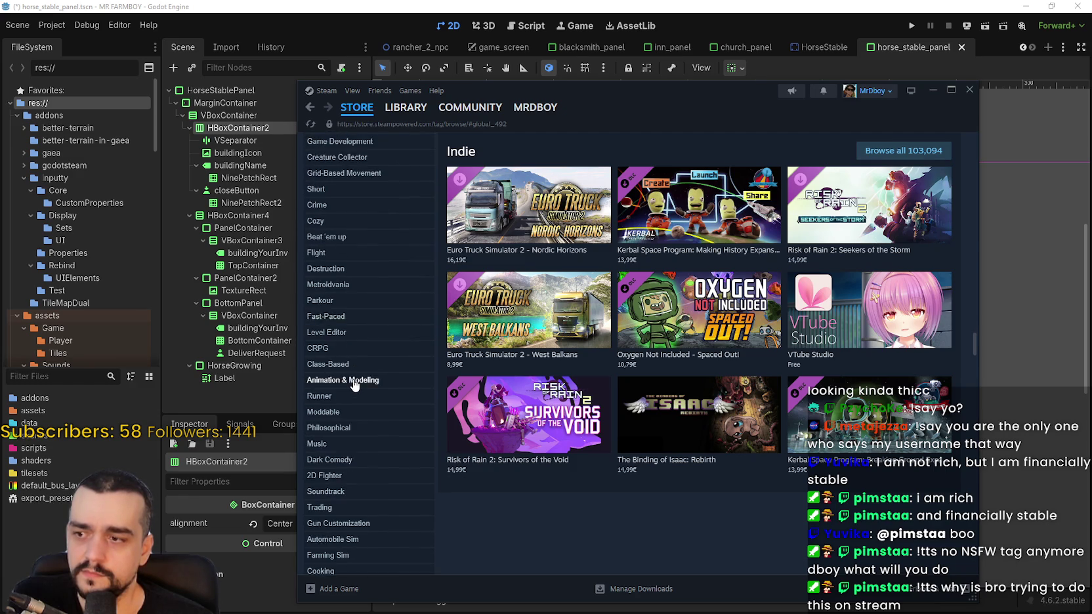
{"action": "scroll", "coordinate": [354, 387], "scroll_direction": "down", "scroll_amount": 3}
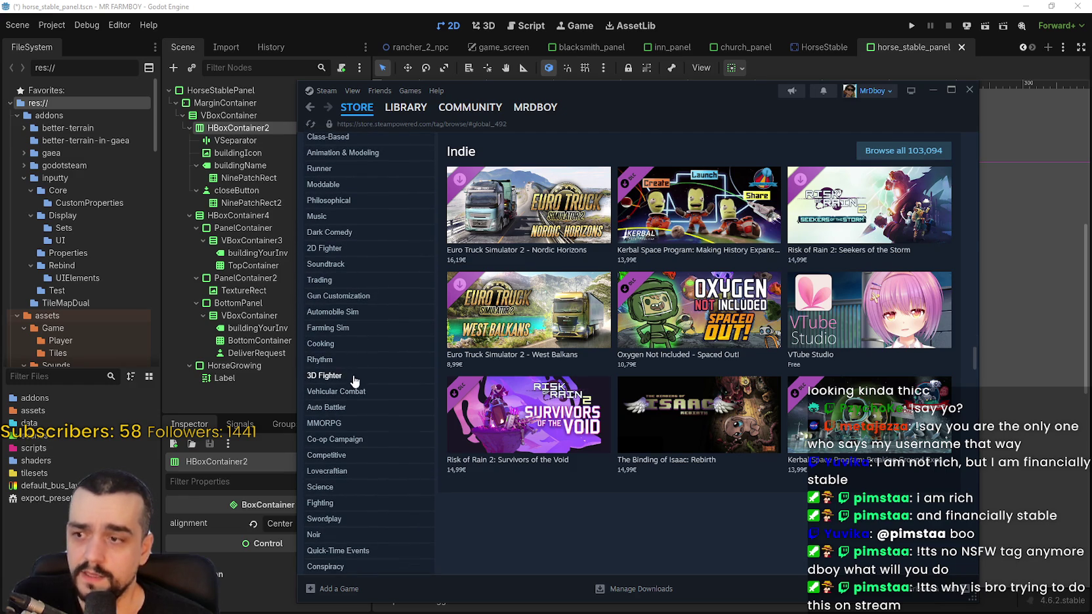
{"action": "scroll", "coordinate": [341, 410], "scroll_direction": "down", "scroll_amount": 5}
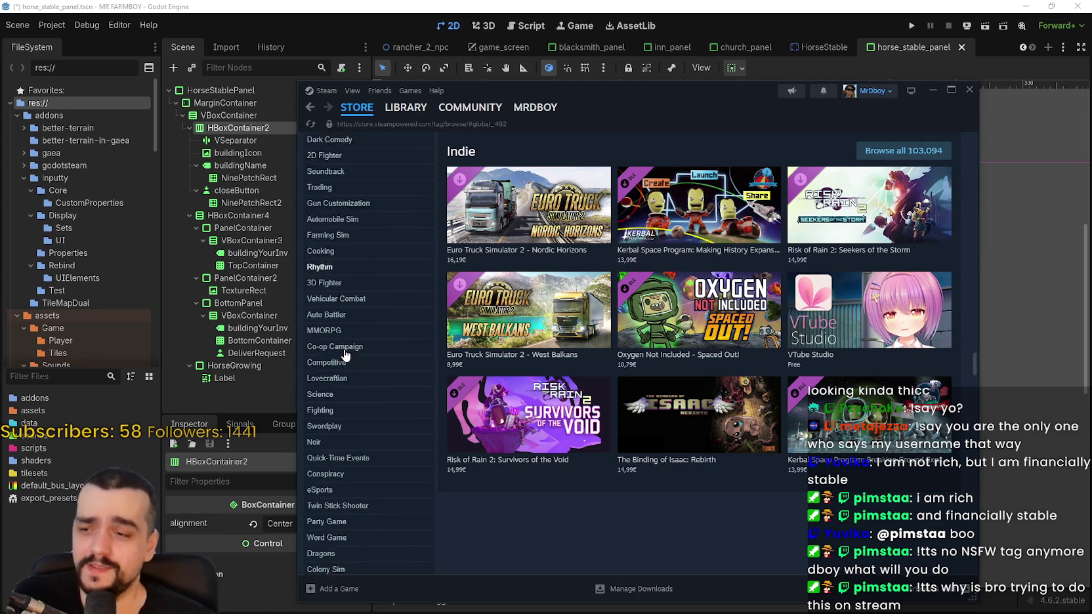
{"action": "scroll", "coordinate": [390, 411], "scroll_direction": "down", "scroll_amount": 7}
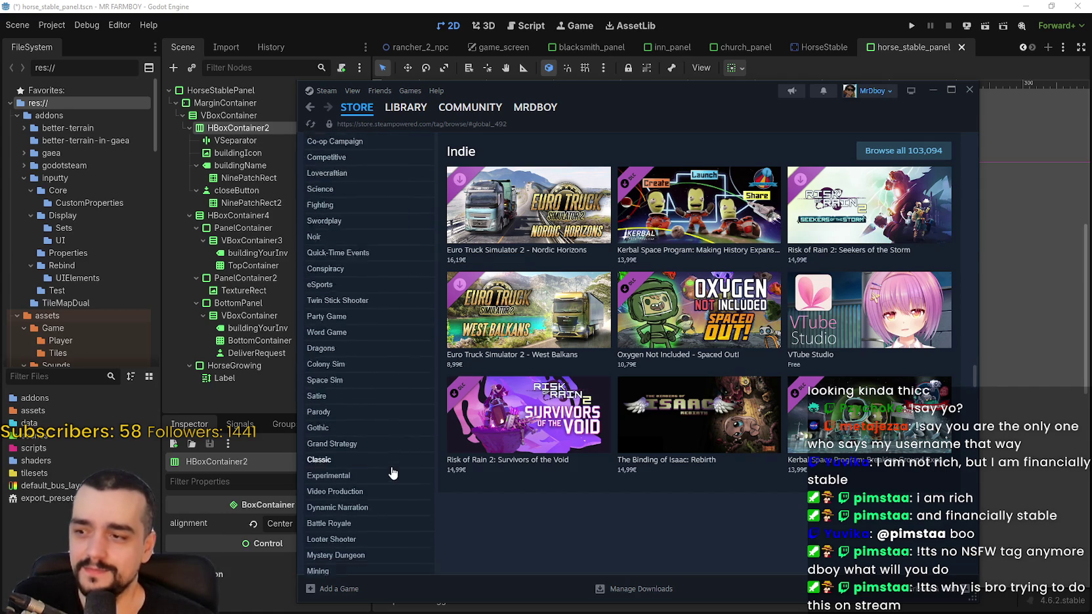
{"action": "scroll", "coordinate": [375, 459], "scroll_direction": "down", "scroll_amount": 9}
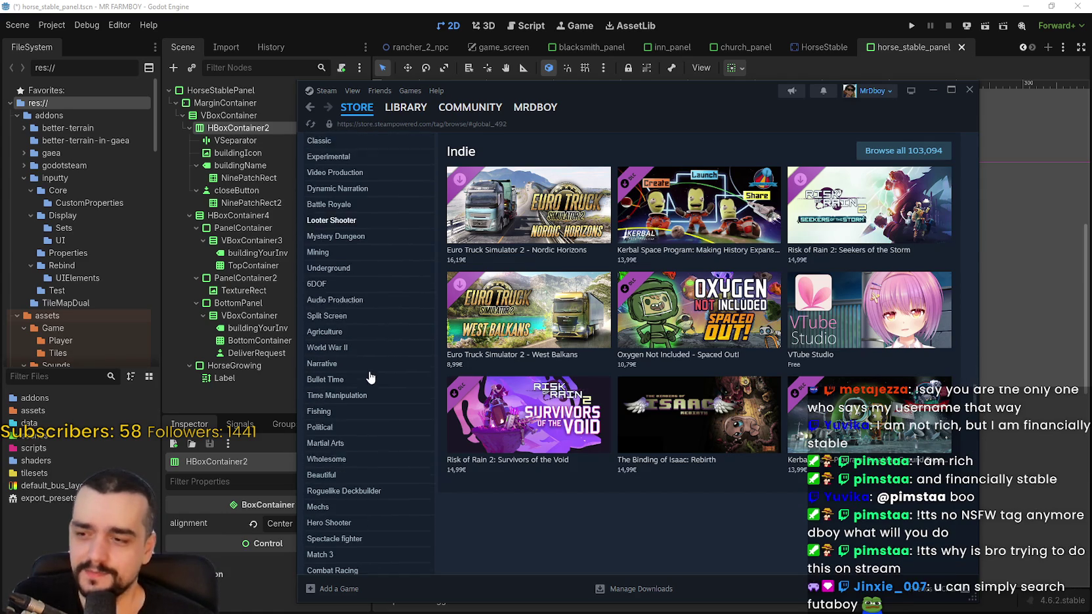
{"action": "scroll", "coordinate": [372, 513], "scroll_direction": "down", "scroll_amount": 15}
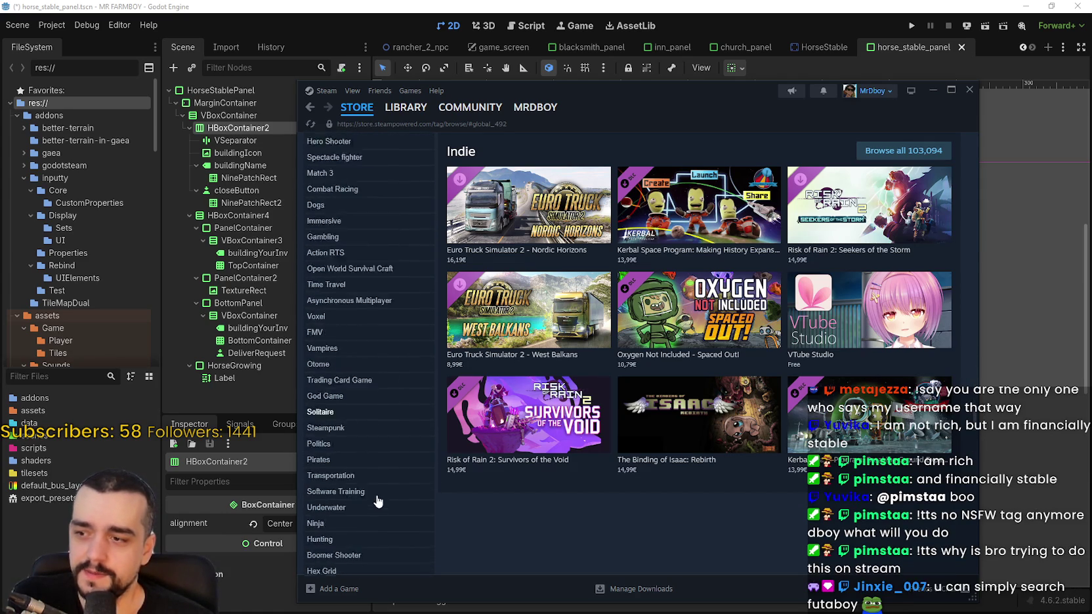
{"action": "scroll", "coordinate": [378, 486], "scroll_direction": "down", "scroll_amount": 12}
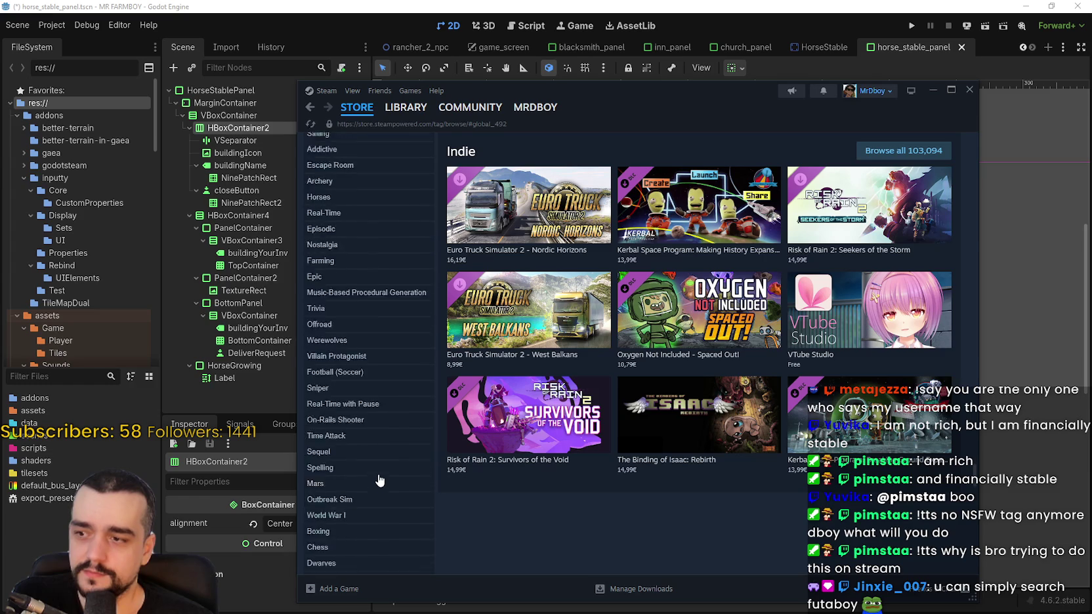
{"action": "scroll", "coordinate": [379, 475], "scroll_direction": "down", "scroll_amount": 15}
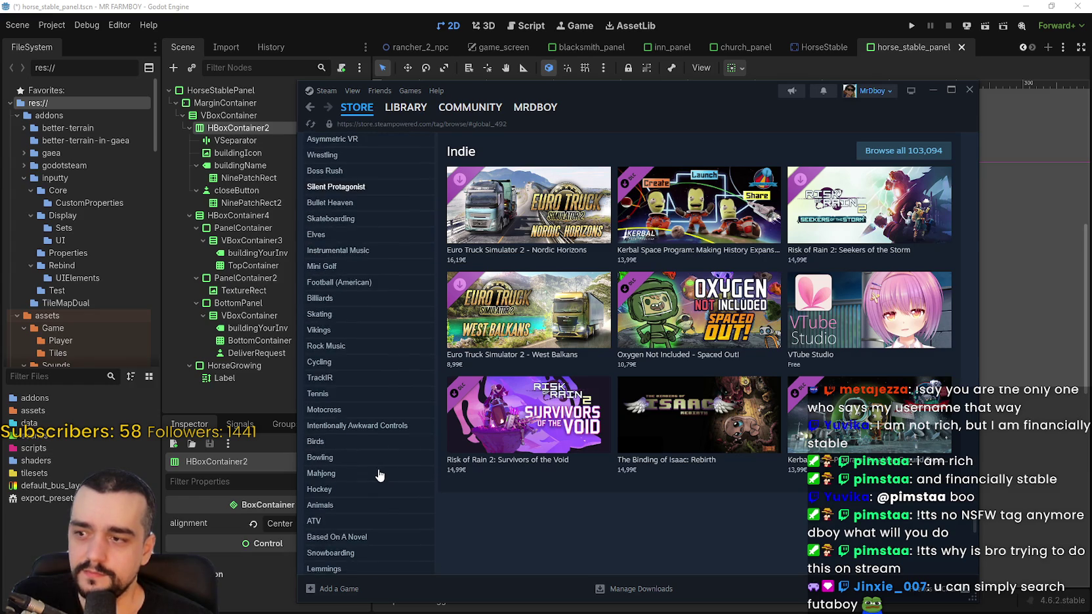
{"action": "scroll", "coordinate": [378, 474], "scroll_direction": "down", "scroll_amount": 4}
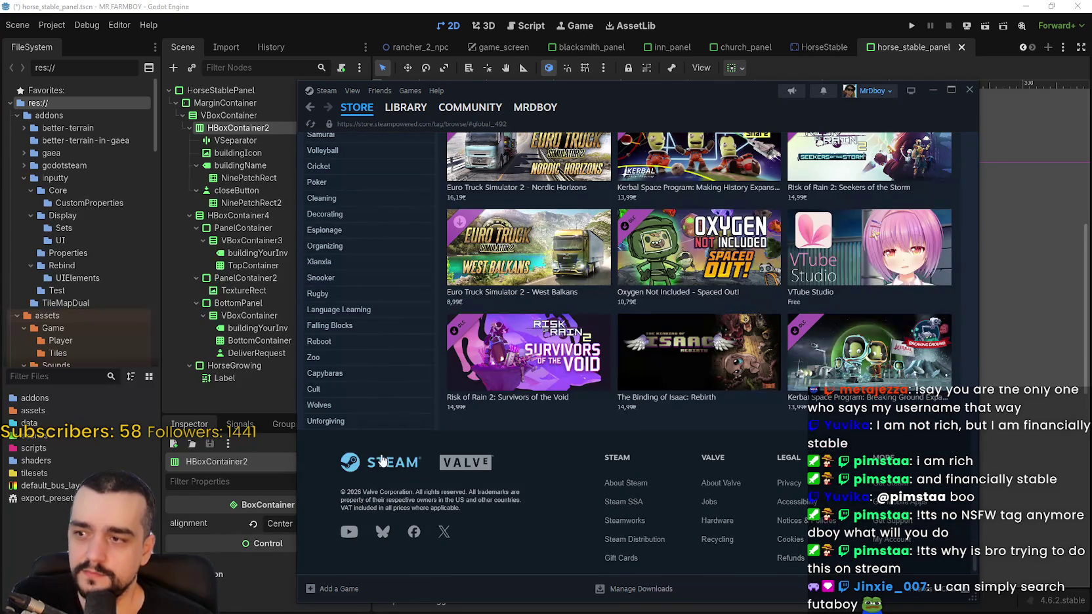
Return to the Steam store front page
{"action": "left_click", "coordinate": [370, 114]}
{"action": "mouse_move", "coordinate": [413, 116]}
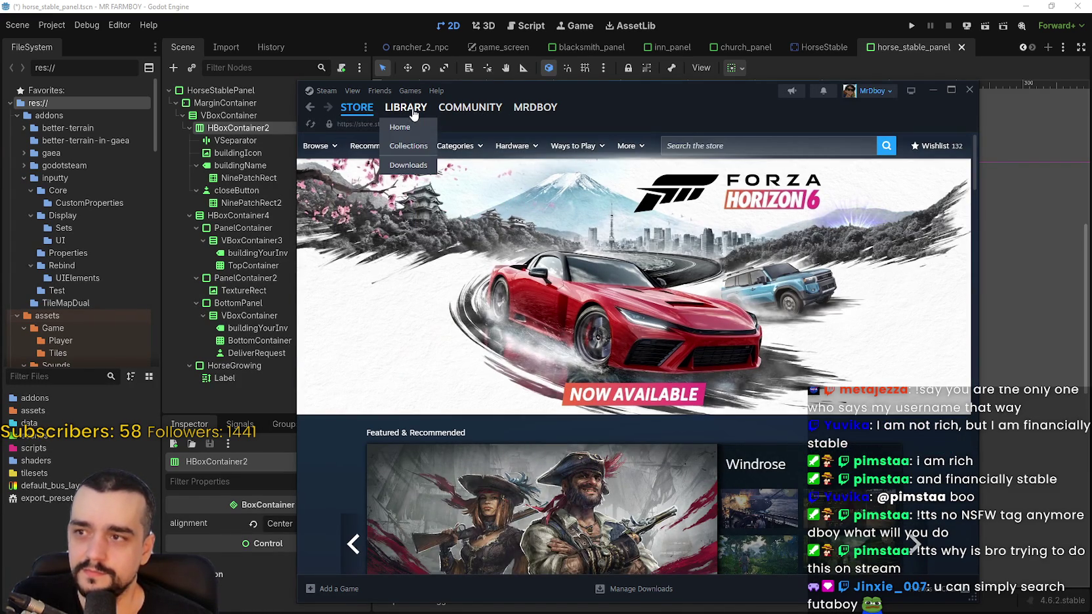
{"action": "mouse_move", "coordinate": [487, 142]}
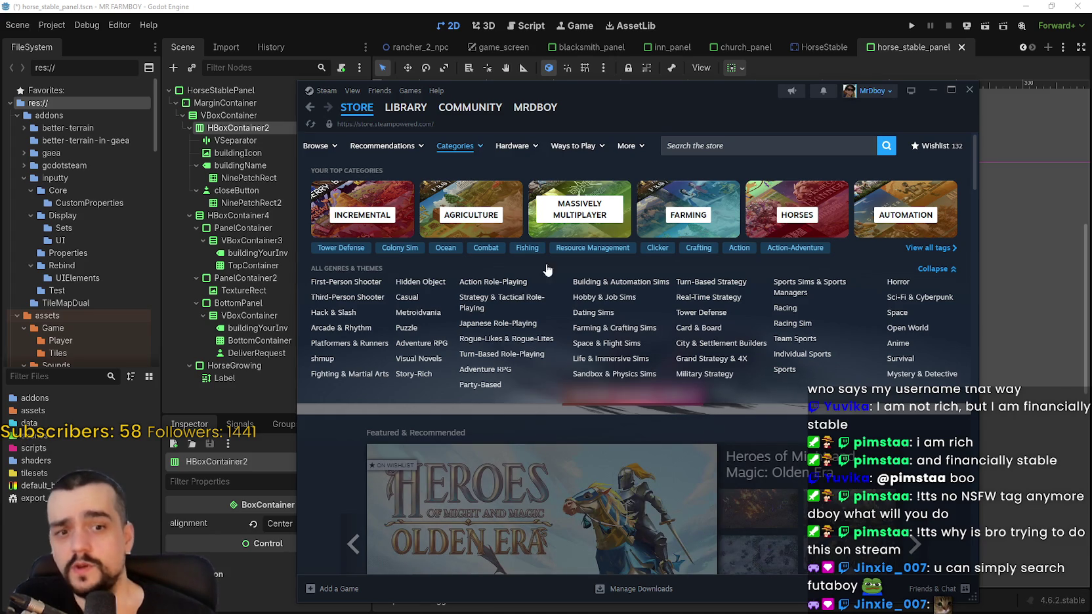
{"action": "scroll", "coordinate": [886, 361], "scroll_direction": "down", "scroll_amount": 4}
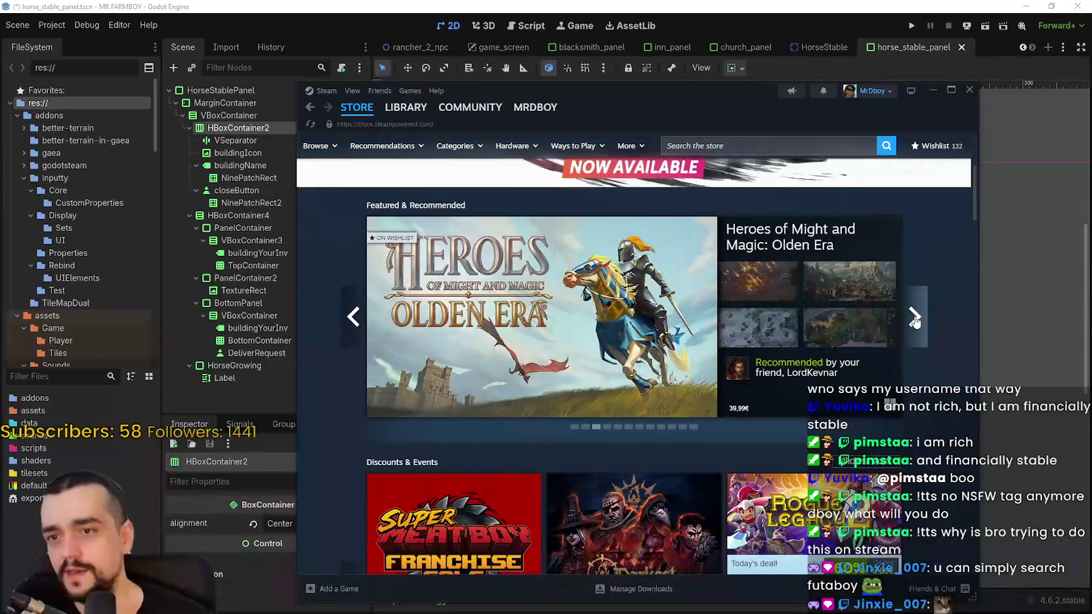
Advance the Featured & Recommended carousel three times, then go to the game library home
{"action": "left_click", "coordinate": [914, 319]}
{"action": "left_click", "coordinate": [914, 318]}
{"action": "left_click", "coordinate": [914, 318]}
{"action": "scroll", "coordinate": [909, 492], "scroll_direction": "down", "scroll_amount": 10}
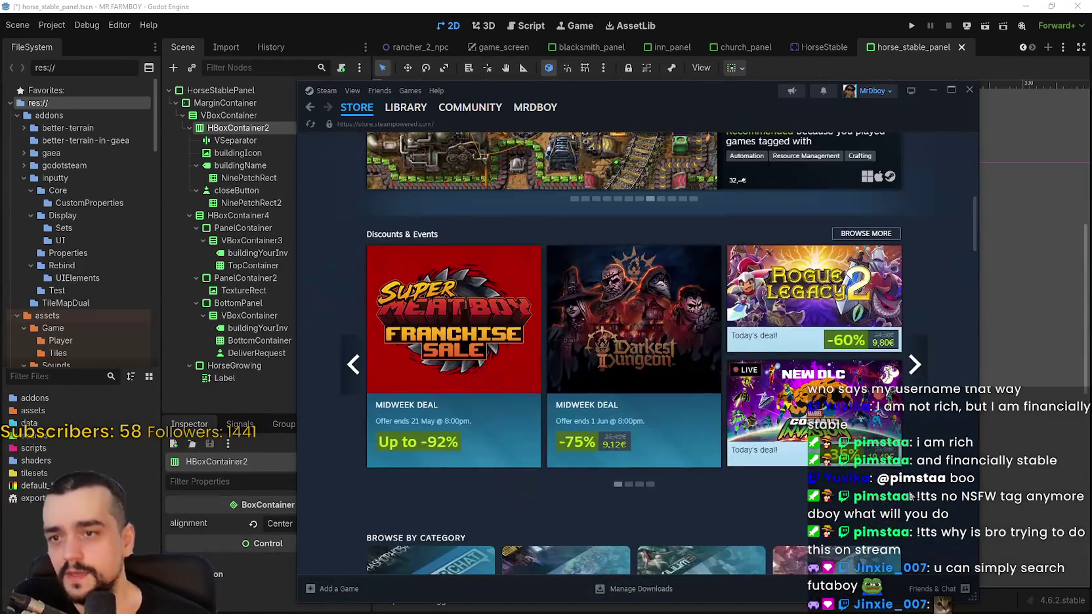
{"action": "scroll", "coordinate": [909, 492], "scroll_direction": "down", "scroll_amount": 12}
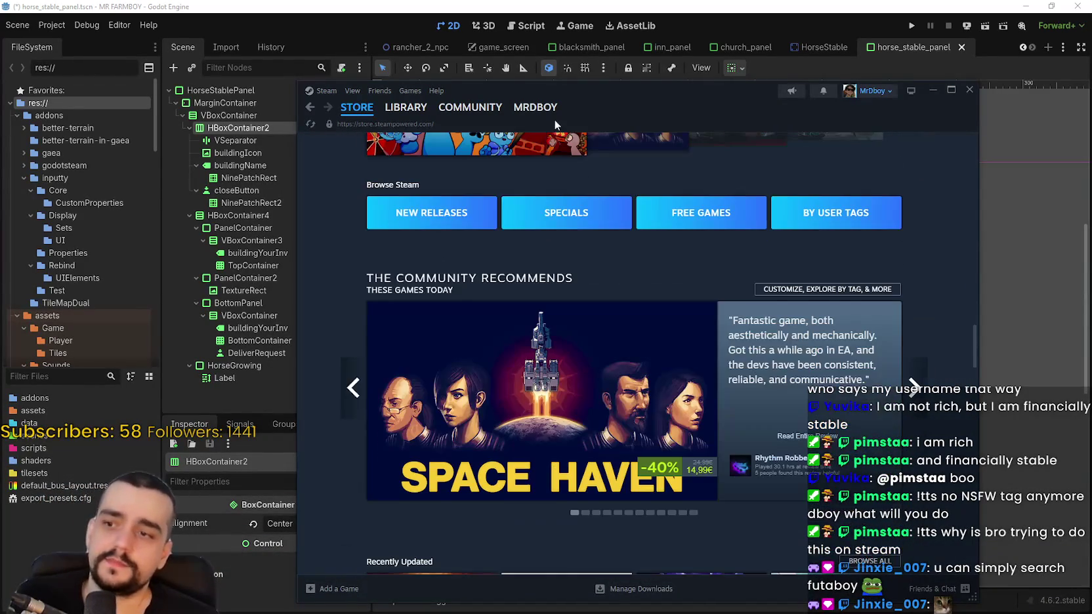
{"action": "left_click", "coordinate": [417, 125]}
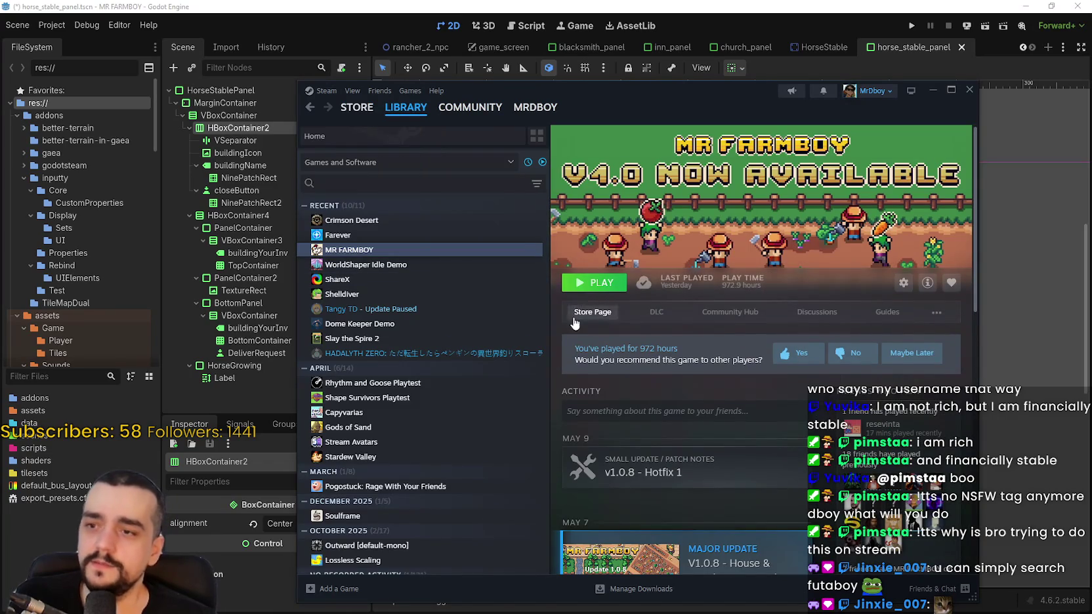
Open MR FARMBOY's Community Hub discussions from its store page
{"action": "left_click", "coordinate": [575, 312]}
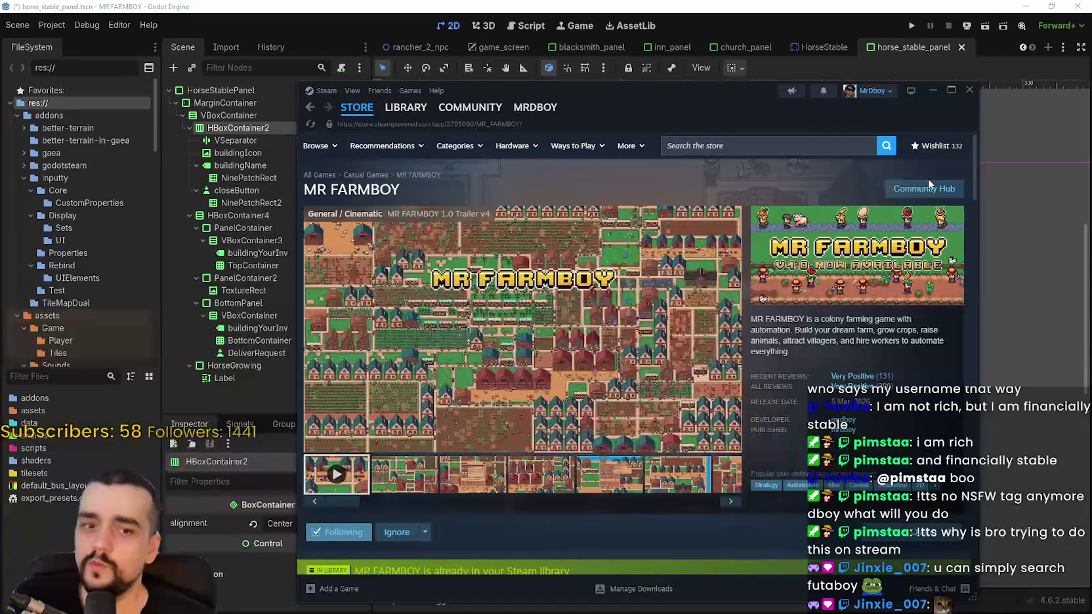
{"action": "left_click", "coordinate": [922, 196]}
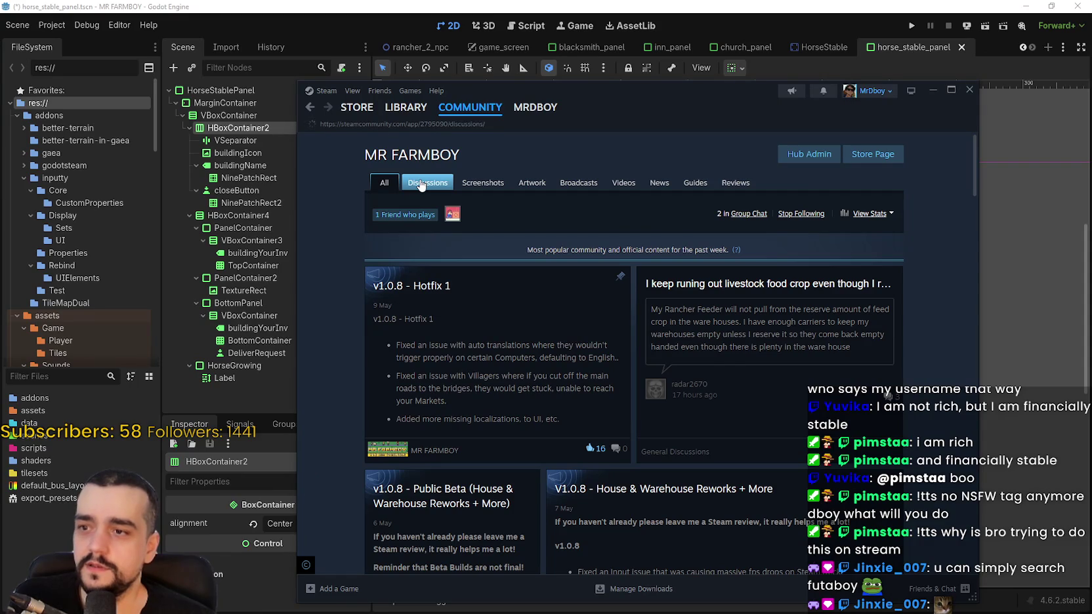
{"action": "left_click", "coordinate": [421, 186]}
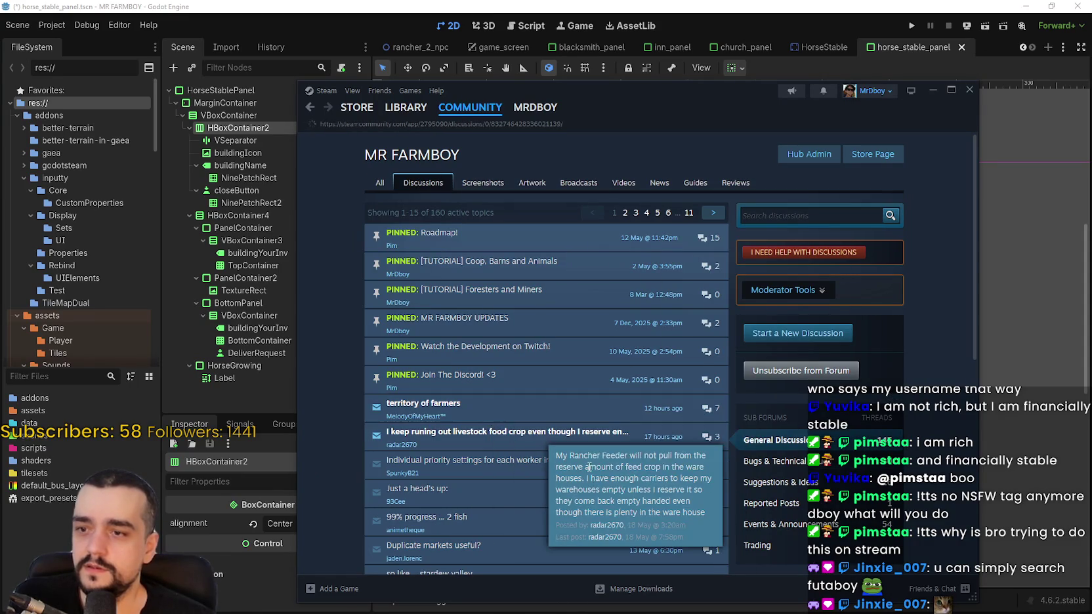
{"action": "scroll", "coordinate": [584, 442], "scroll_direction": "down", "scroll_amount": 10}
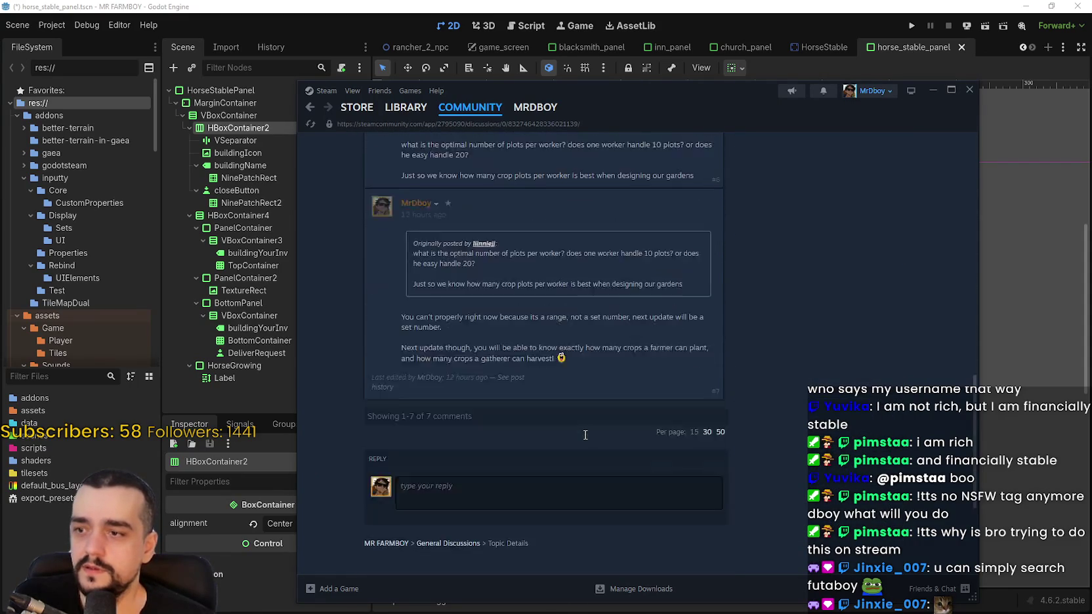
{"action": "scroll", "coordinate": [798, 410], "scroll_direction": "down", "scroll_amount": 2}
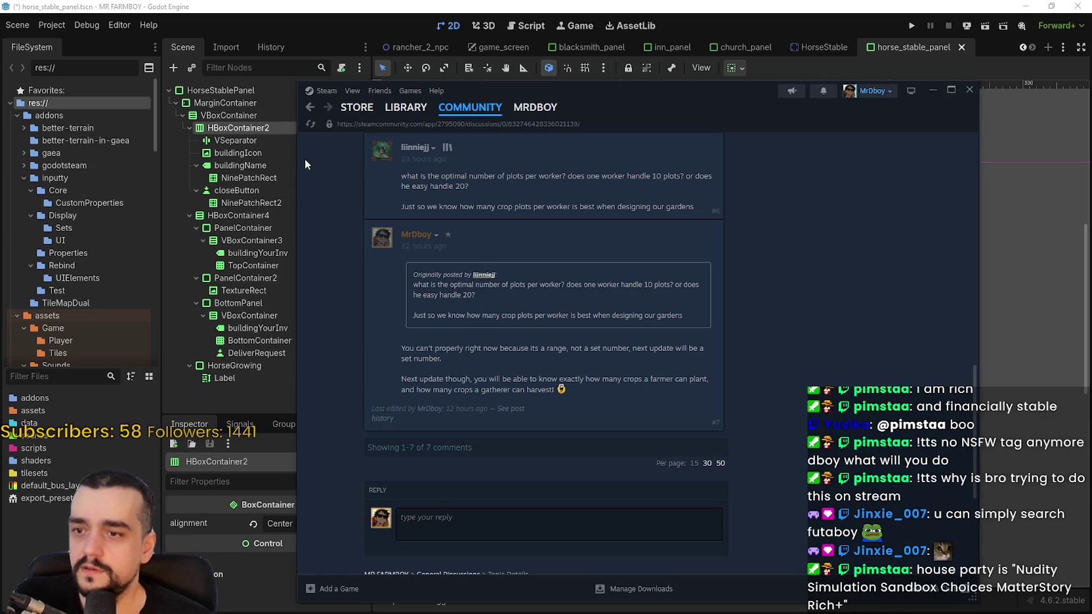
Open the thread about running out of livestock food crop despite warehouse reserves
{"action": "left_click", "coordinate": [311, 111]}
{"action": "scroll", "coordinate": [618, 453], "scroll_direction": "down", "scroll_amount": 3}
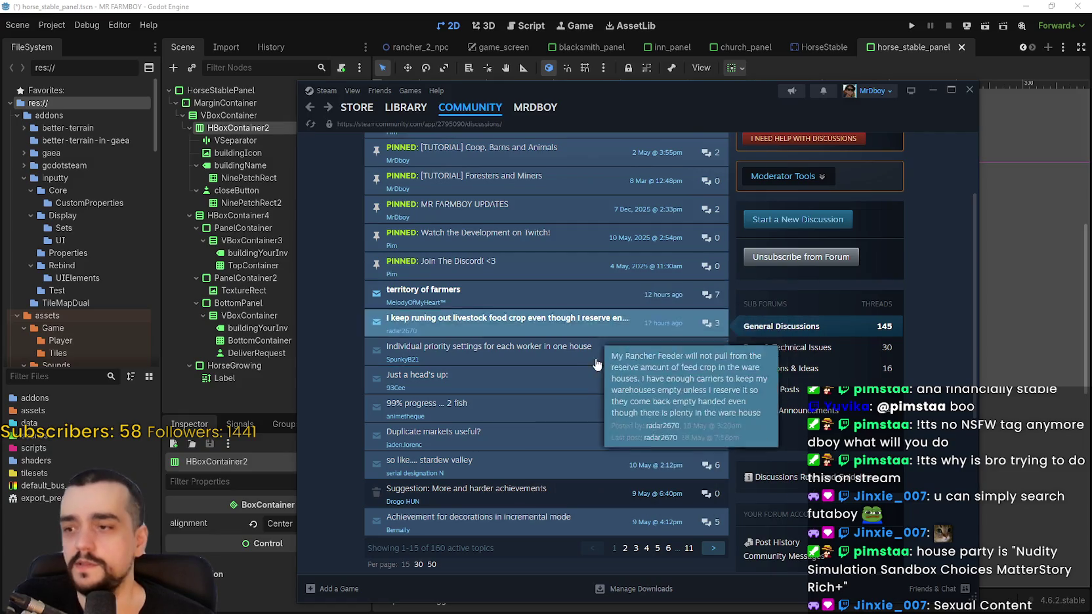
{"action": "left_click", "coordinate": [616, 322]}
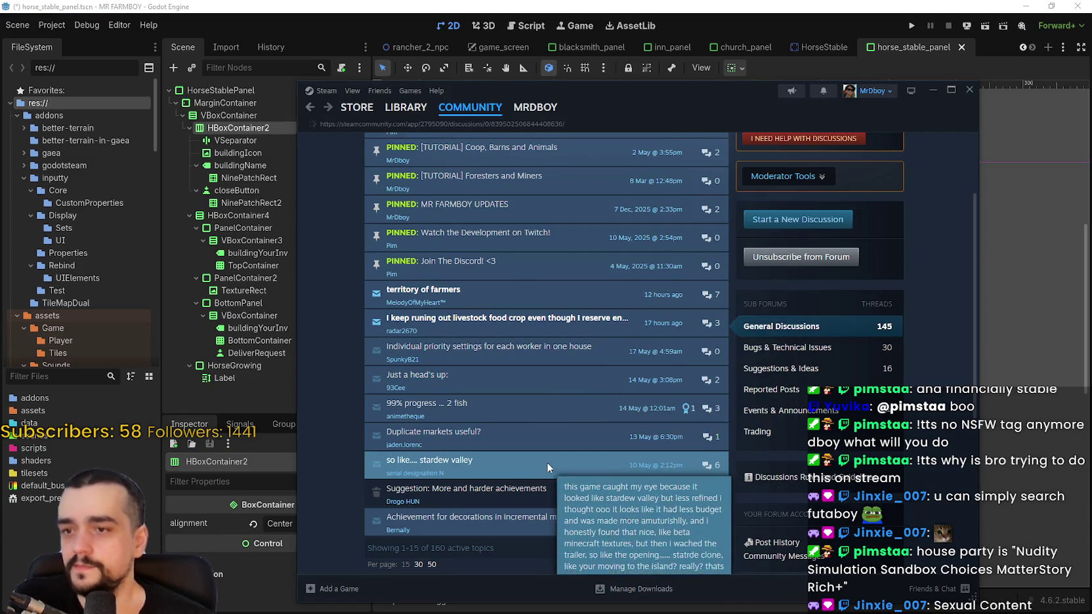
{"action": "scroll", "coordinate": [549, 440], "scroll_direction": "down", "scroll_amount": 7}
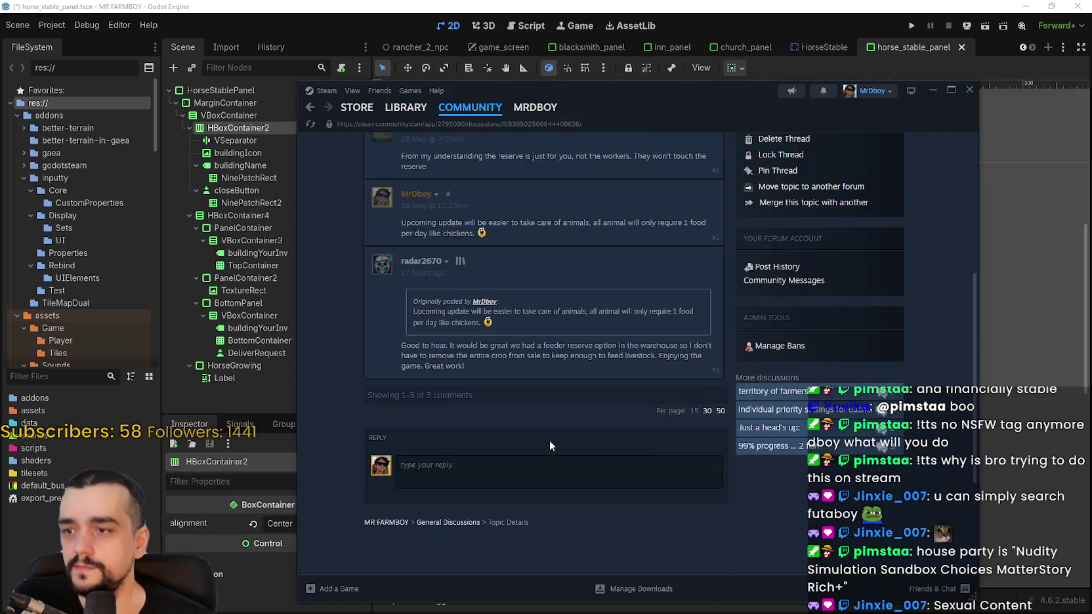
{"action": "scroll", "coordinate": [549, 433], "scroll_direction": "up", "scroll_amount": 3}
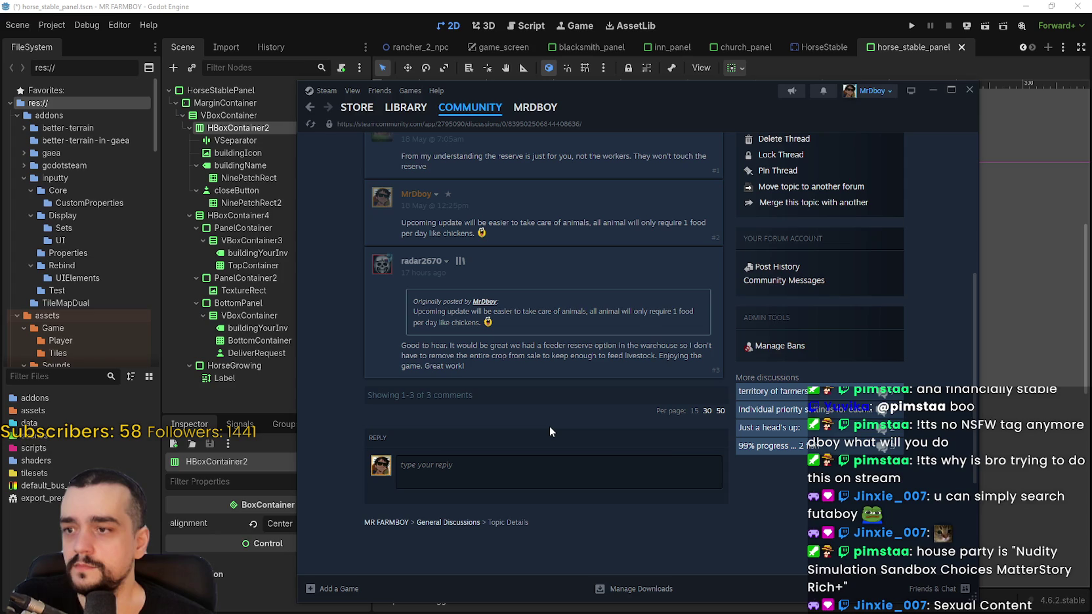
{"action": "scroll", "coordinate": [549, 430], "scroll_direction": "up", "scroll_amount": 4}
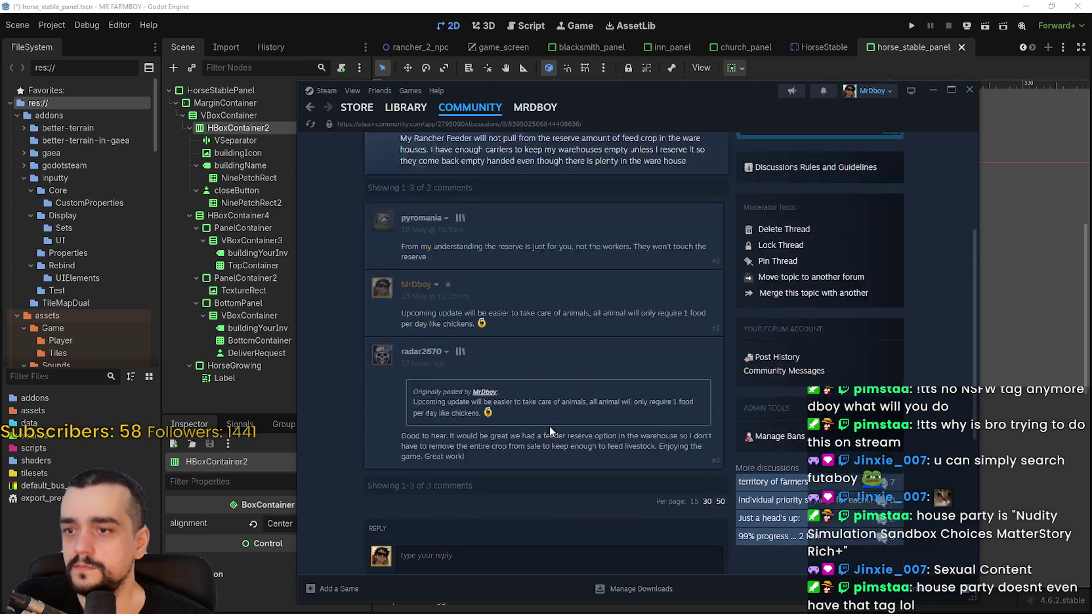
{"action": "mouse_move", "coordinate": [365, 109]}
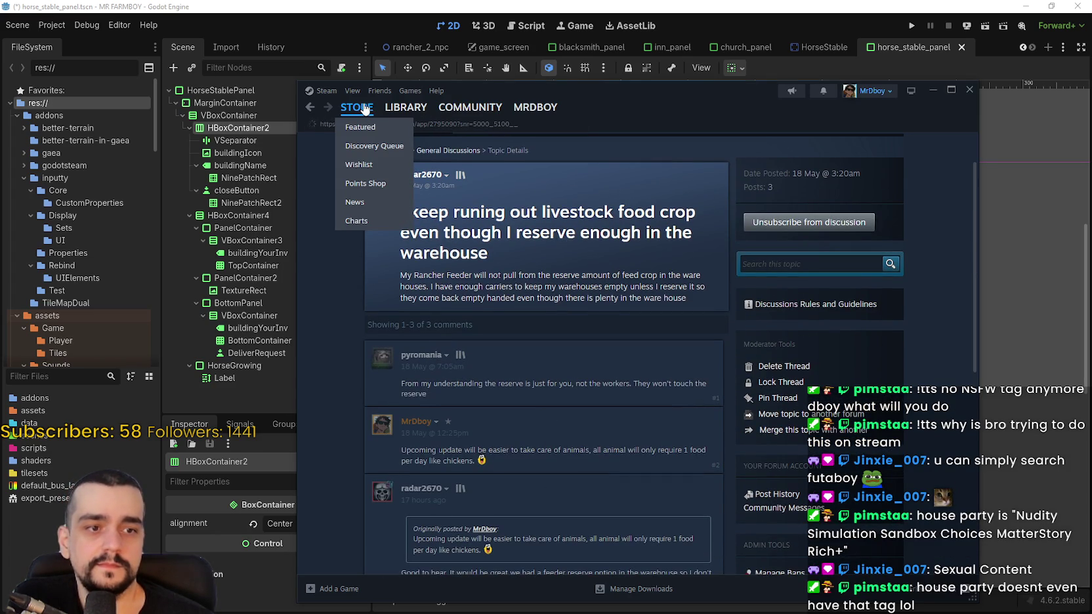
Go back to the store front, nudge the Steam window, and open Forza Horizon 6's page
{"action": "left_click", "coordinate": [365, 109]}
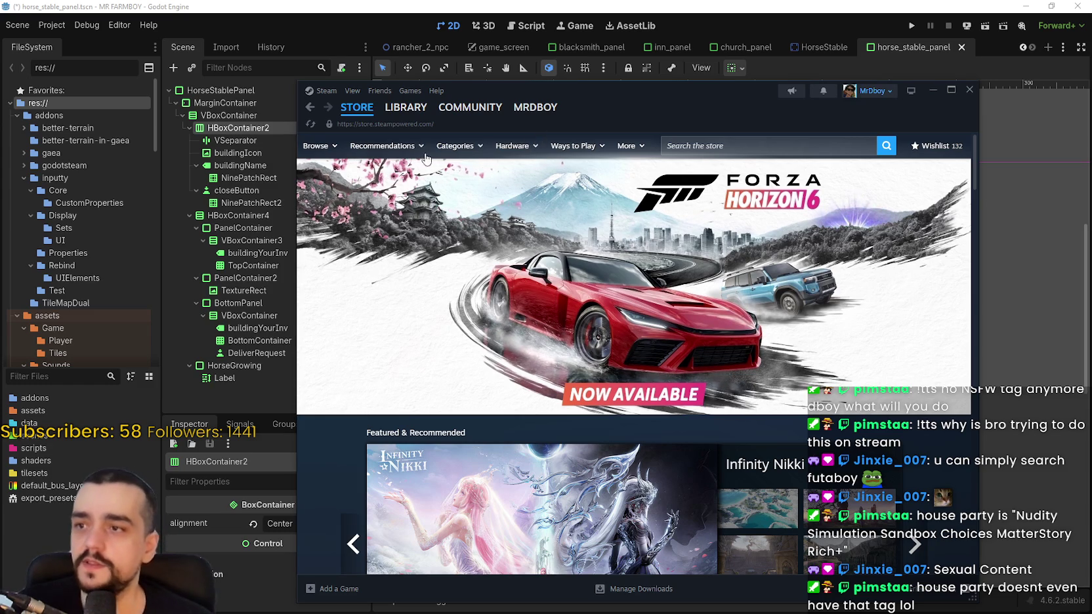
{"action": "mouse_move", "coordinate": [453, 147]}
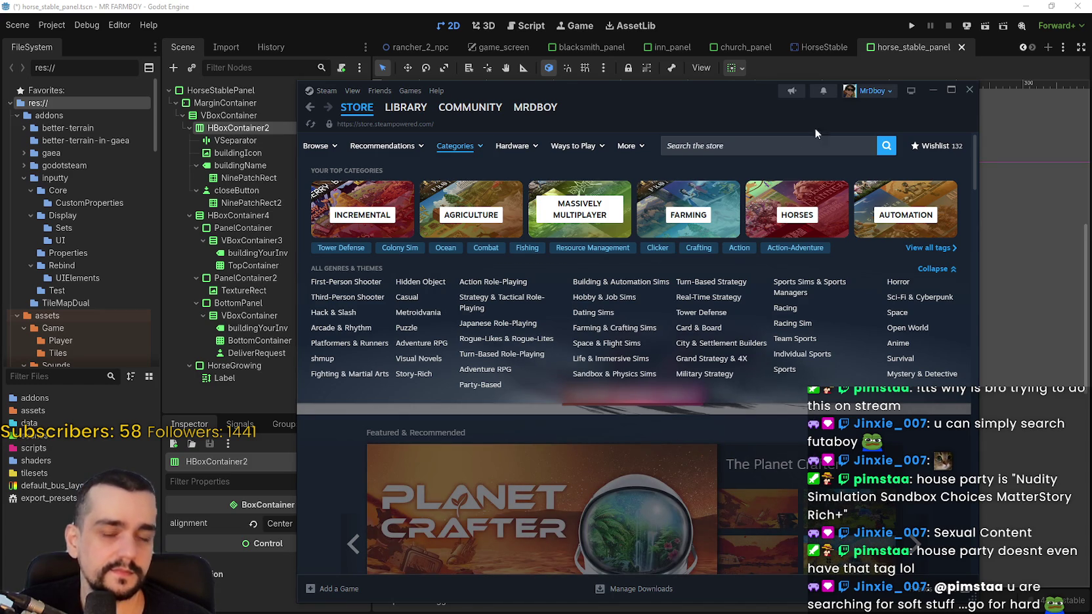
{"action": "left_click_drag", "start_coordinate": [793, 103], "coordinate": [799, 96]}
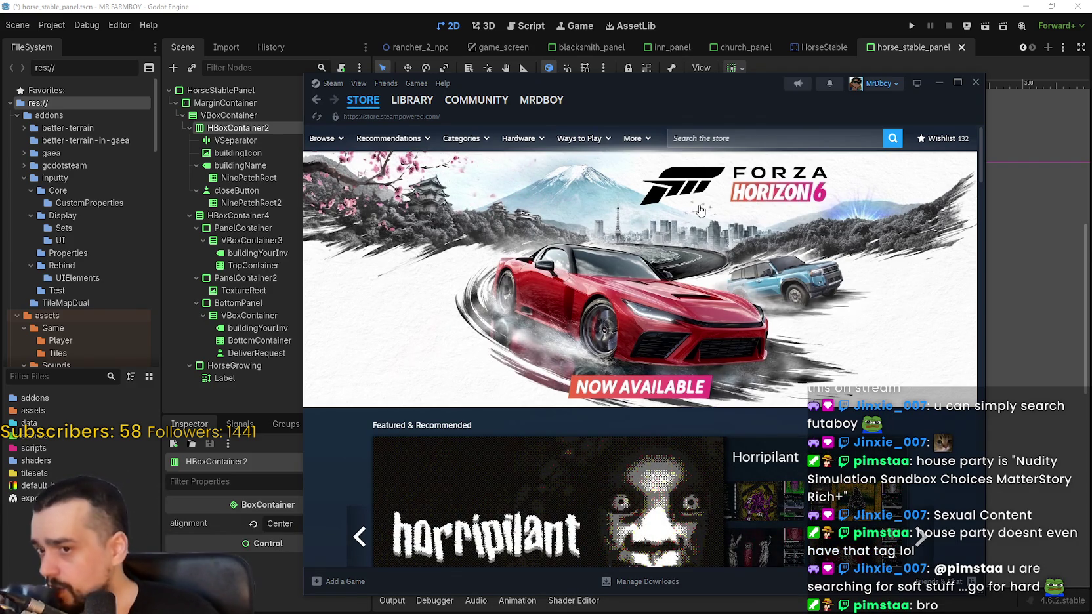
{"action": "left_click", "coordinate": [706, 283]}
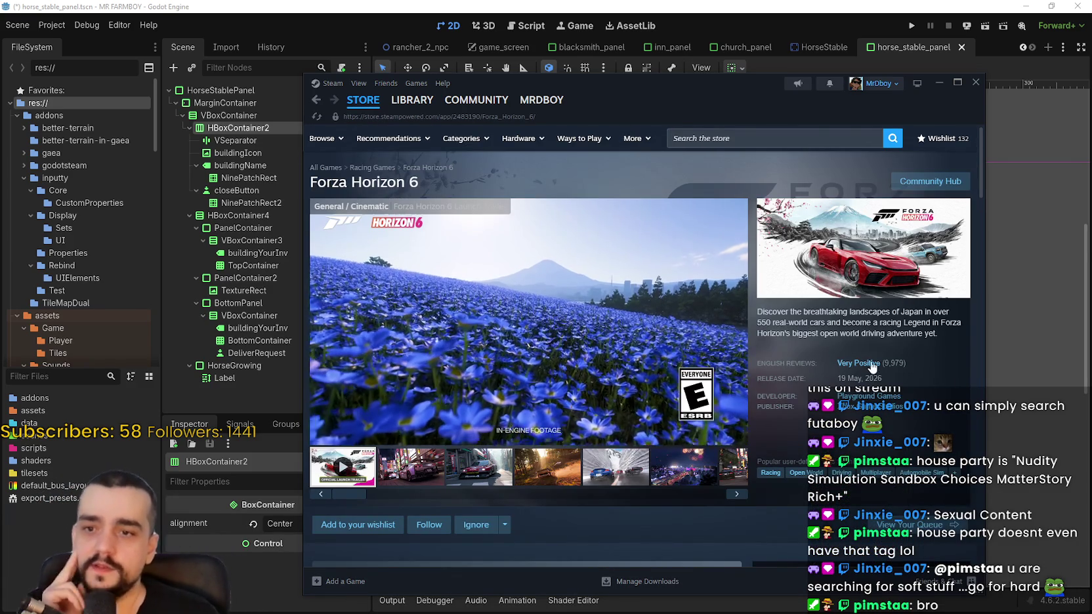
Browse the Forza Horizon 6 Community Hub, then return to the store front's Featured & Recommended
{"action": "left_click", "coordinate": [917, 179]}
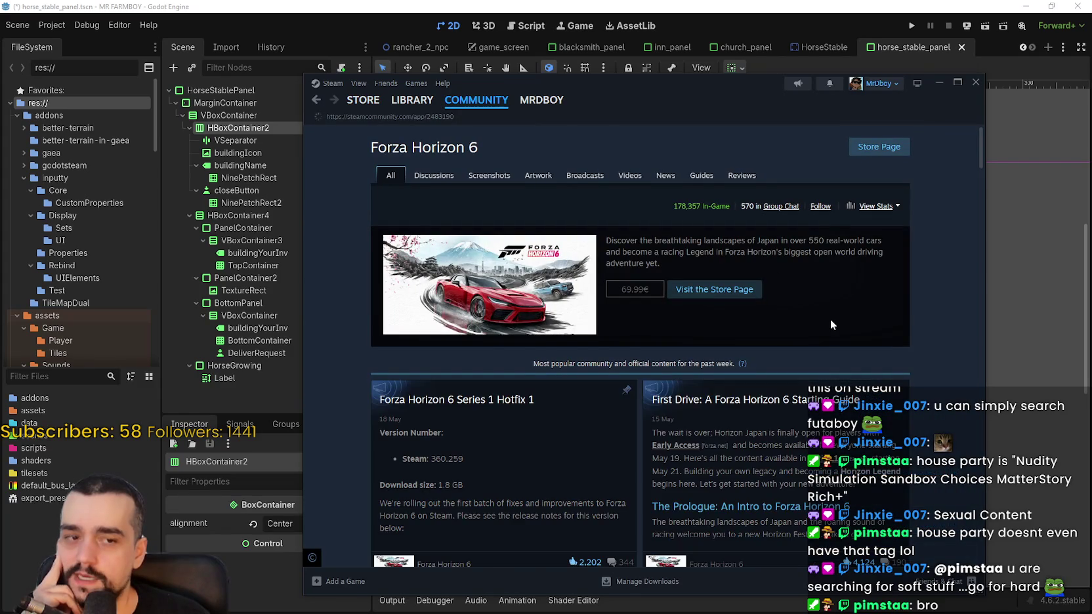
{"action": "scroll", "coordinate": [825, 311], "scroll_direction": "down", "scroll_amount": 4}
{"action": "scroll", "coordinate": [890, 401], "scroll_direction": "down", "scroll_amount": 5}
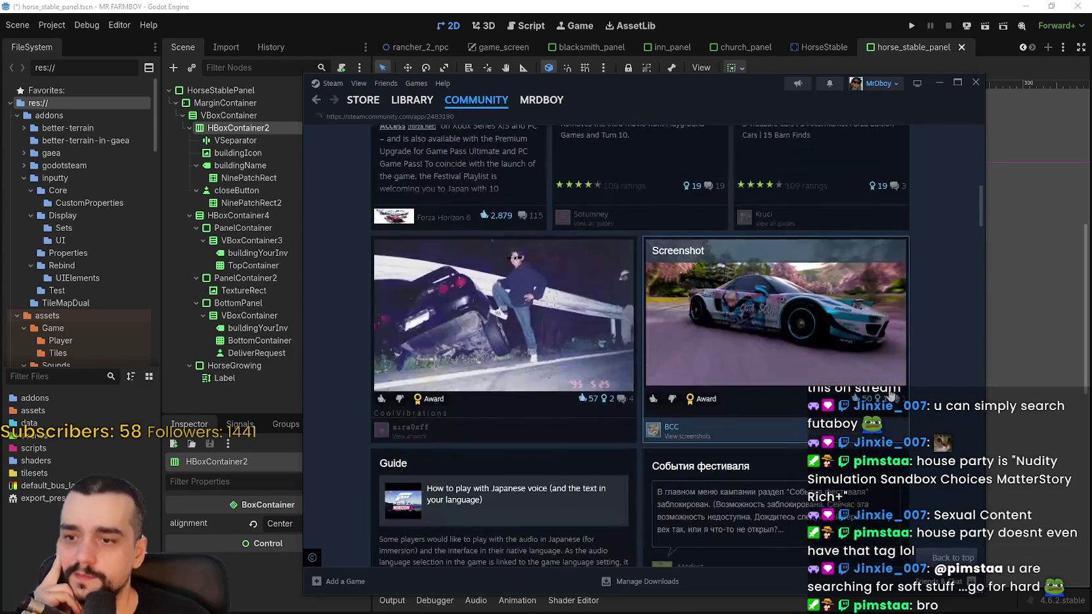
{"action": "scroll", "coordinate": [893, 368], "scroll_direction": "up", "scroll_amount": 8}
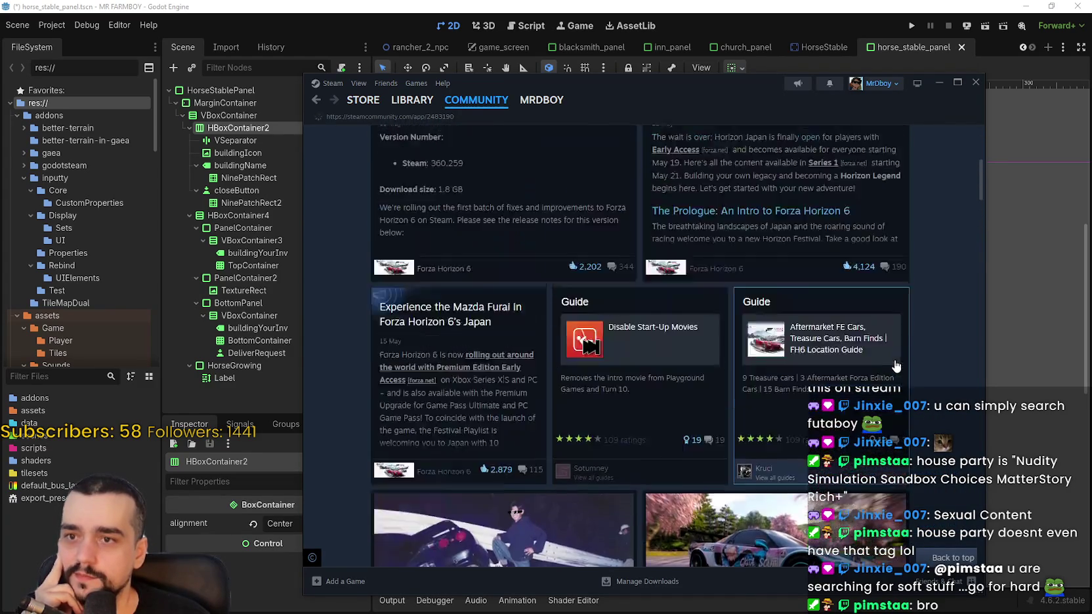
{"action": "scroll", "coordinate": [825, 341], "scroll_direction": "down", "scroll_amount": 6}
{"action": "scroll", "coordinate": [824, 329], "scroll_direction": "down", "scroll_amount": 10}
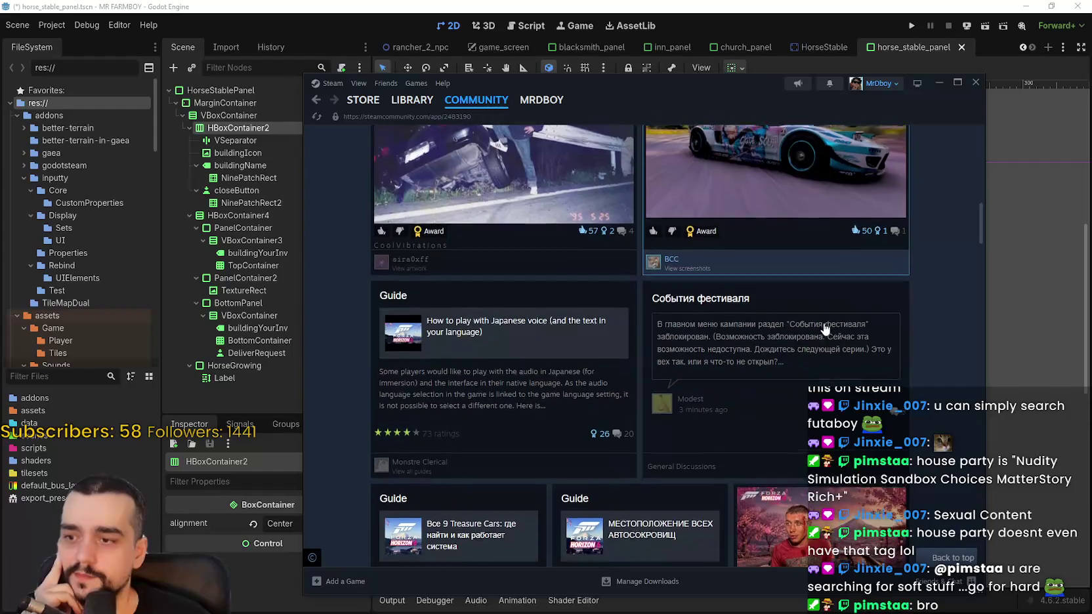
{"action": "scroll", "coordinate": [826, 330], "scroll_direction": "down", "scroll_amount": 3}
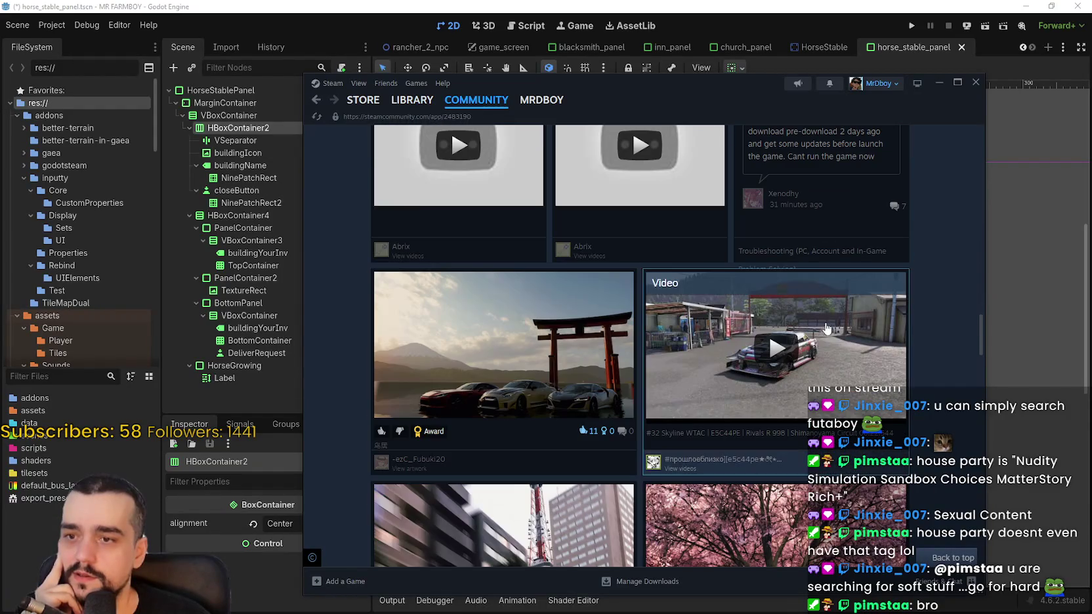
{"action": "mouse_move", "coordinate": [362, 99]}
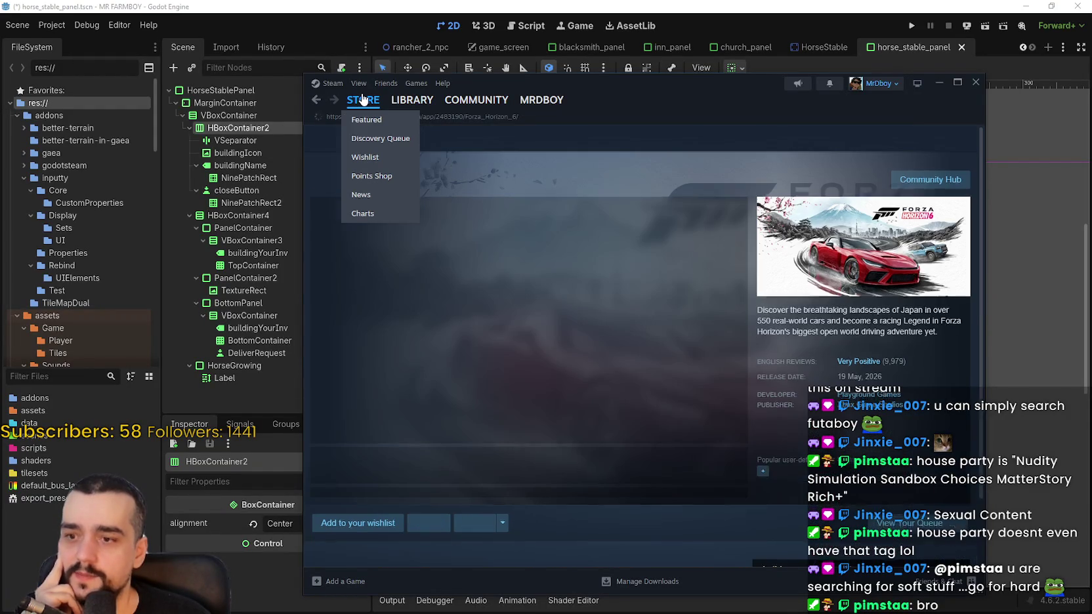
{"action": "left_click", "coordinate": [363, 100]}
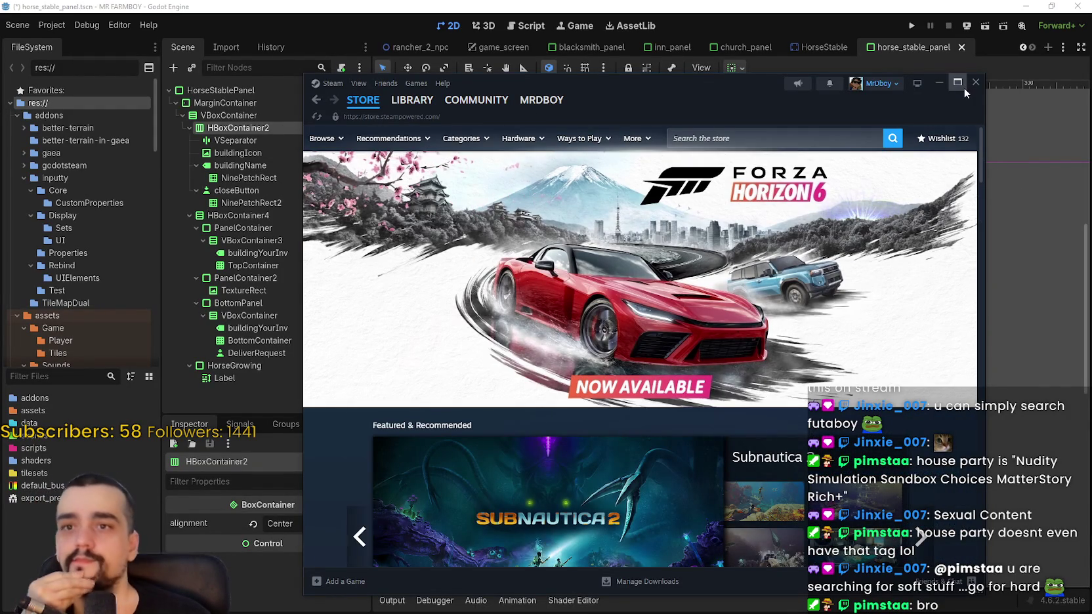
{"action": "scroll", "coordinate": [606, 297], "scroll_direction": "down", "scroll_amount": 3}
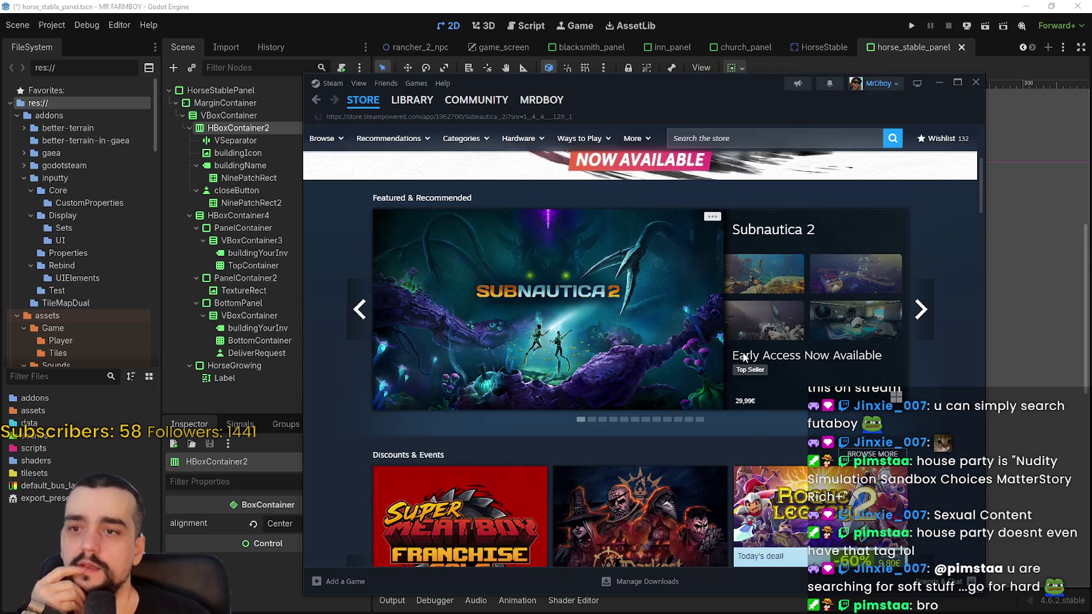
{"action": "left_click", "coordinate": [744, 356]}
{"action": "left_click", "coordinate": [930, 181]}
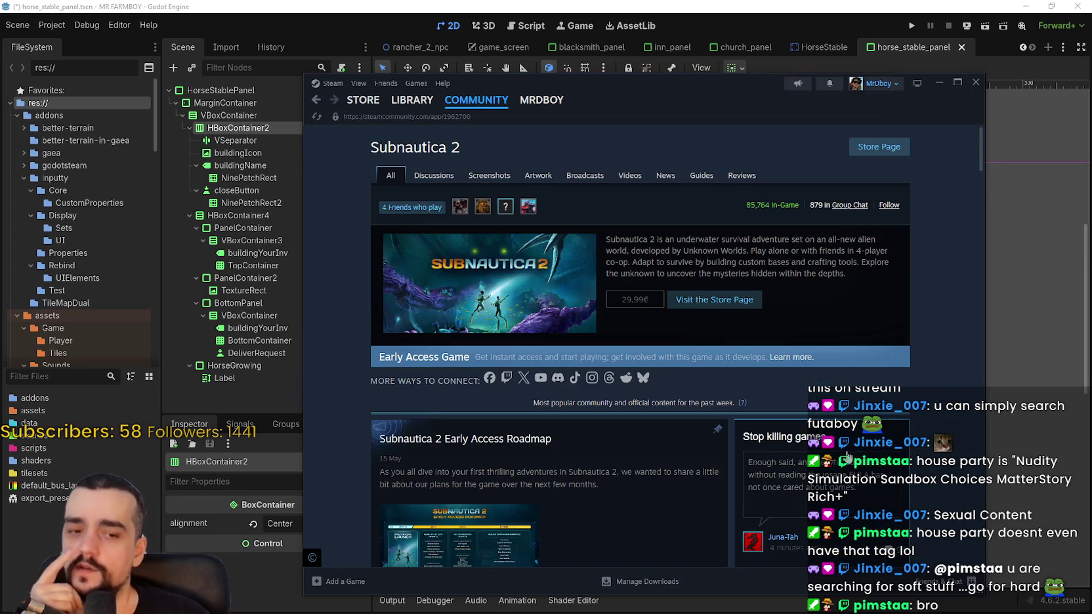
{"action": "scroll", "coordinate": [843, 454], "scroll_direction": "down", "scroll_amount": 3}
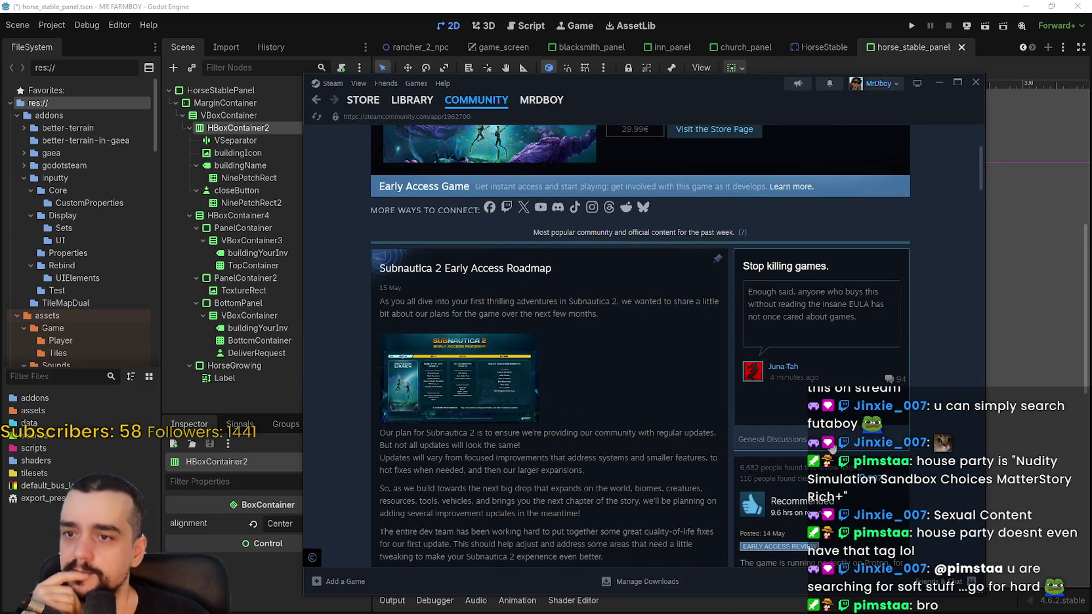
{"action": "mouse_move", "coordinate": [371, 101]}
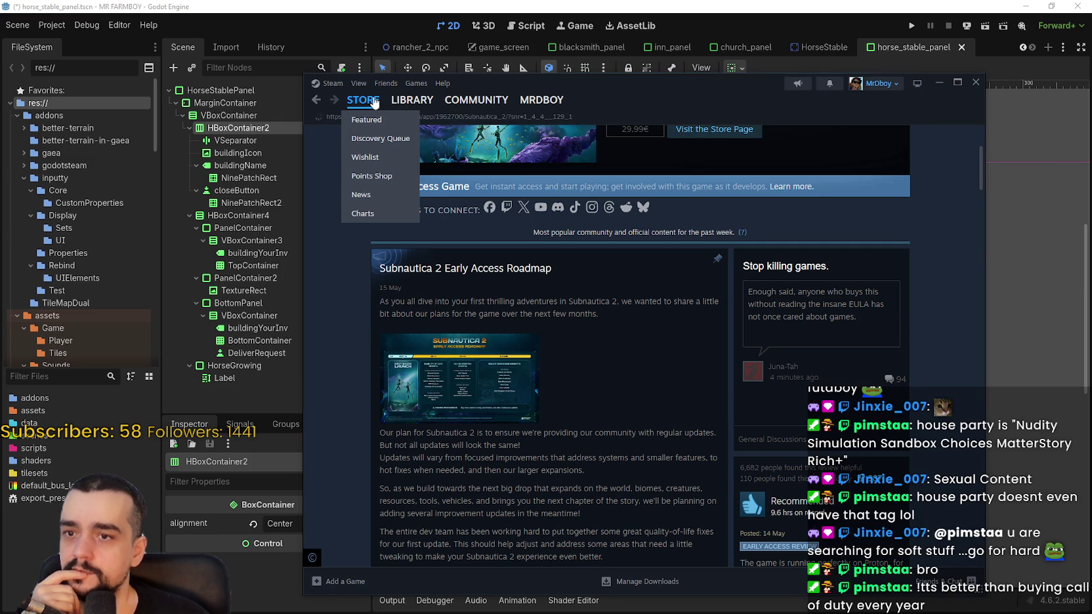
{"action": "left_click", "coordinate": [372, 101]}
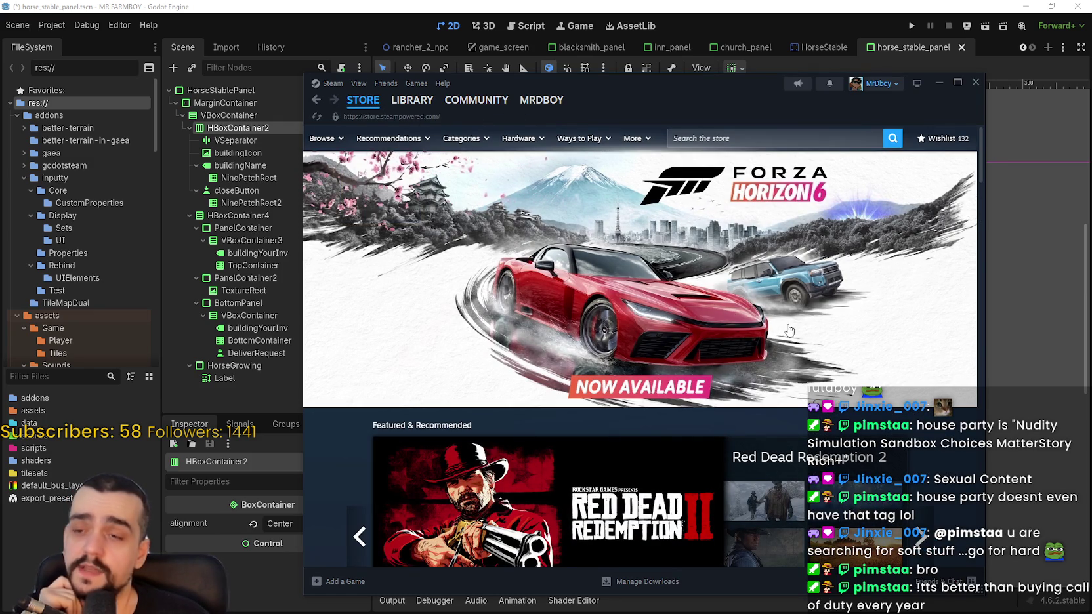
{"action": "scroll", "coordinate": [820, 328], "scroll_direction": "down", "scroll_amount": 3}
{"action": "left_click", "coordinate": [922, 365]}
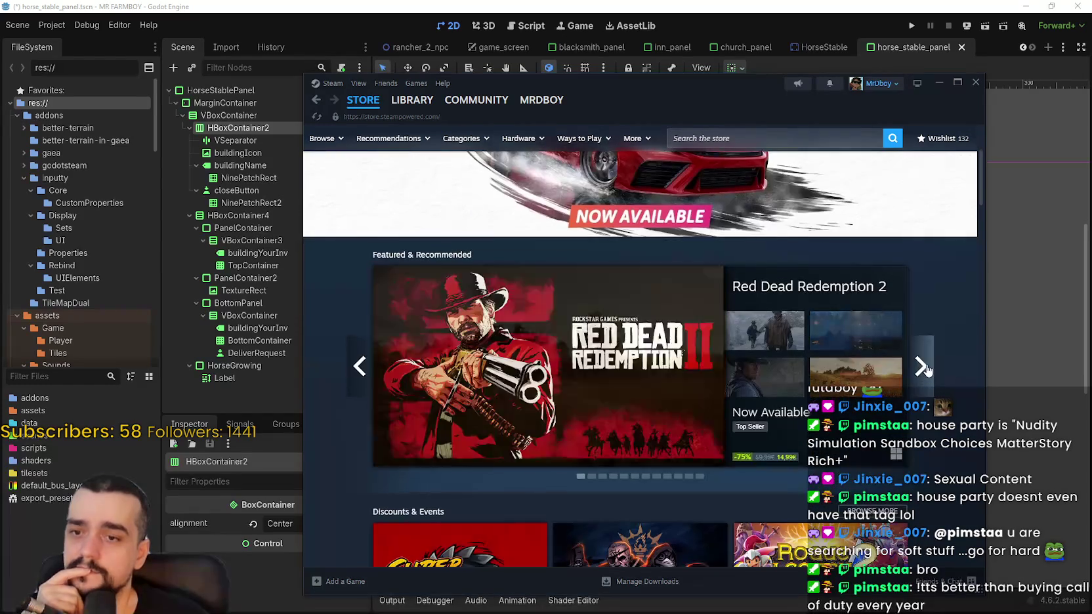
Advance the carousel, open Forza Horizon 6, and show all ten DLC items totalling 120,93€
{"action": "left_click", "coordinate": [922, 365]}
{"action": "scroll", "coordinate": [919, 407], "scroll_direction": "up", "scroll_amount": 3}
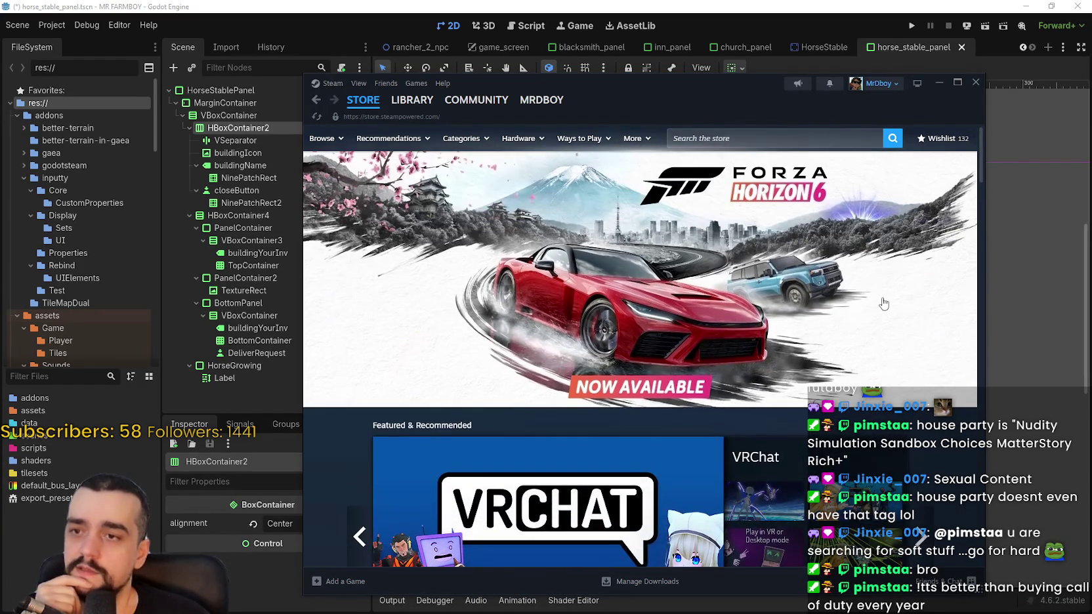
{"action": "scroll", "coordinate": [605, 346], "scroll_direction": "down", "scroll_amount": 5}
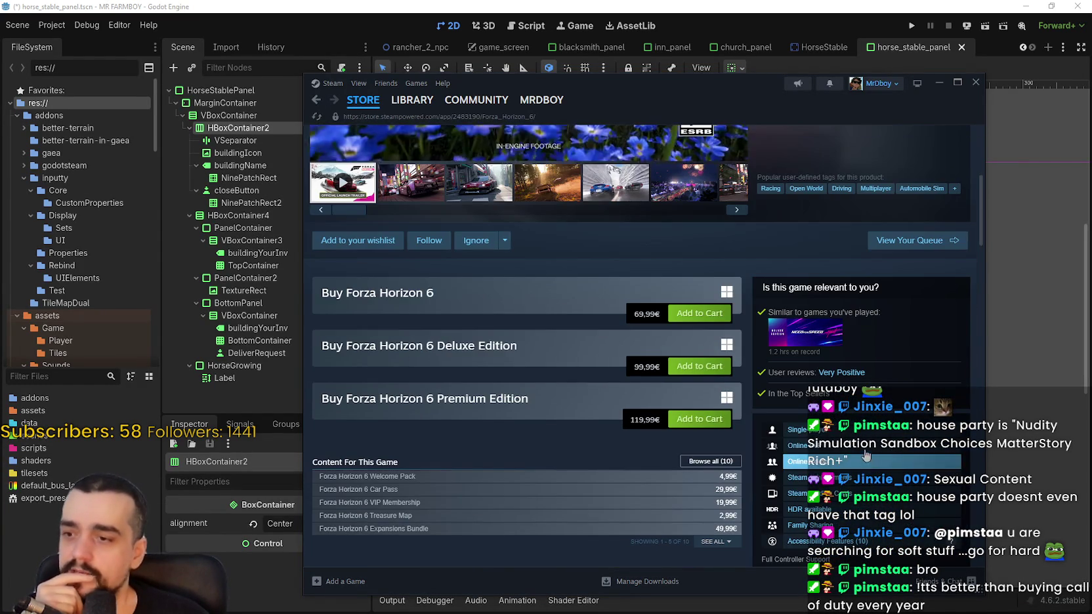
{"action": "left_click_drag", "start_coordinate": [605, 347], "coordinate": [648, 462]}
{"action": "scroll", "coordinate": [603, 414], "scroll_direction": "down", "scroll_amount": 3}
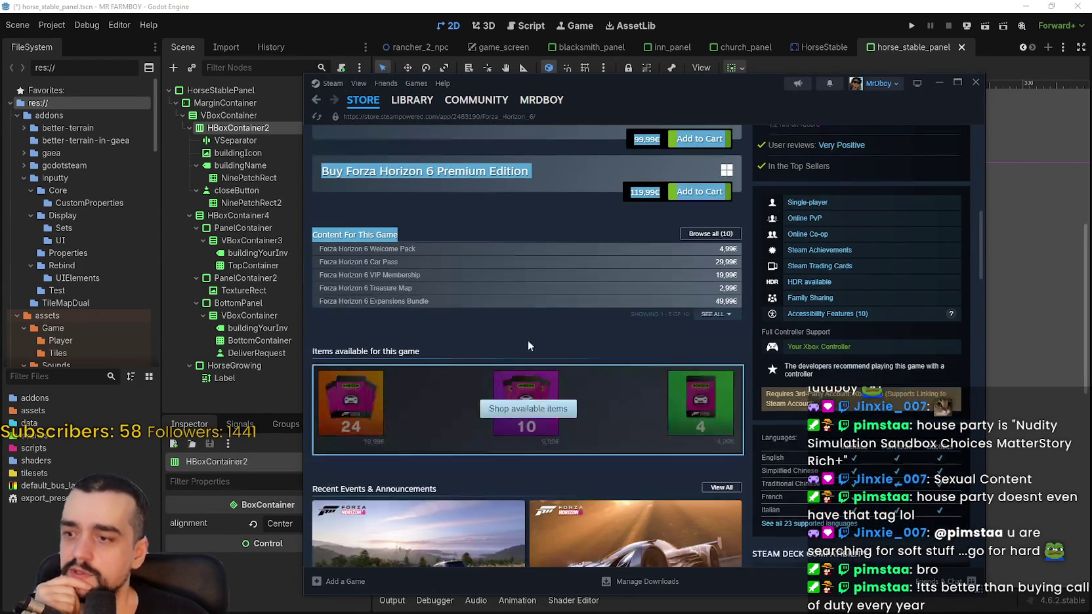
{"action": "mouse_move", "coordinate": [369, 291]}
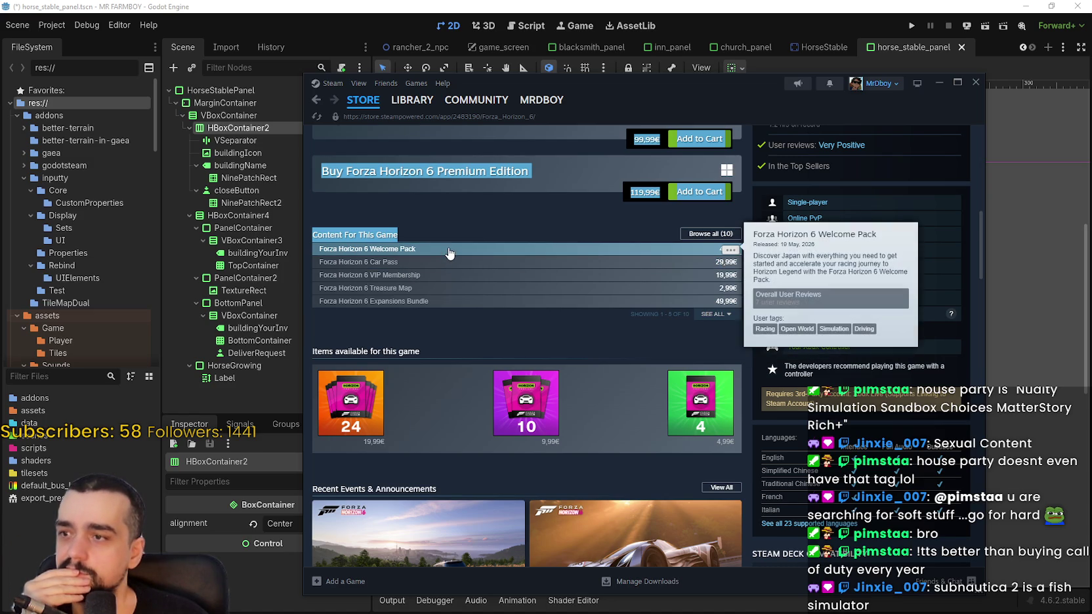
{"action": "mouse_move", "coordinate": [475, 274]}
{"action": "left_click", "coordinate": [716, 314]}
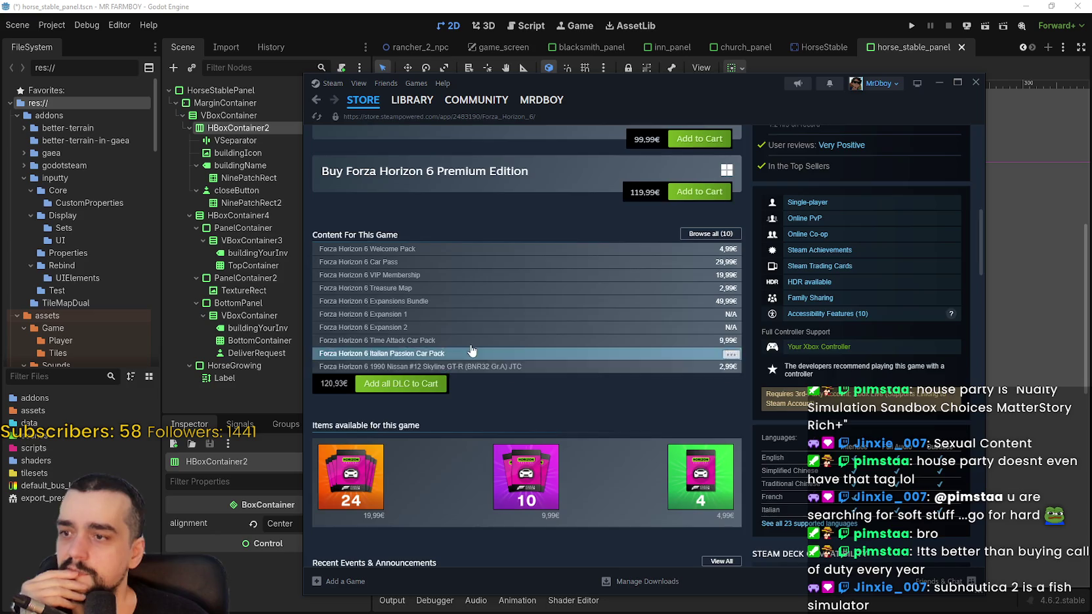
{"action": "scroll", "coordinate": [631, 312], "scroll_direction": "up", "scroll_amount": 3}
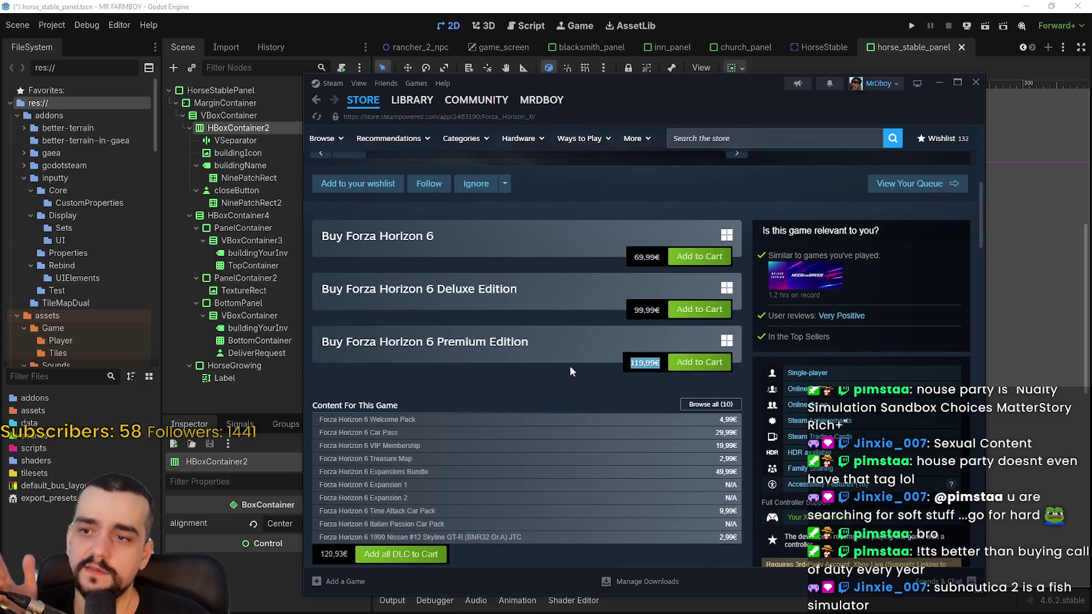
{"action": "scroll", "coordinate": [543, 361], "scroll_direction": "down", "scroll_amount": 4}
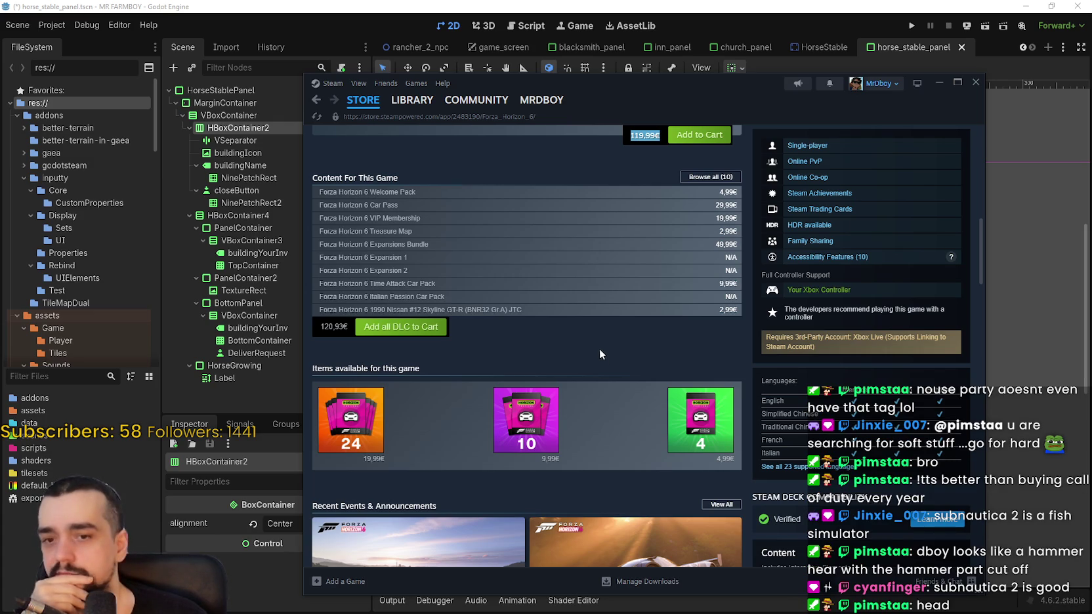
{"action": "scroll", "coordinate": [472, 382], "scroll_direction": "down", "scroll_amount": 1}
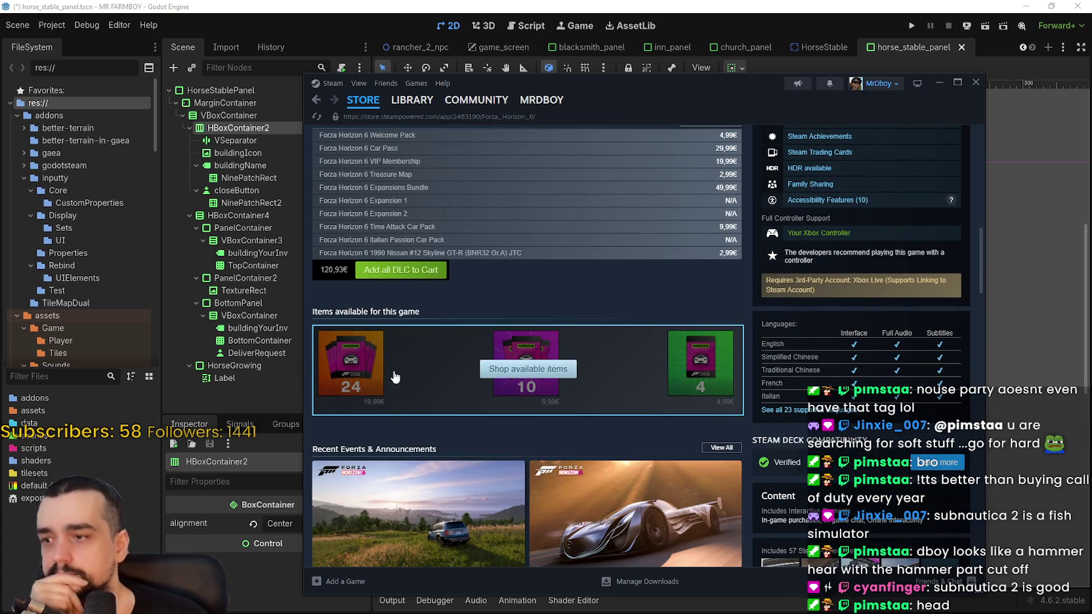
{"action": "left_click", "coordinate": [593, 377]}
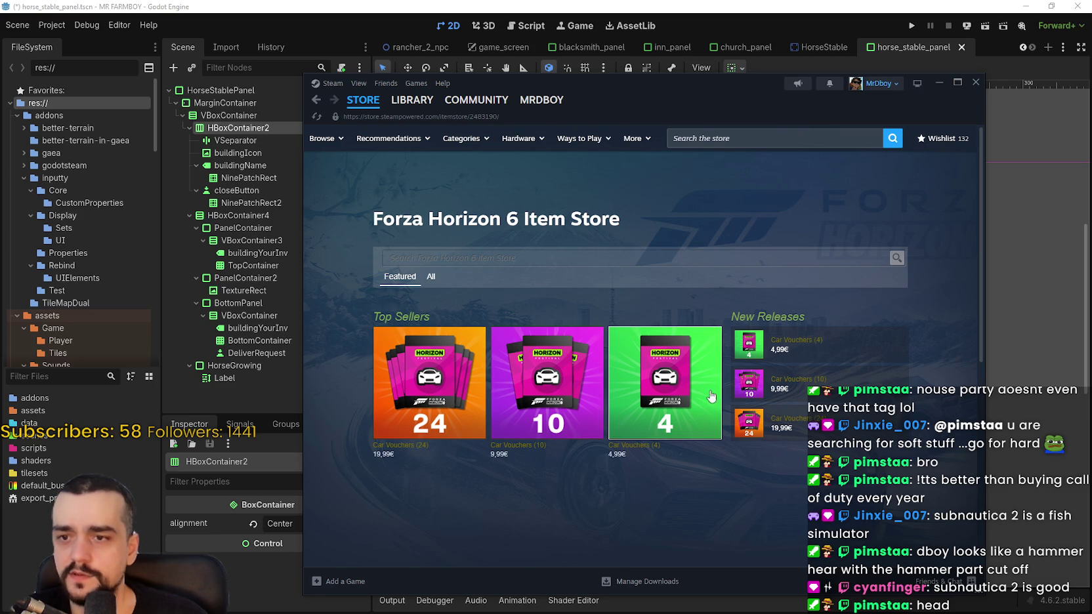
{"action": "left_click", "coordinate": [414, 389]}
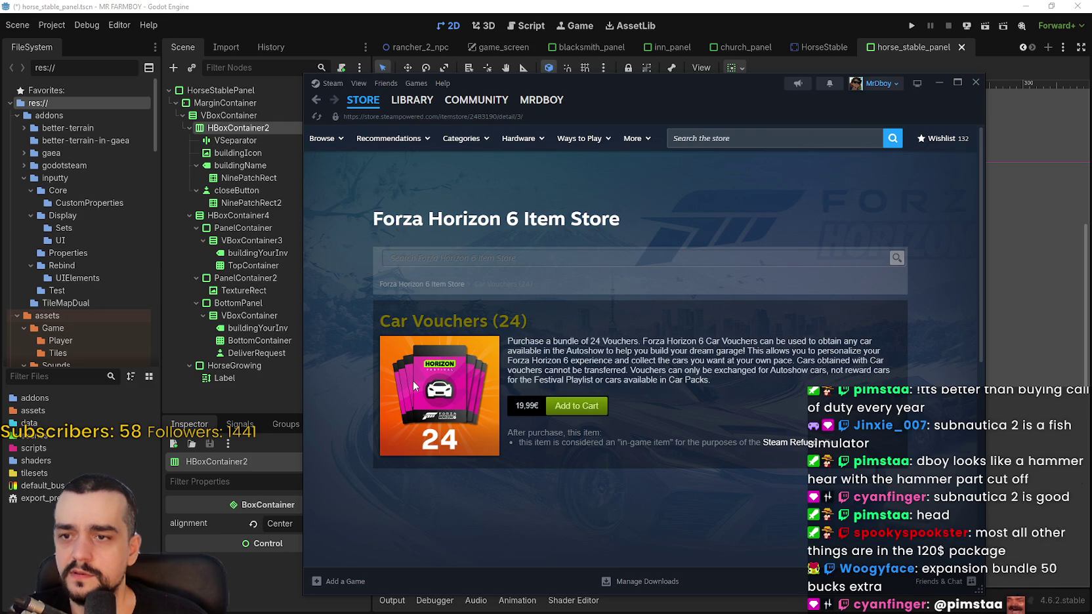
{"action": "mouse_move", "coordinate": [566, 351]}
{"action": "left_mouse_down"}
{"action": "mouse_move", "coordinate": [867, 348]}
{"action": "mouse_move", "coordinate": [891, 371]}
{"action": "mouse_move", "coordinate": [712, 380]}
{"action": "left_mouse_up"}
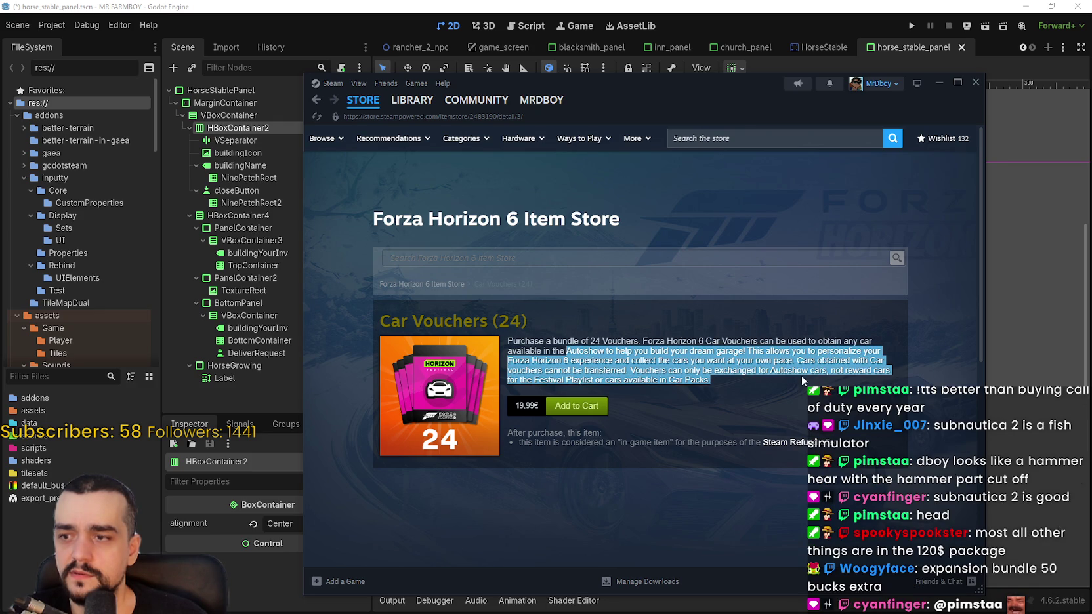
{"action": "left_click", "coordinate": [314, 105]}
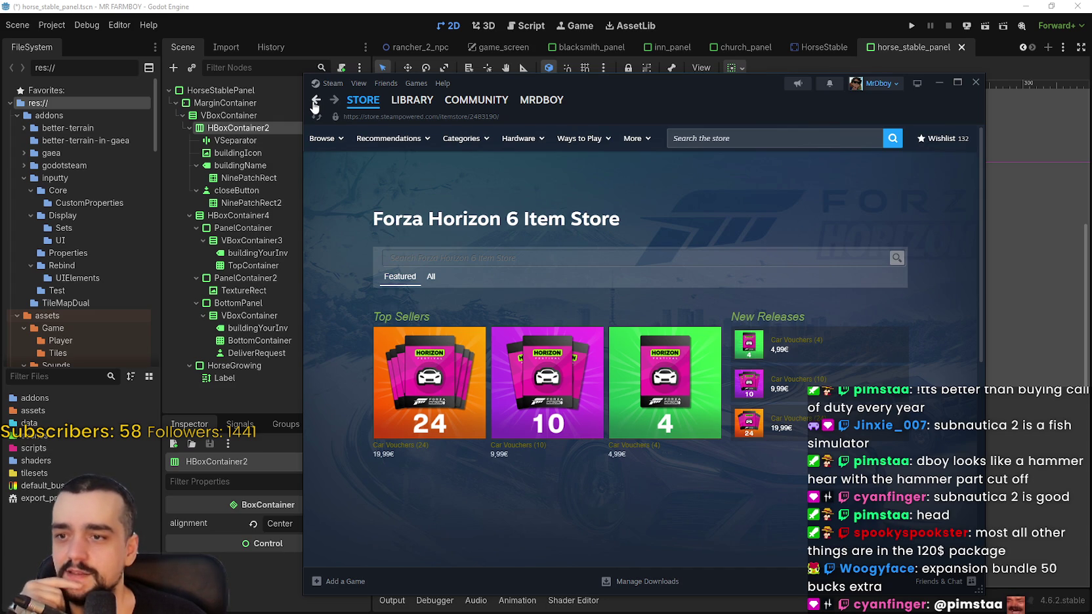
{"action": "left_click", "coordinate": [414, 374]}
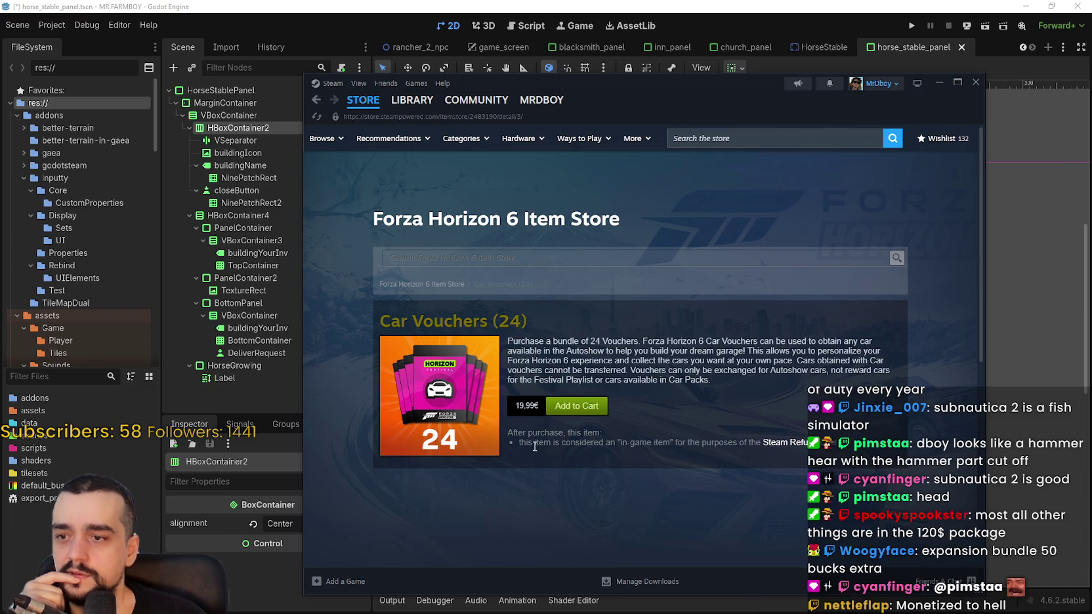
{"action": "left_click_drag", "start_coordinate": [535, 443], "coordinate": [669, 460]}
{"action": "left_click_drag", "start_coordinate": [739, 451], "coordinate": [843, 454]}
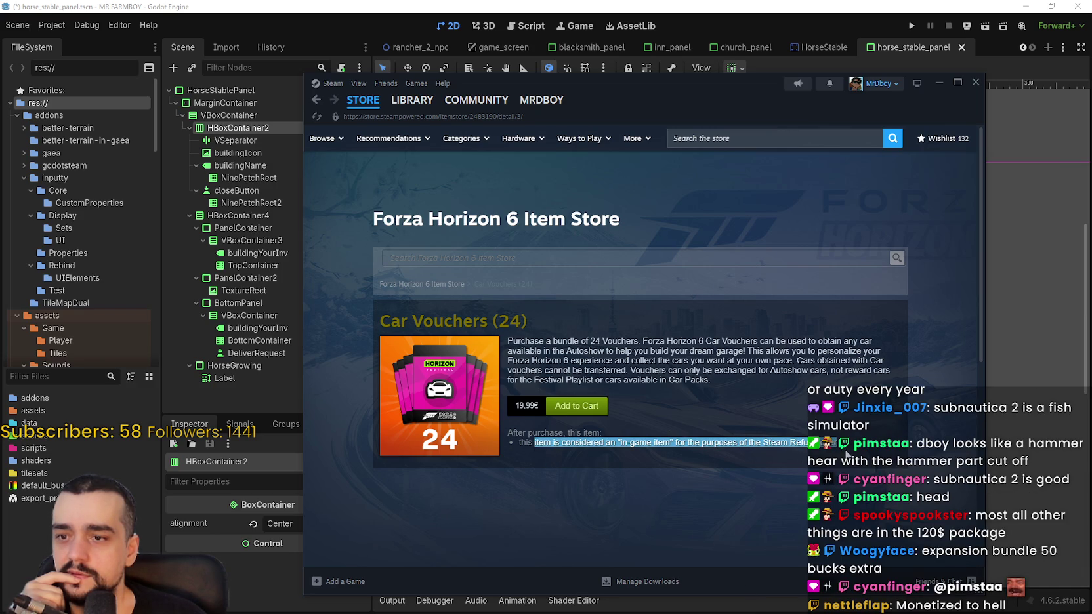
{"action": "left_click", "coordinate": [845, 458]}
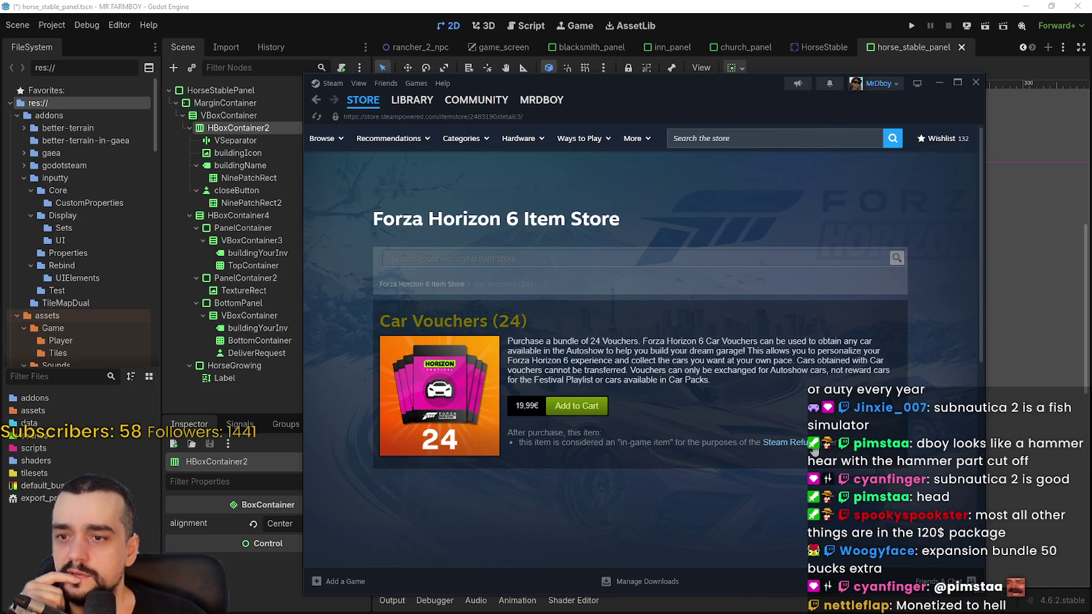
{"action": "left_click_drag", "start_coordinate": [515, 441], "coordinate": [626, 445]}
{"action": "left_click", "coordinate": [642, 448]}
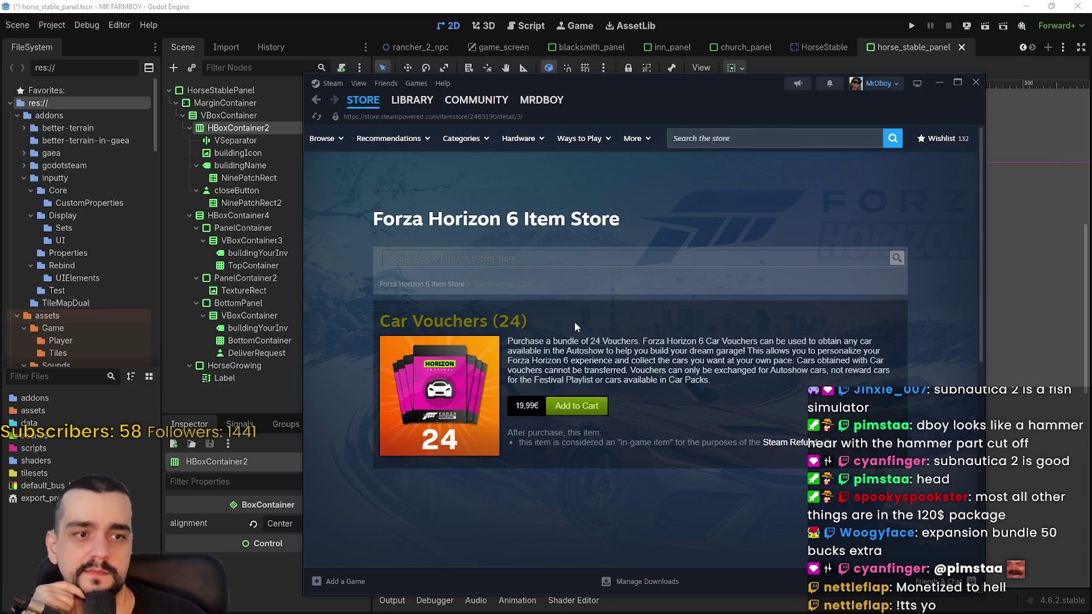
{"action": "left_click", "coordinate": [314, 100]}
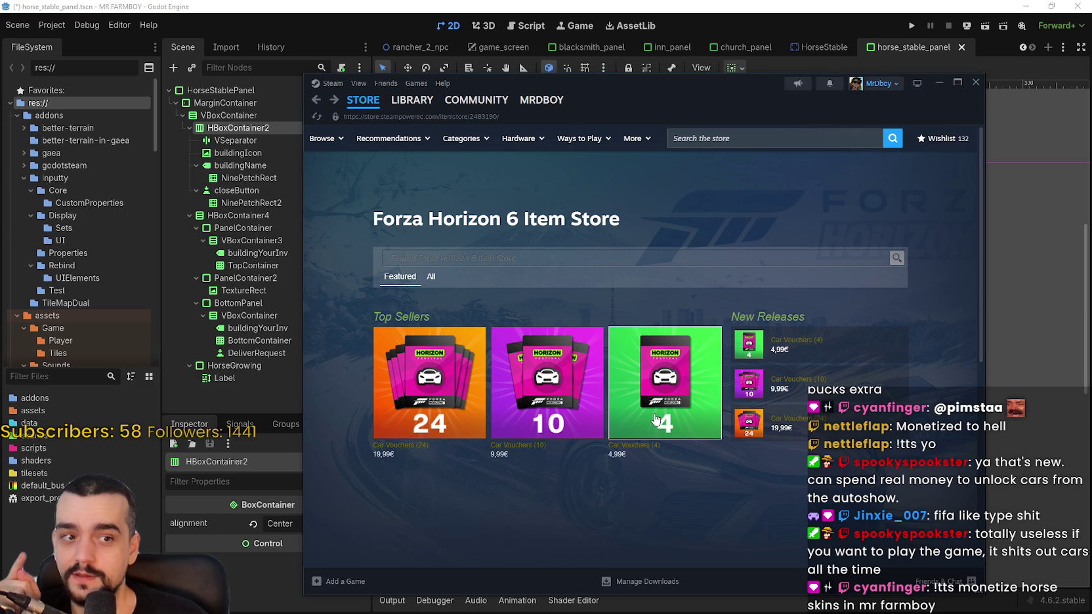
{"action": "mouse_move", "coordinate": [368, 109]}
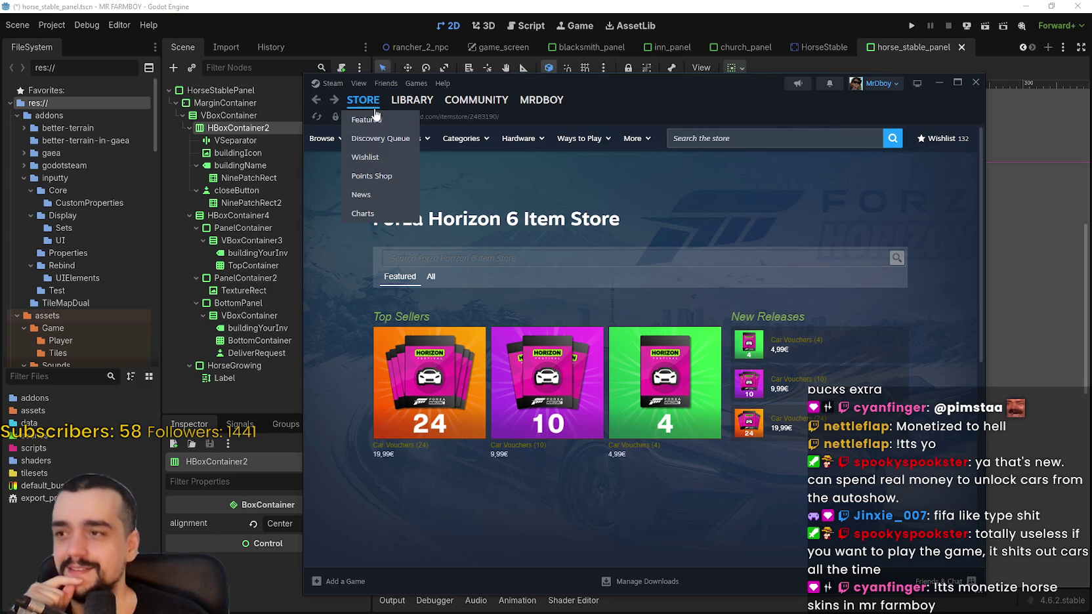
{"action": "left_click", "coordinate": [317, 99]}
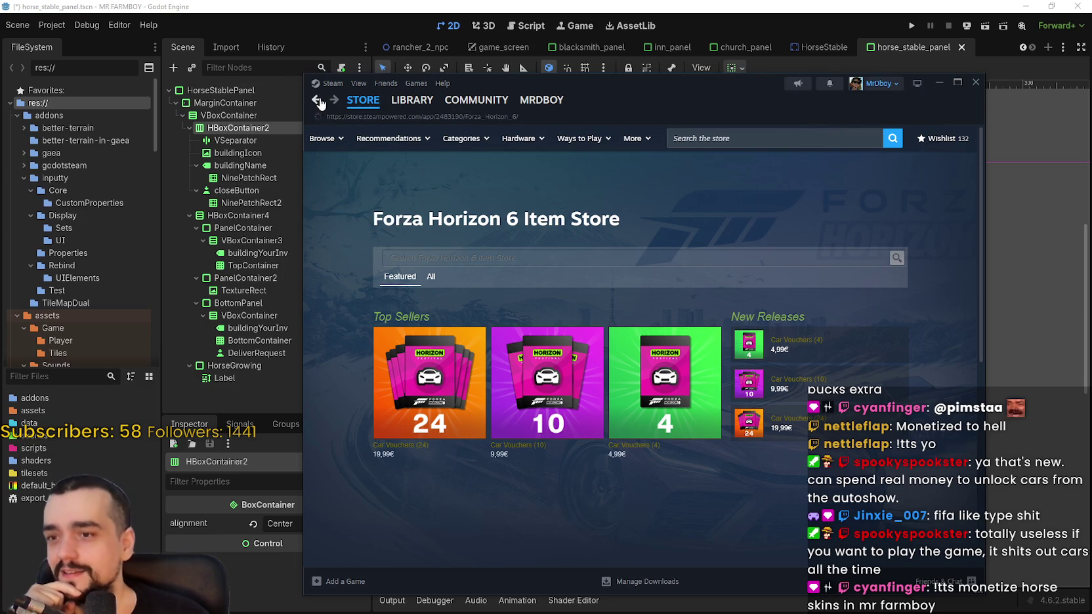
{"action": "scroll", "coordinate": [459, 361], "scroll_direction": "up", "scroll_amount": 3}
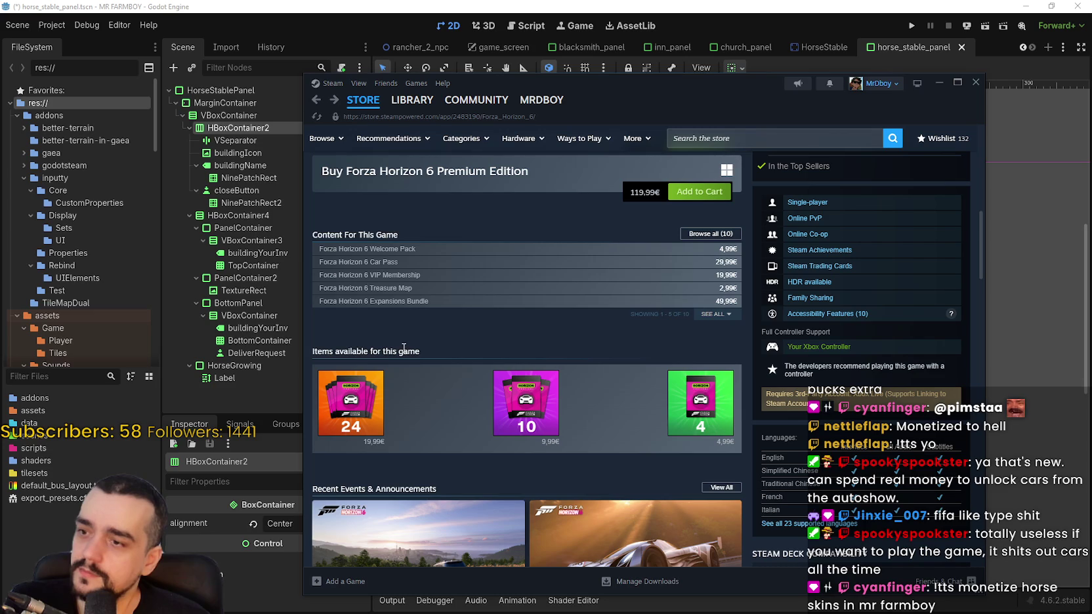
{"action": "left_click_drag", "start_coordinate": [421, 349], "coordinate": [327, 348]}
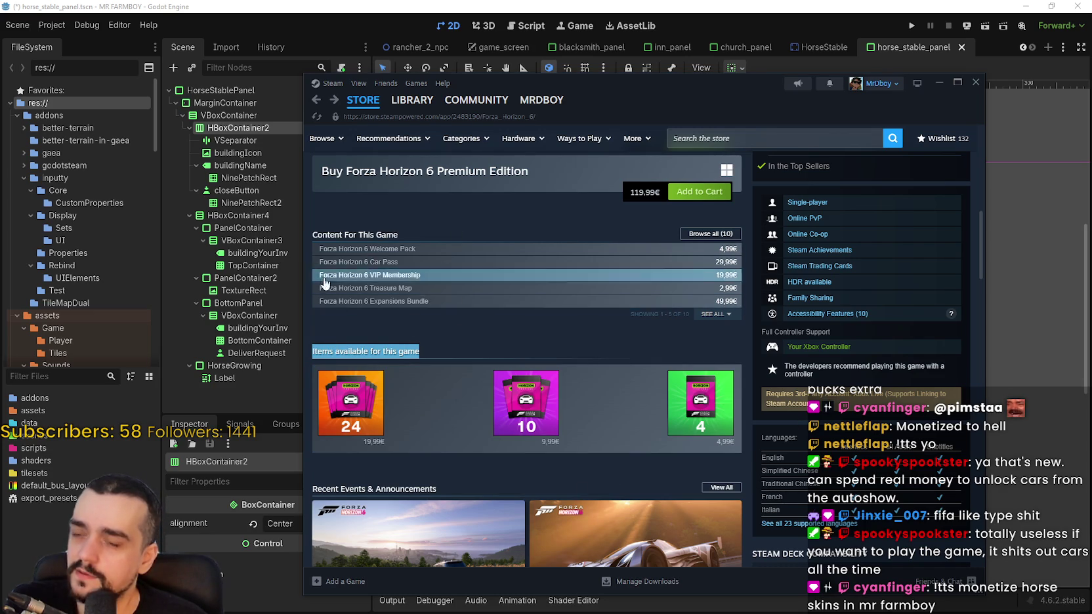
{"action": "scroll", "coordinate": [378, 328], "scroll_direction": "up", "scroll_amount": 3}
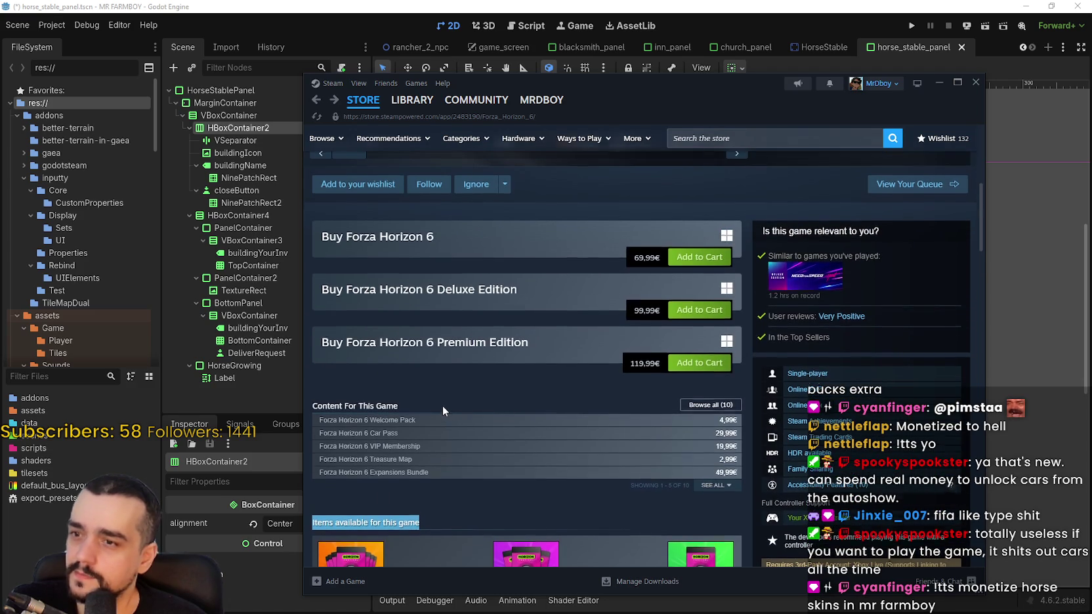
{"action": "scroll", "coordinate": [442, 405], "scroll_direction": "up", "scroll_amount": 1}
{"action": "scroll", "coordinate": [443, 413], "scroll_direction": "down", "scroll_amount": 5}
{"action": "scroll", "coordinate": [476, 456], "scroll_direction": "down", "scroll_amount": 3}
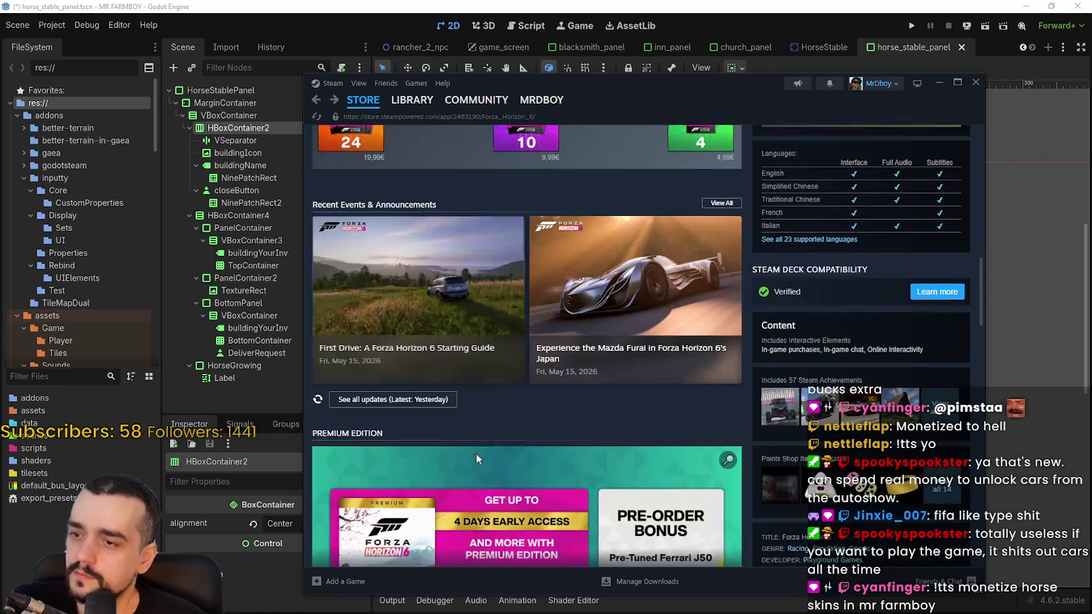
{"action": "scroll", "coordinate": [475, 453], "scroll_direction": "up", "scroll_amount": 3}
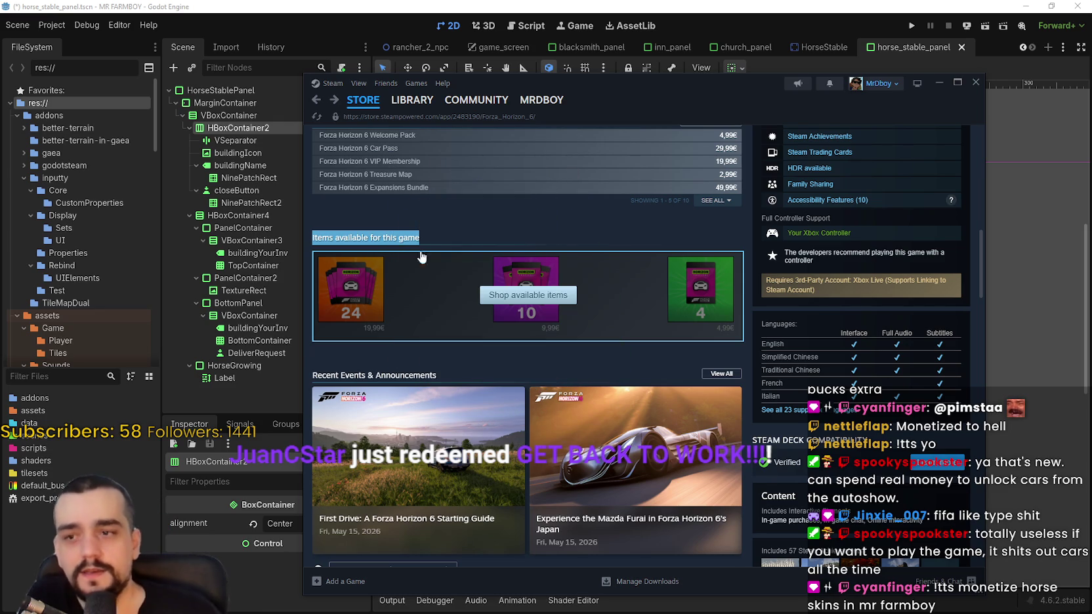
{"action": "left_click", "coordinate": [516, 225]}
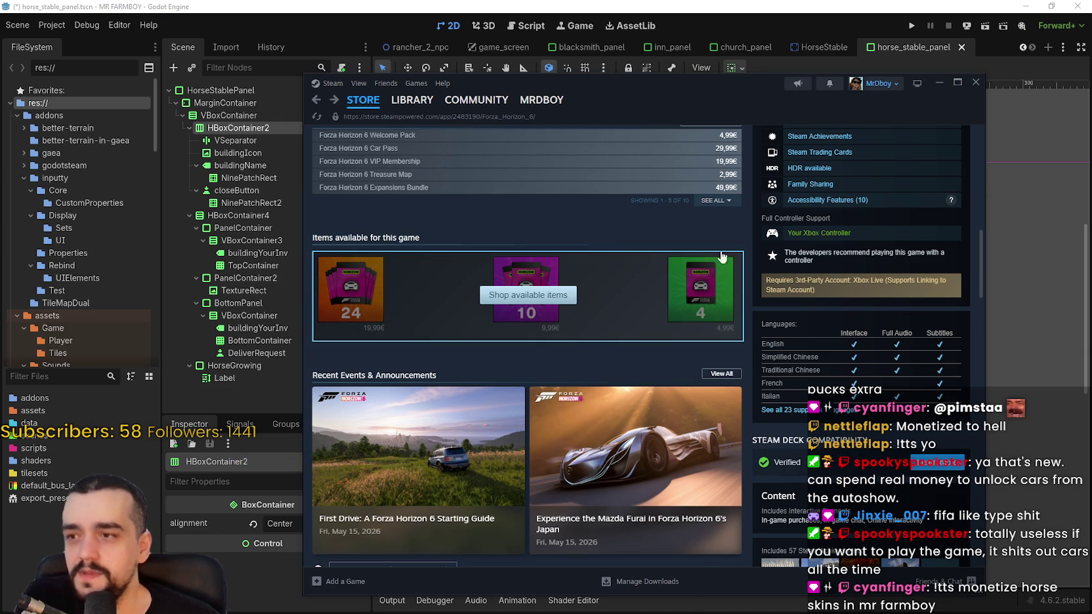
{"action": "mouse_move", "coordinate": [483, 283]}
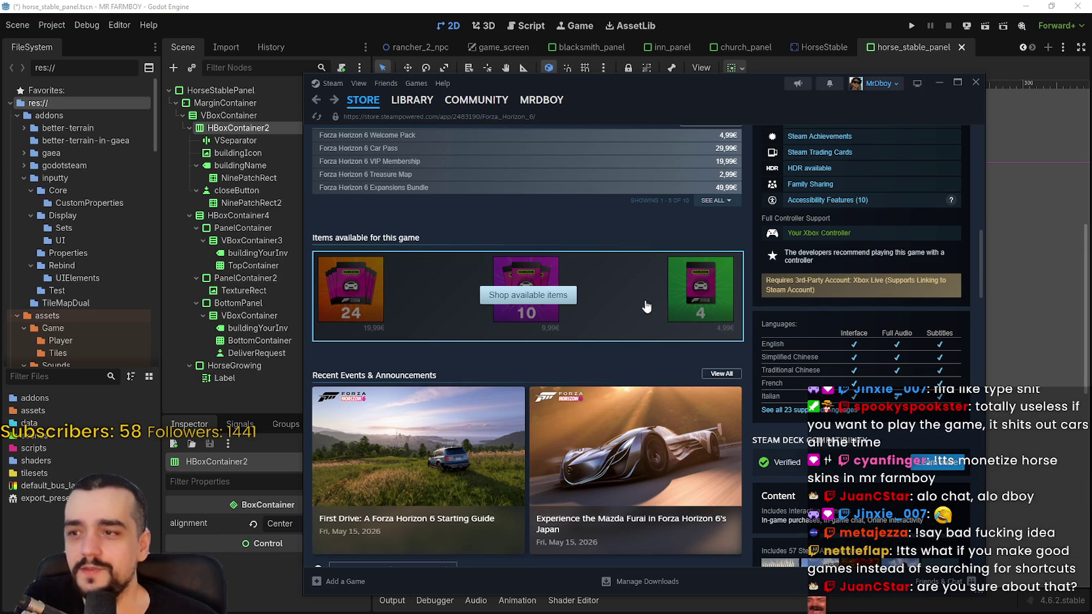
{"action": "scroll", "coordinate": [447, 347], "scroll_direction": "up", "scroll_amount": 3}
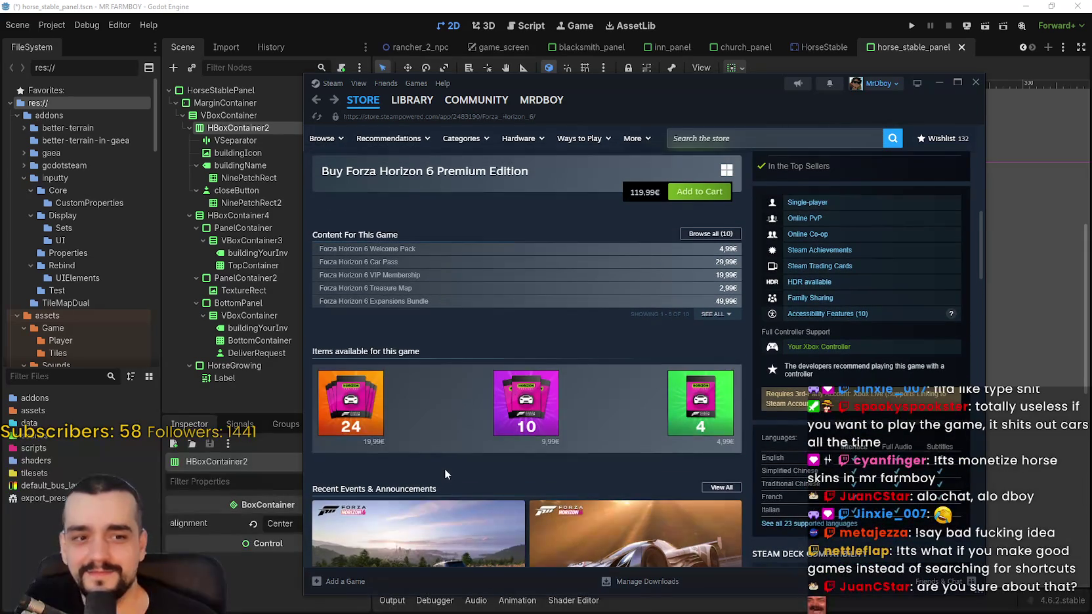
{"action": "mouse_move", "coordinate": [390, 403]}
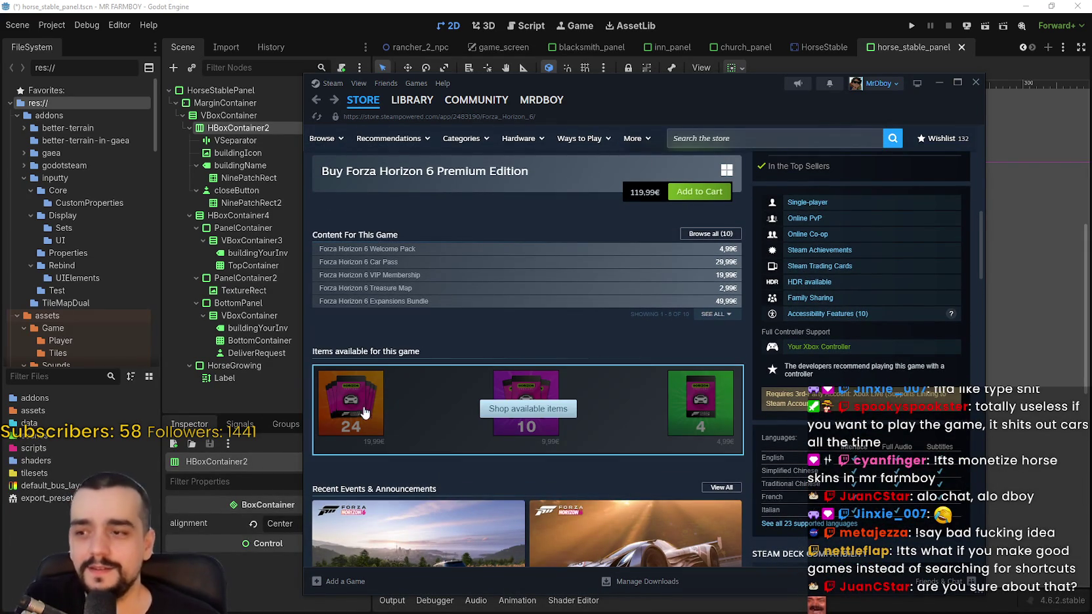
{"action": "scroll", "coordinate": [501, 367], "scroll_direction": "up", "scroll_amount": 8}
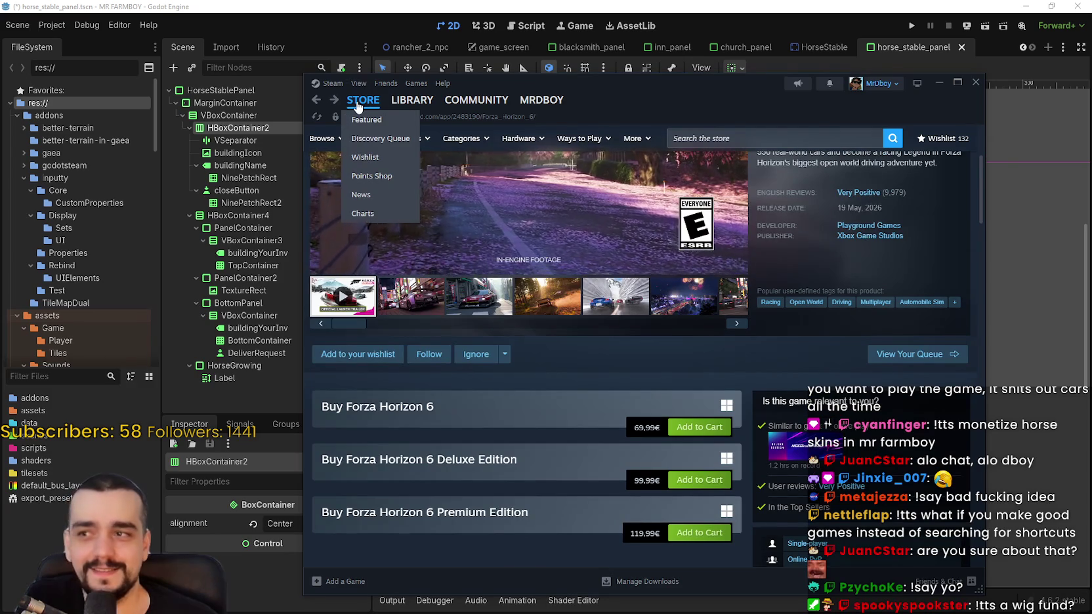
{"action": "left_click", "coordinate": [357, 105]}
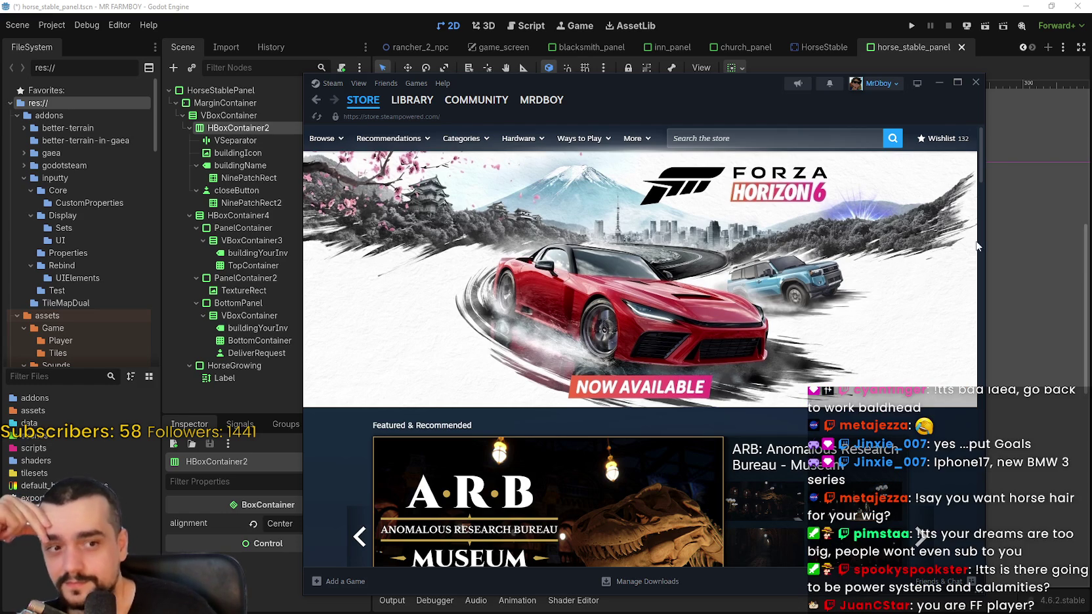
Check the MR FARMBOY entry in the Steam library, then close Steam
{"action": "scroll", "coordinate": [581, 293], "scroll_direction": "down", "scroll_amount": 1}
{"action": "scroll", "coordinate": [581, 293], "scroll_direction": "up", "scroll_amount": 1}
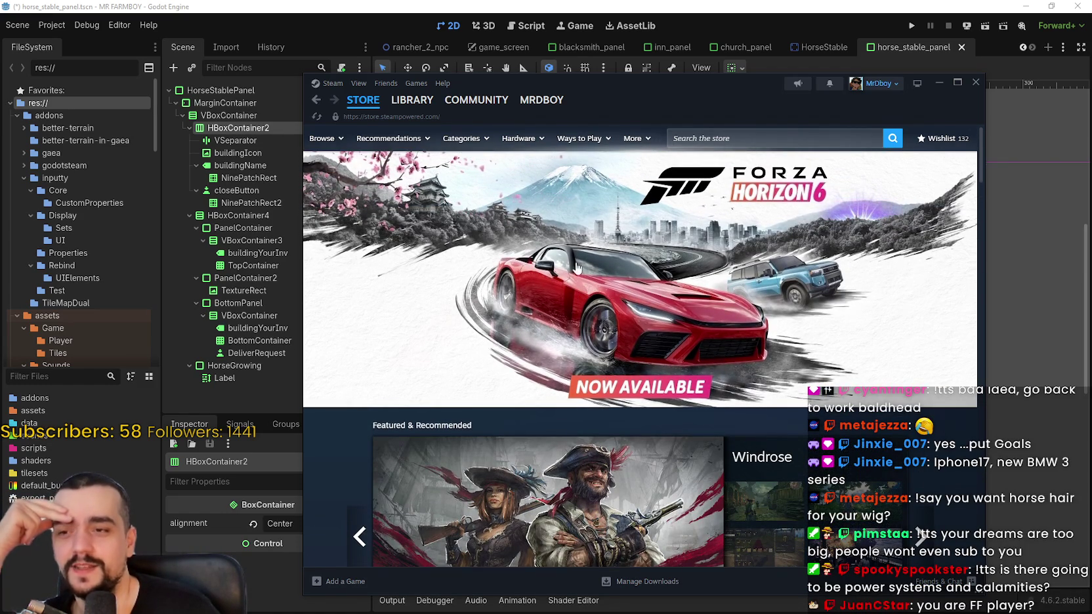
{"action": "left_click", "coordinate": [399, 102]}
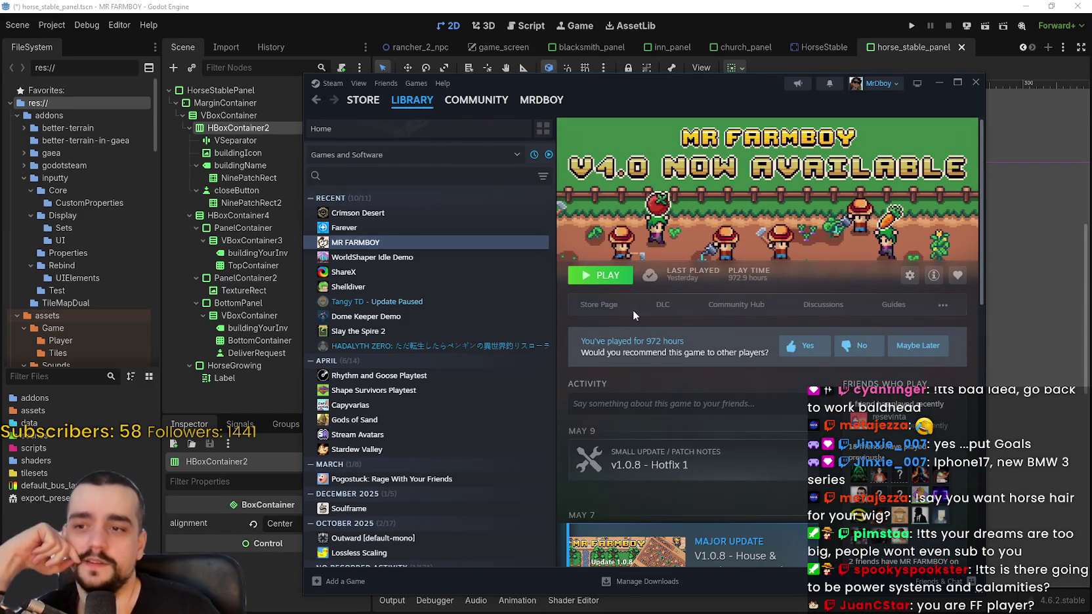
{"action": "left_click", "coordinate": [976, 84]}
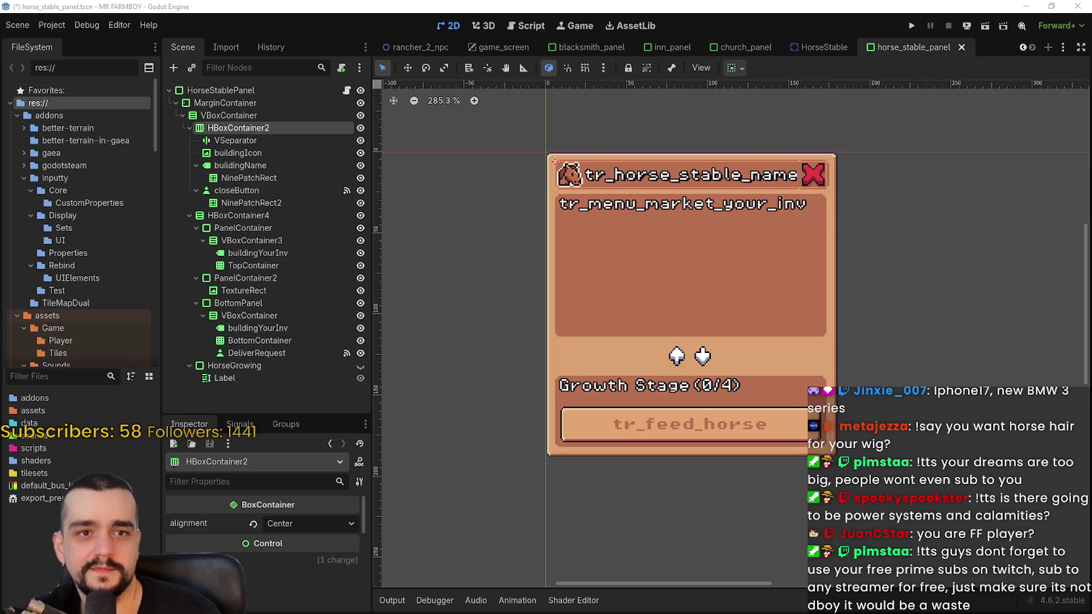
{"action": "left_click_drag", "start_coordinate": [1091, 37], "coordinate": [856, 41]}
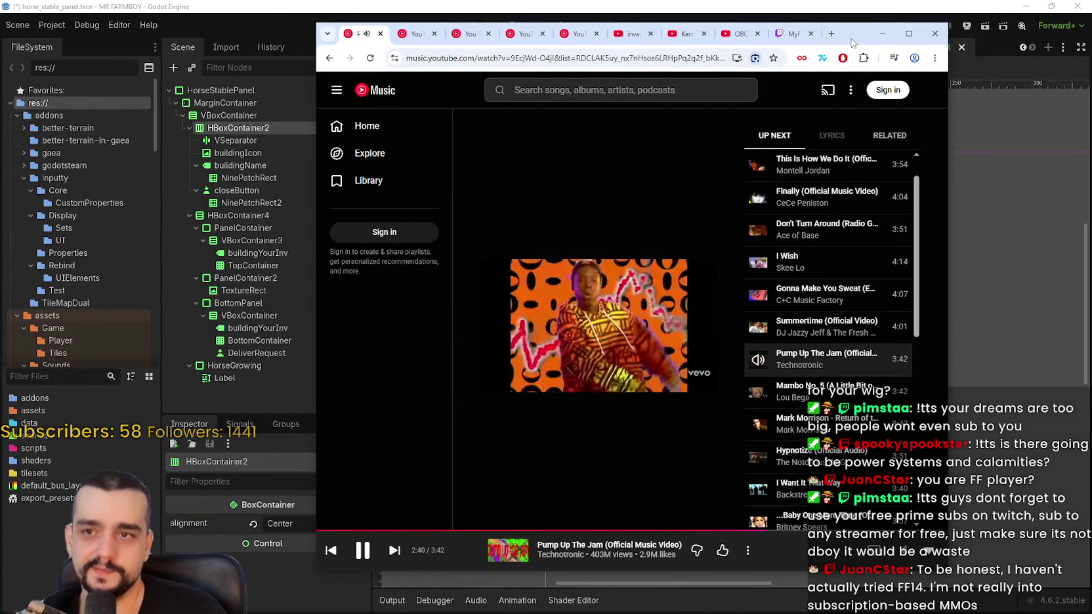
{"action": "left_click", "coordinate": [881, 34]}
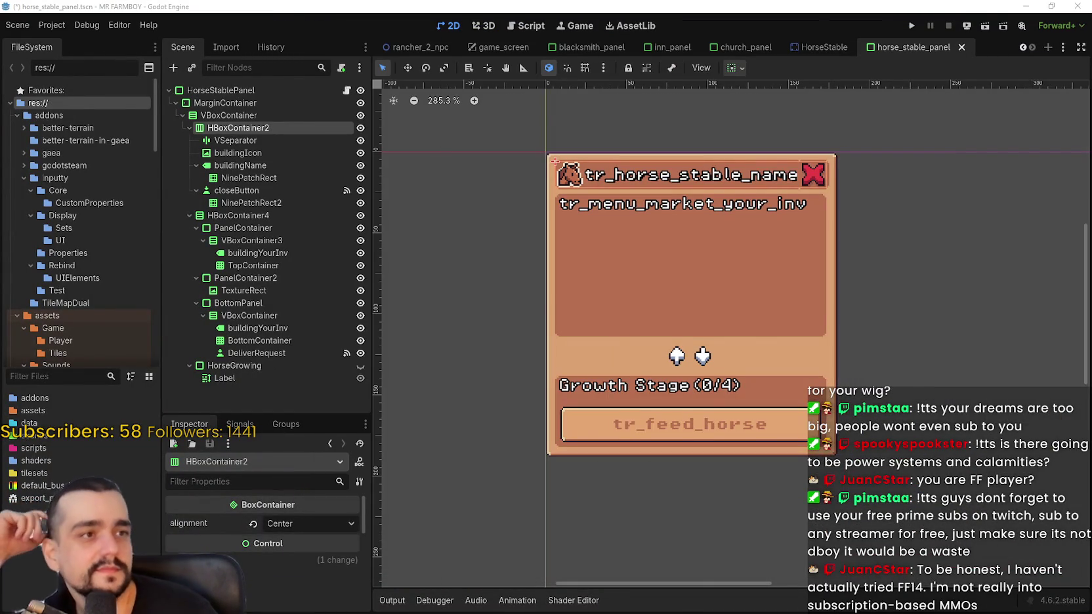
{"action": "scroll", "coordinate": [736, 314], "scroll_direction": "down", "scroll_amount": 2}
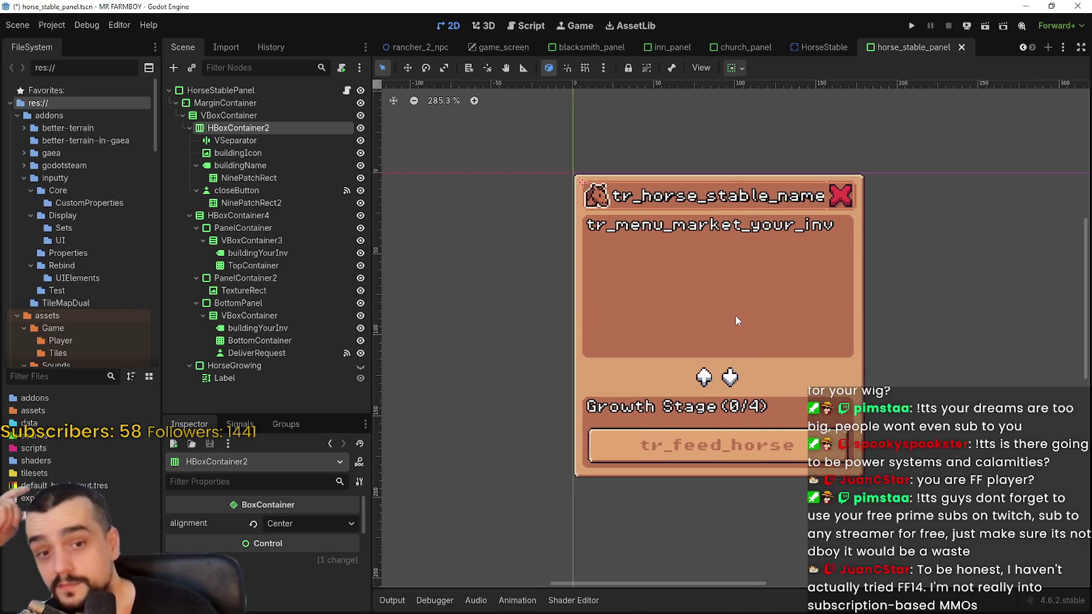
{"action": "scroll", "coordinate": [727, 311], "scroll_direction": "up", "scroll_amount": 3}
{"action": "scroll", "coordinate": [722, 311], "scroll_direction": "down", "scroll_amount": 3}
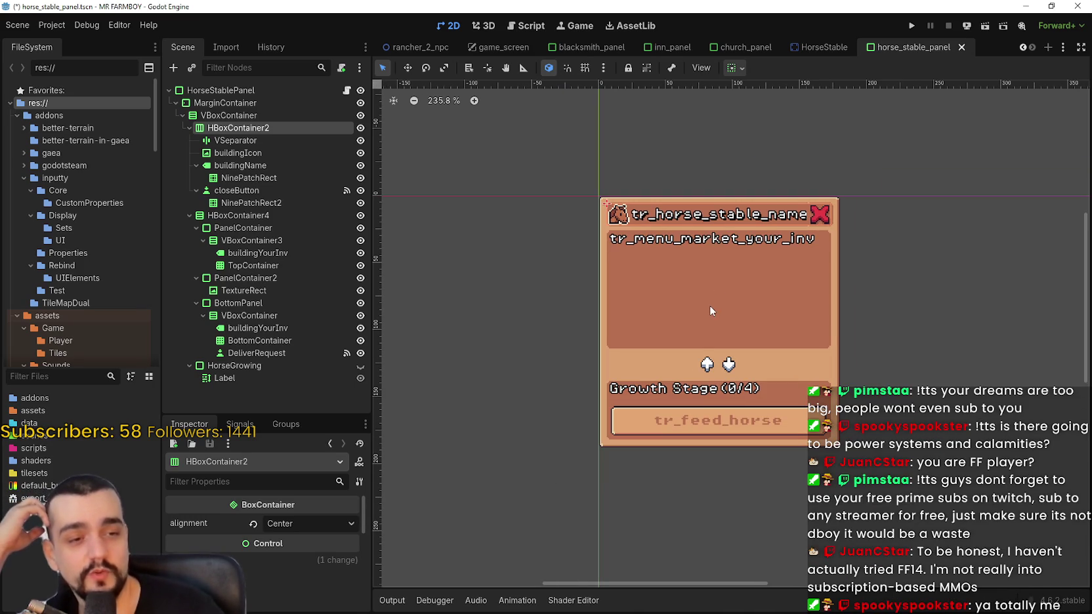
{"action": "scroll", "coordinate": [715, 299], "scroll_direction": "up", "scroll_amount": 1}
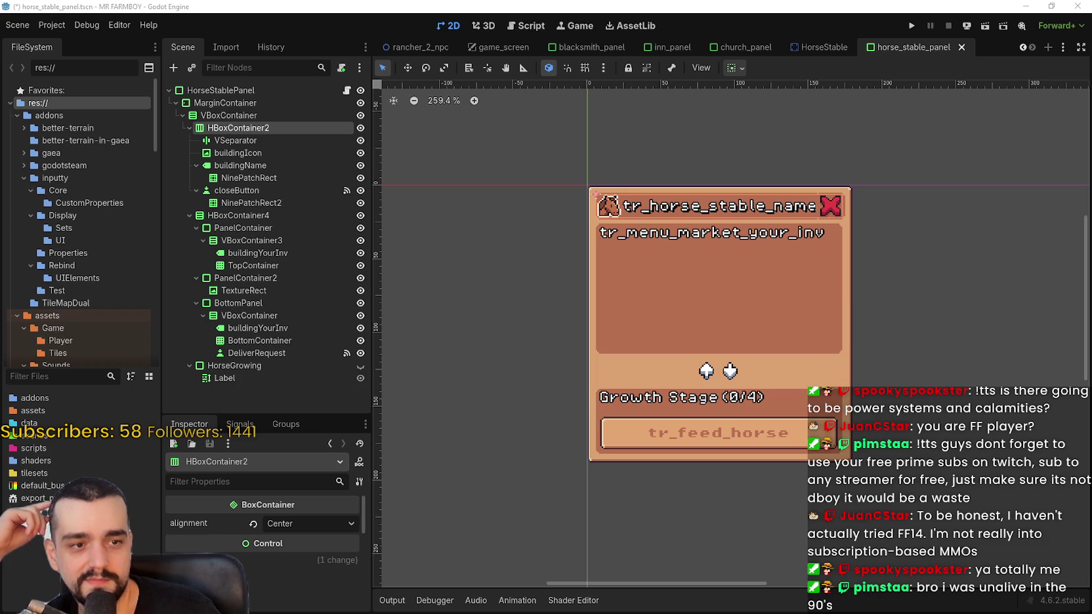
{"action": "scroll", "coordinate": [847, 283], "scroll_direction": "up", "scroll_amount": 1}
{"action": "scroll", "coordinate": [834, 277], "scroll_direction": "down", "scroll_amount": 2}
{"action": "scroll", "coordinate": [805, 313], "scroll_direction": "up", "scroll_amount": 3}
{"action": "scroll", "coordinate": [806, 314], "scroll_direction": "down", "scroll_amount": 2}
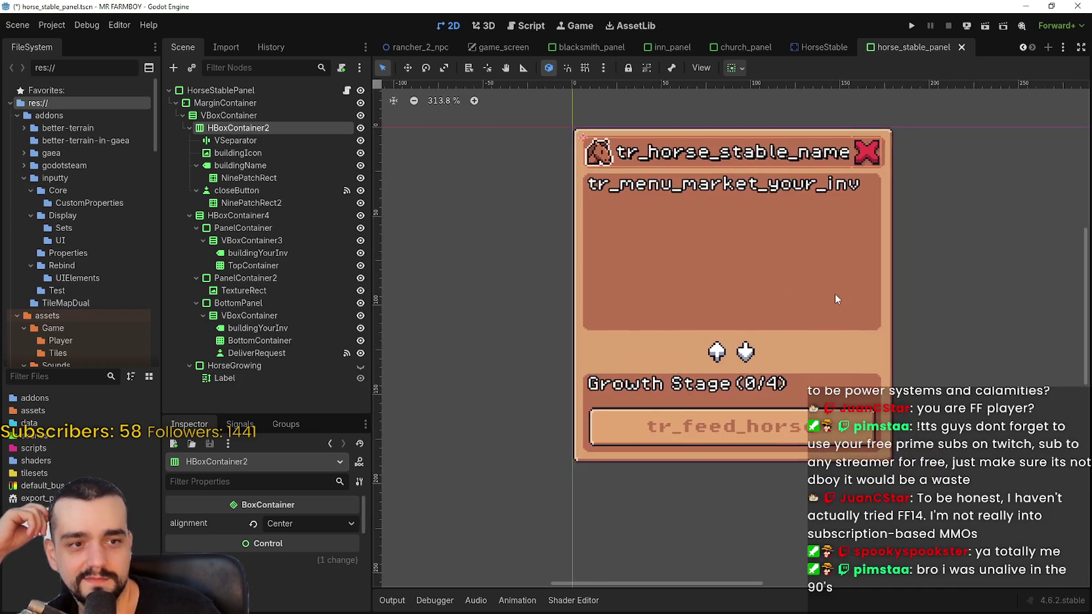
{"action": "scroll", "coordinate": [834, 292], "scroll_direction": "up", "scroll_amount": 2}
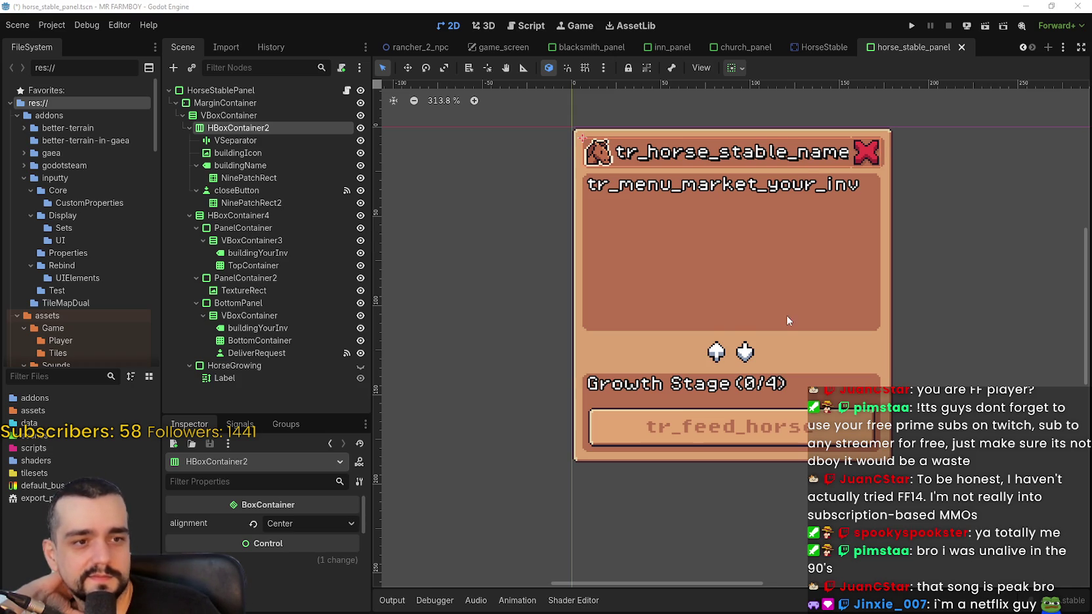
{"action": "scroll", "coordinate": [788, 313], "scroll_direction": "down", "scroll_amount": 2}
{"action": "scroll", "coordinate": [842, 324], "scroll_direction": "up", "scroll_amount": 2}
{"action": "scroll", "coordinate": [842, 324], "scroll_direction": "down", "scroll_amount": 2}
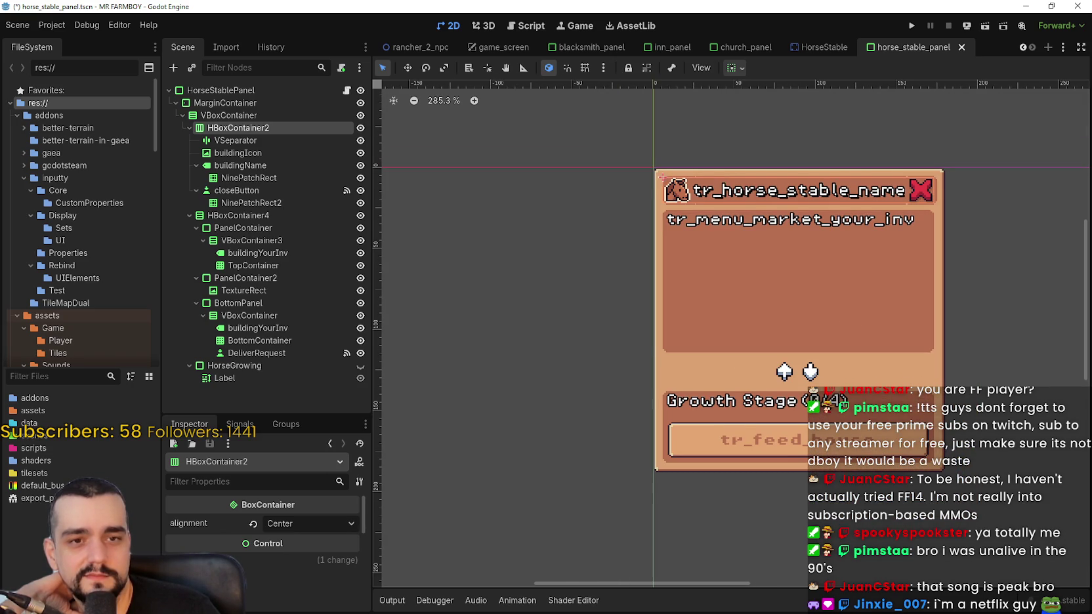
{"action": "scroll", "coordinate": [792, 317], "scroll_direction": "down", "scroll_amount": 1}
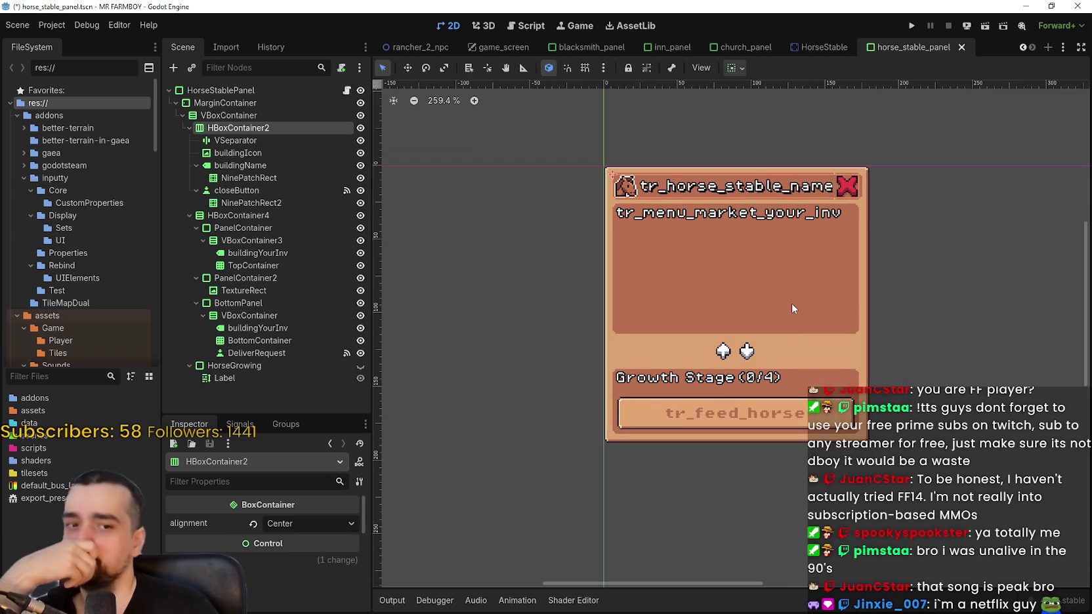
{"action": "scroll", "coordinate": [790, 302], "scroll_direction": "down", "scroll_amount": 1}
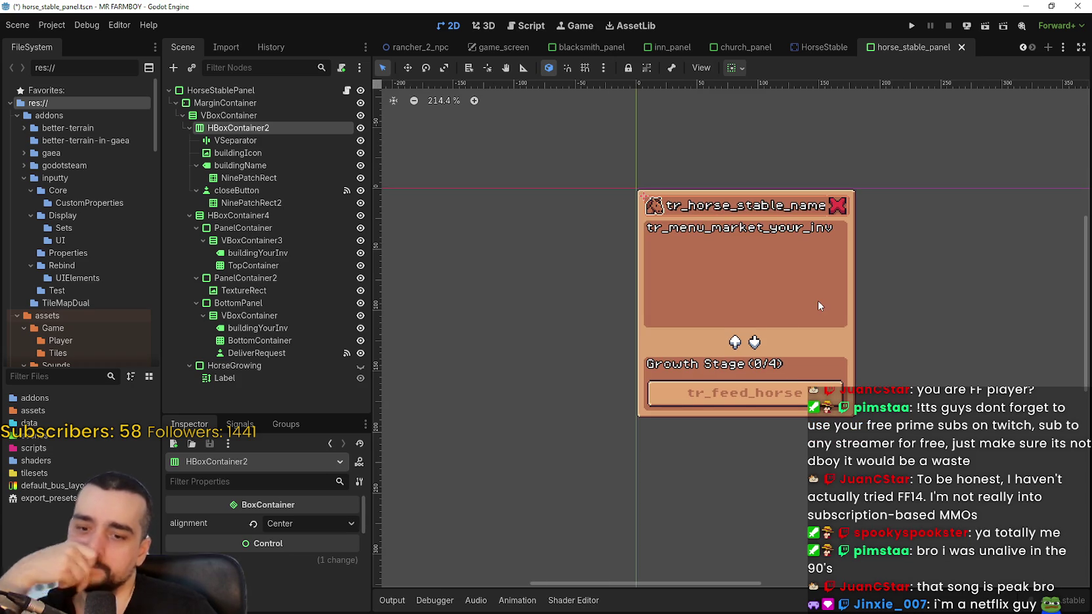
{"action": "right_click", "coordinate": [754, 342]}
{"action": "left_click", "coordinate": [710, 307]}
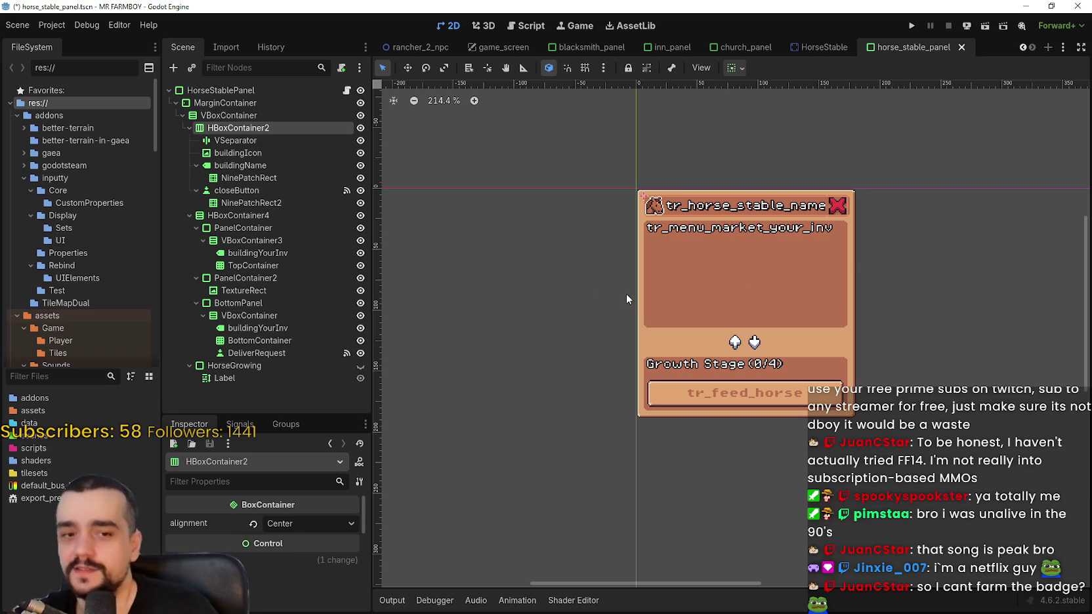
{"action": "scroll", "coordinate": [676, 289], "scroll_direction": "up", "scroll_amount": 2}
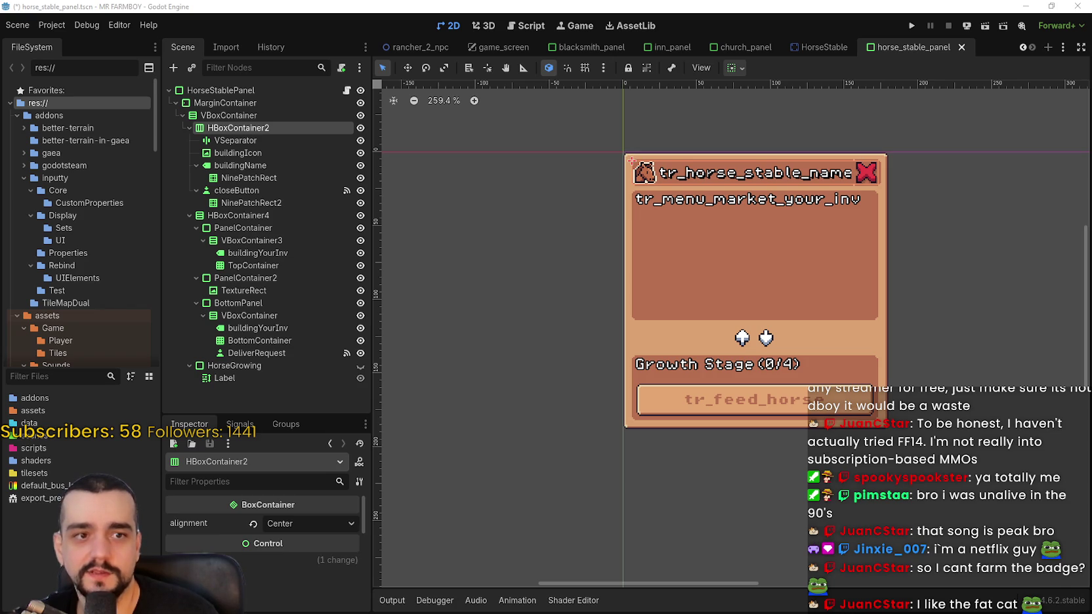
{"action": "left_click_drag", "start_coordinate": [542, 394], "coordinate": [531, 384]}
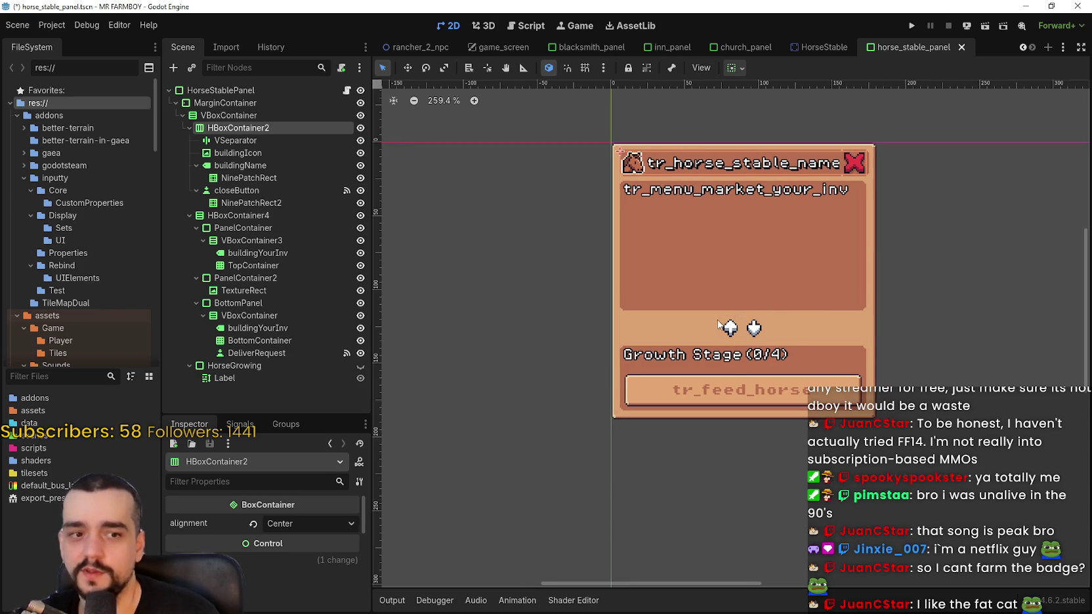
{"action": "scroll", "coordinate": [720, 324], "scroll_direction": "up", "scroll_amount": 1}
{"action": "scroll", "coordinate": [689, 332], "scroll_direction": "down", "scroll_amount": 3}
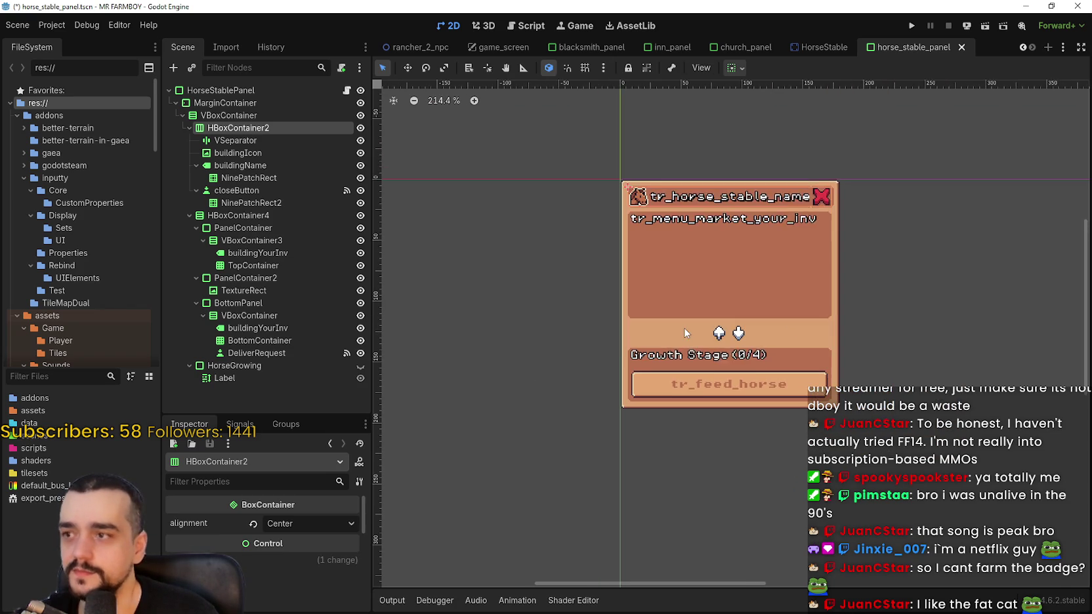
{"action": "scroll", "coordinate": [685, 331], "scroll_direction": "down", "scroll_amount": 1}
{"action": "scroll", "coordinate": [682, 323], "scroll_direction": "down", "scroll_amount": 1}
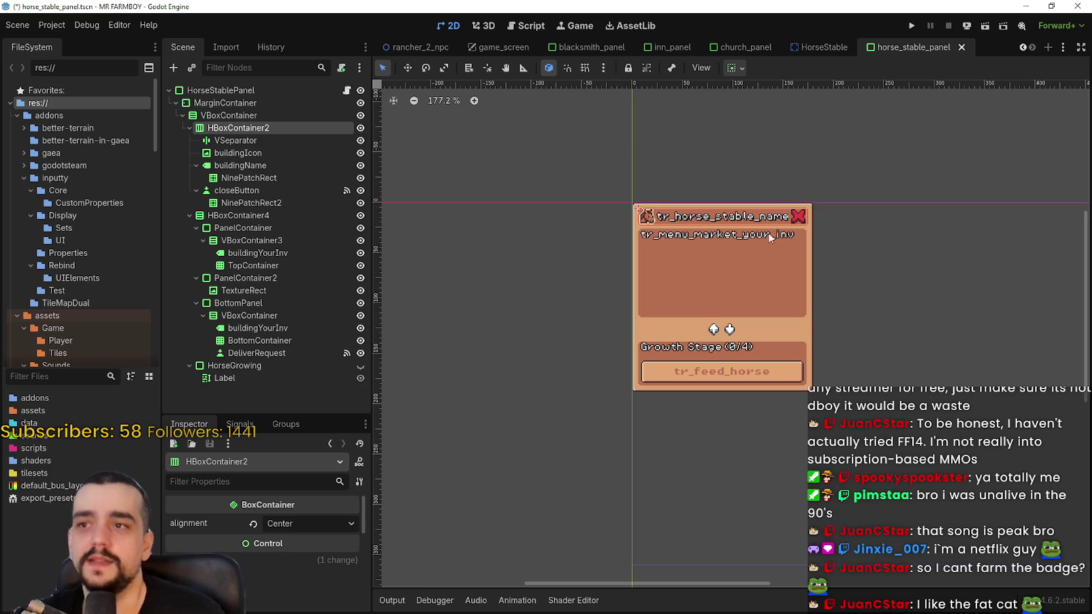
{"action": "left_click_drag", "start_coordinate": [779, 323], "coordinate": [760, 313]}
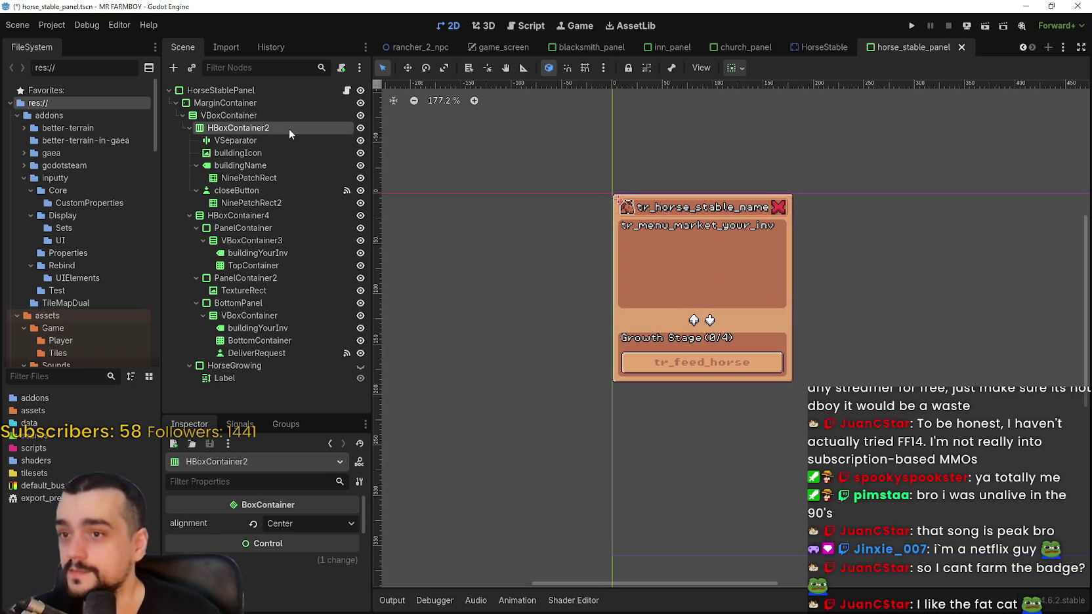
Rearrange the Scene tree by expanding and collapsing the VBoxContainer, HBoxContainer4 and HorseGrowing branches
{"action": "left_click", "coordinate": [273, 115]}
{"action": "left_click", "coordinate": [180, 116]}
{"action": "left_click", "coordinate": [180, 116]}
{"action": "left_click", "coordinate": [189, 141]}
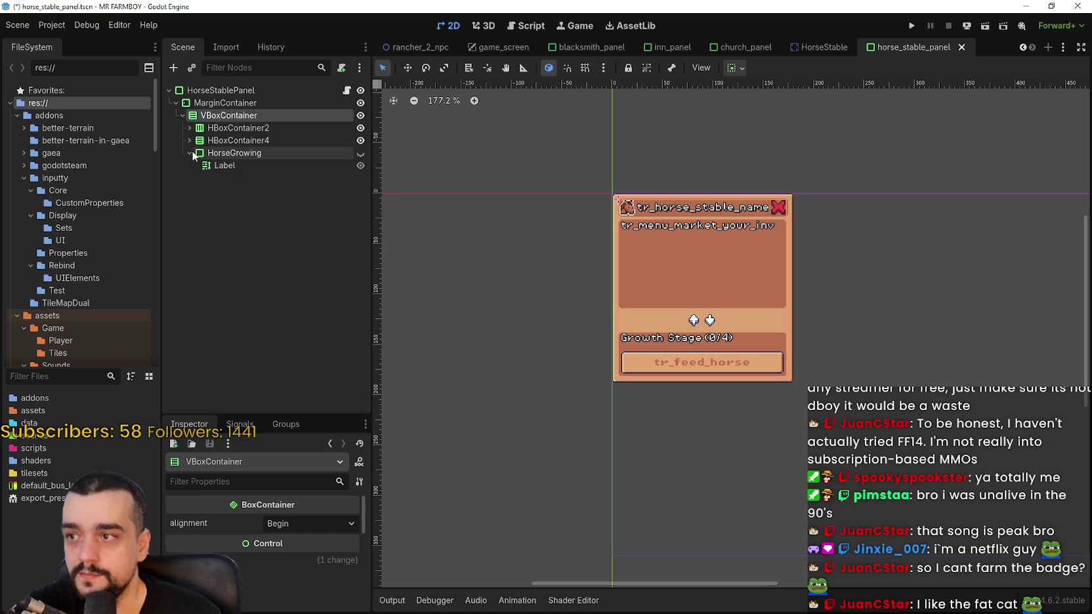
{"action": "left_click", "coordinate": [192, 153]}
{"action": "left_click", "coordinate": [203, 152]}
{"action": "left_click", "coordinate": [188, 129]}
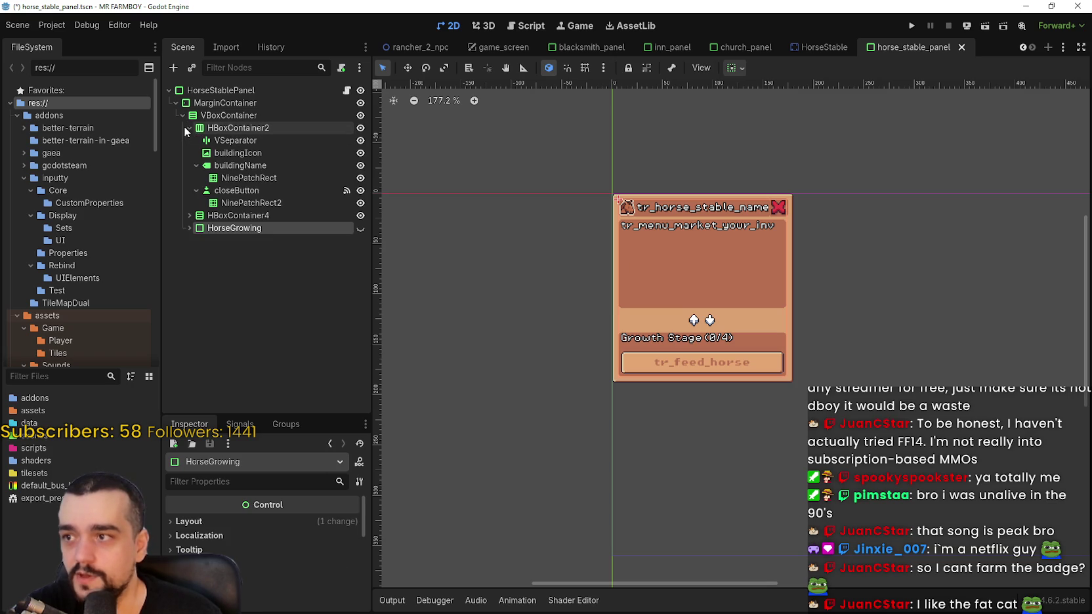
Inspect the Growth Stage label and the tr_horse_stable_name title label, then bring GitHub Desktop into view
{"action": "left_click", "coordinate": [195, 242]}
{"action": "left_click", "coordinate": [189, 229]}
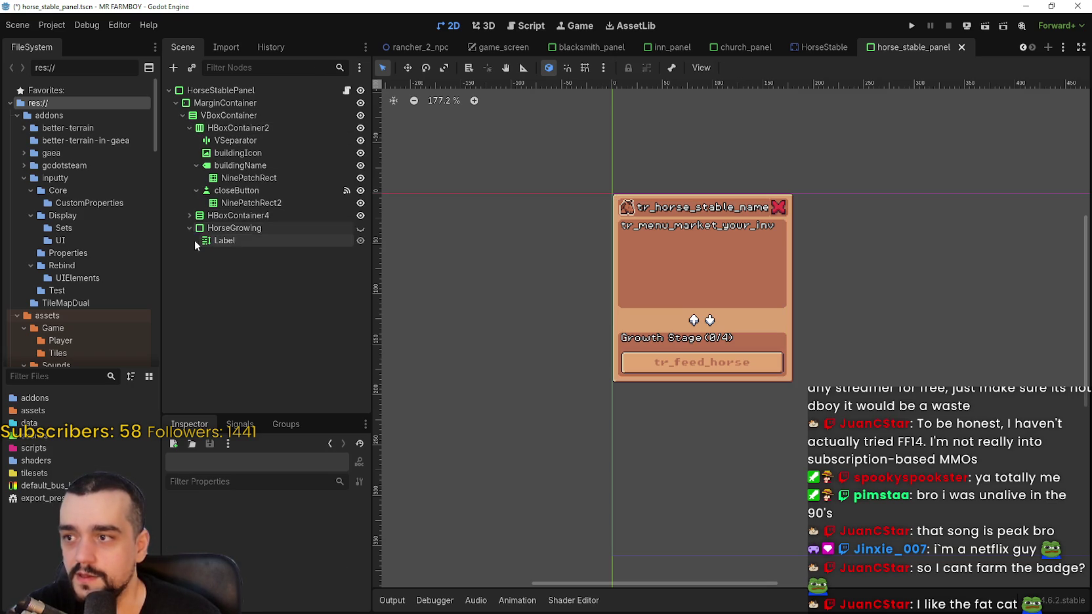
{"action": "left_click", "coordinate": [190, 215]}
{"action": "left_click", "coordinate": [256, 328]}
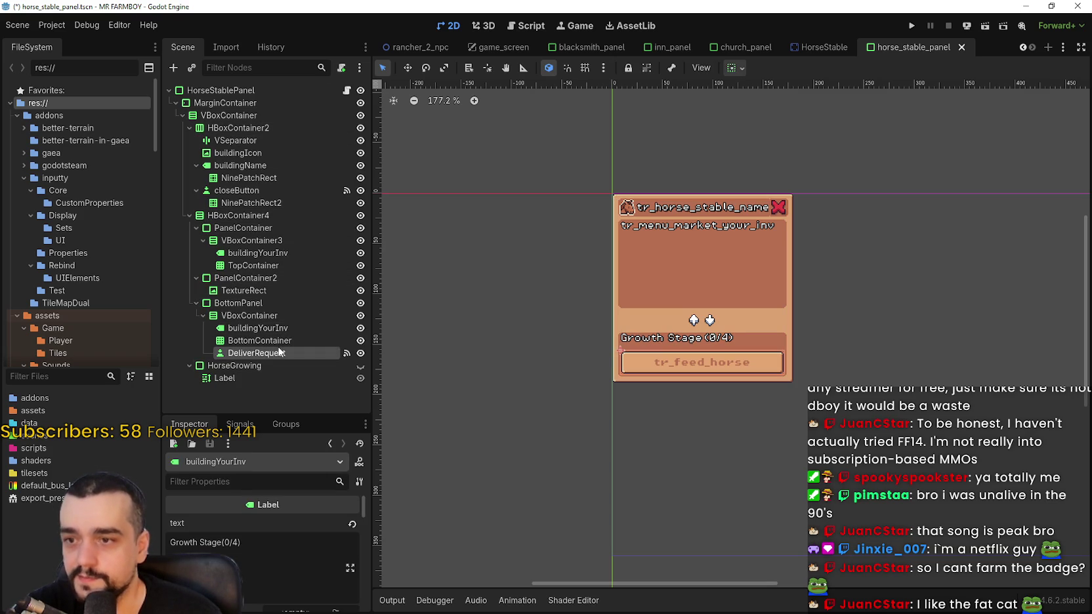
{"action": "left_click", "coordinate": [241, 166]}
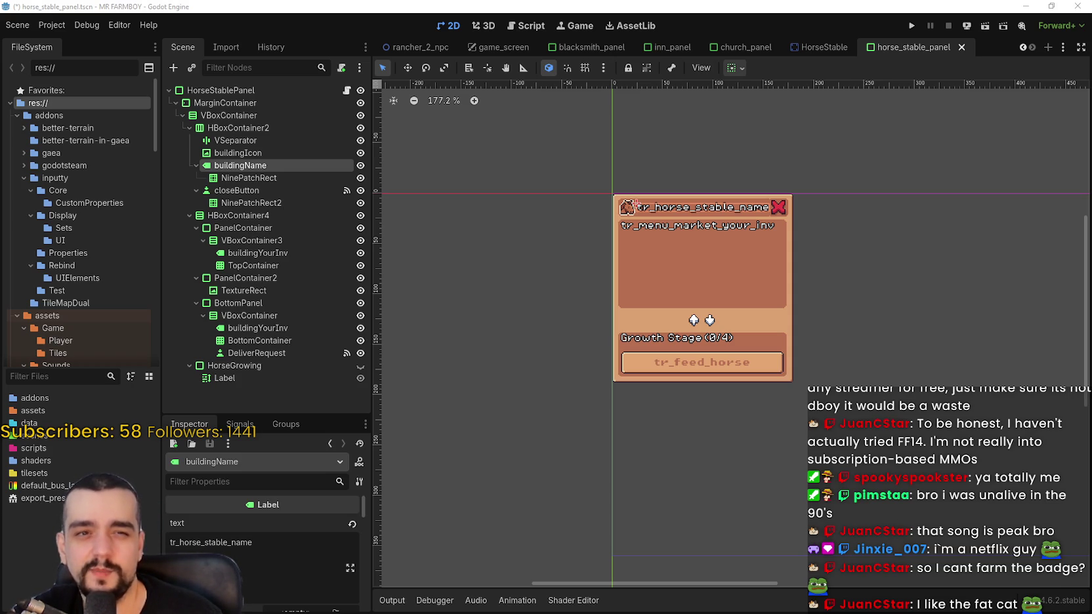
{"action": "left_click_drag", "start_coordinate": [667, 141], "coordinate": [603, 110]}
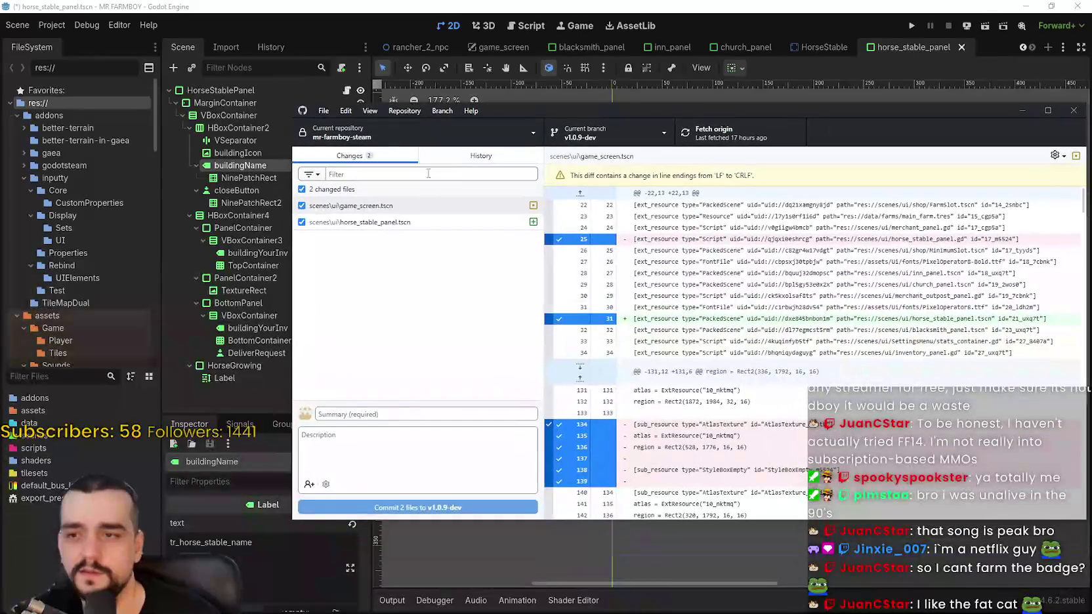
Review the pending horse_stable_panel.tscn and game_screen.tscn diffs and switch to History
{"action": "left_click", "coordinate": [442, 223]}
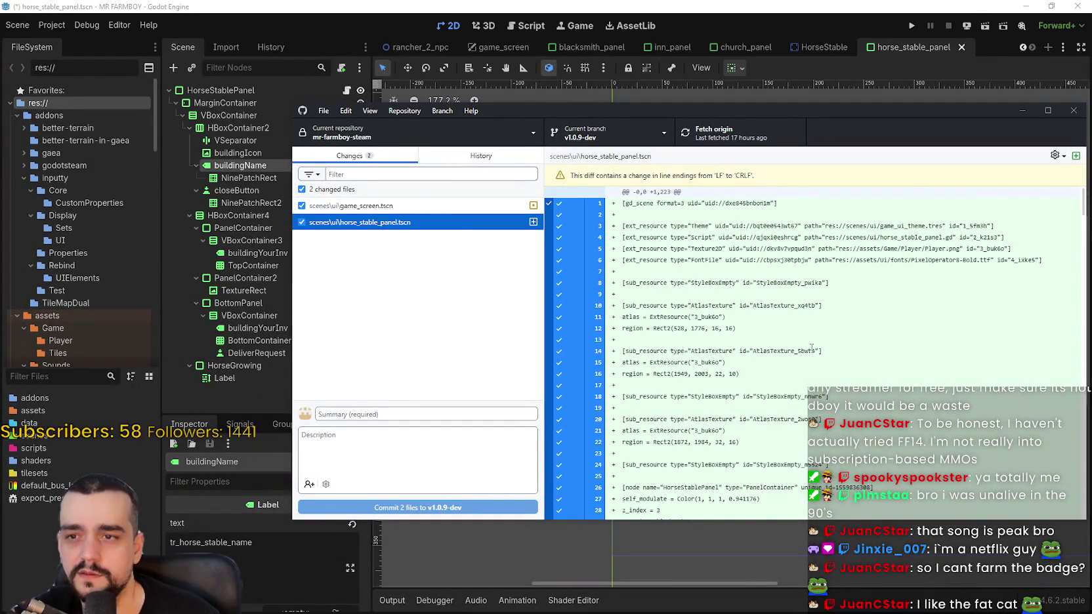
{"action": "left_click", "coordinate": [451, 207]}
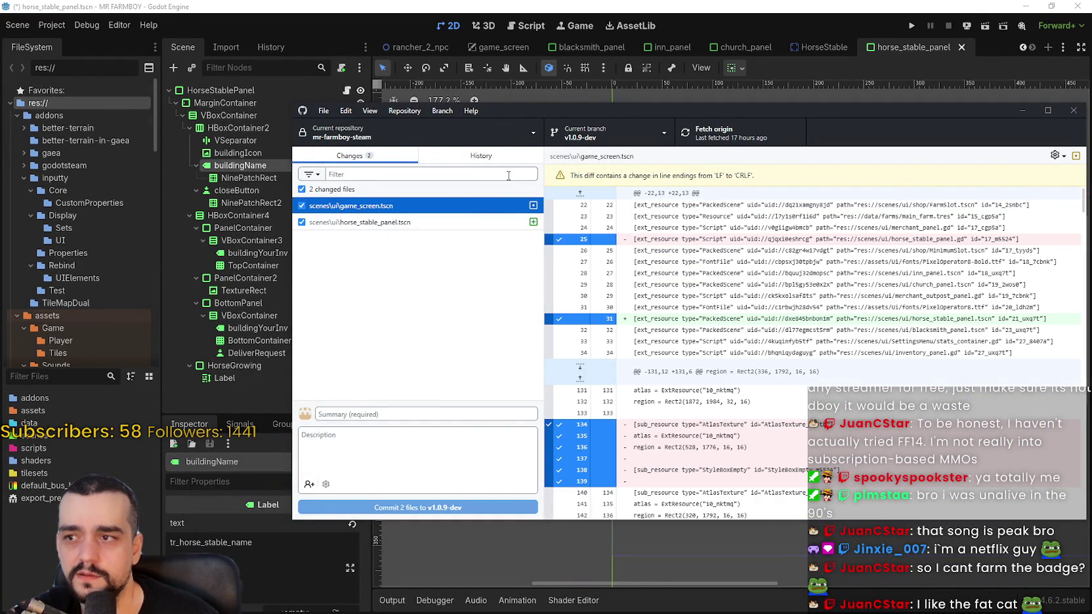
{"action": "left_click", "coordinate": [498, 157]}
In commit v1.0.9-dev10, step through the church_data_resource.gd, Blacksmith.tscn and HorseStable.tscn diffs
{"action": "left_click", "coordinate": [386, 207]}
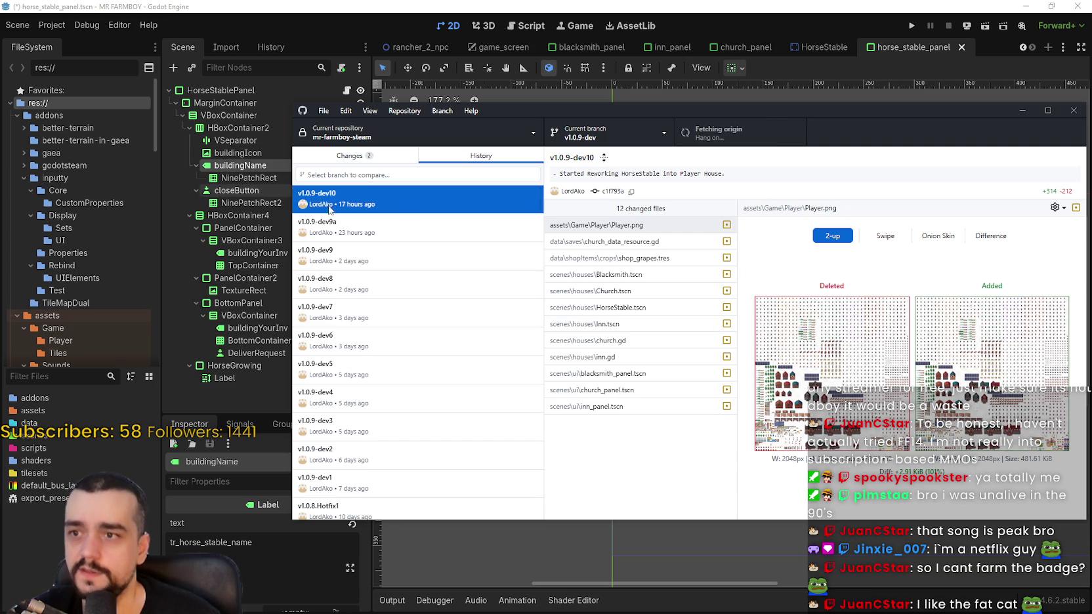
{"action": "left_click", "coordinate": [608, 246]}
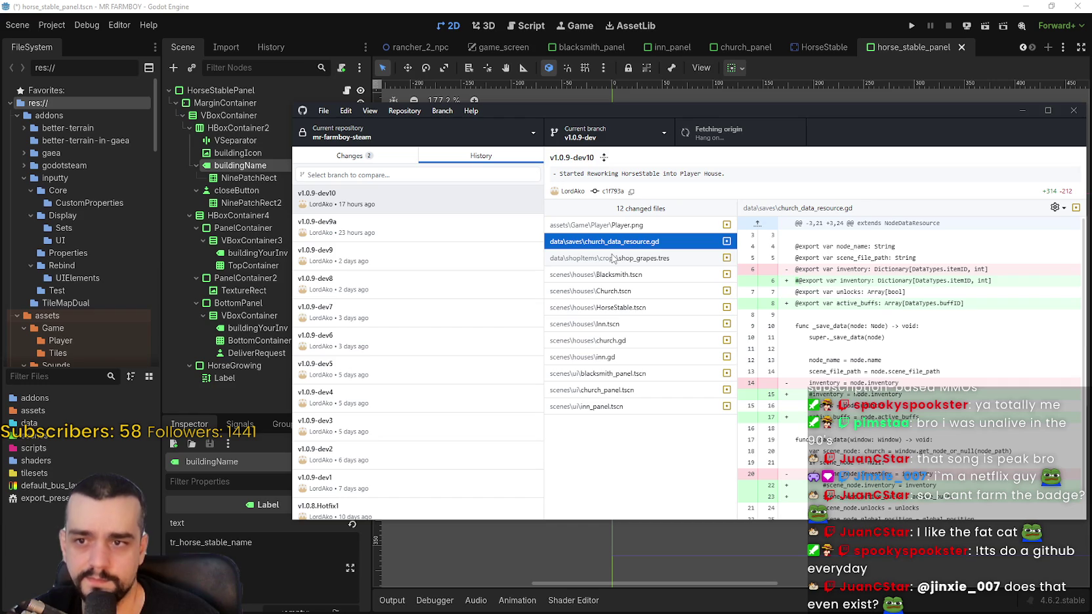
{"action": "left_click", "coordinate": [613, 257]}
{"action": "left_click", "coordinate": [620, 276]}
{"action": "left_click", "coordinate": [626, 292]}
{"action": "left_click", "coordinate": [627, 307]}
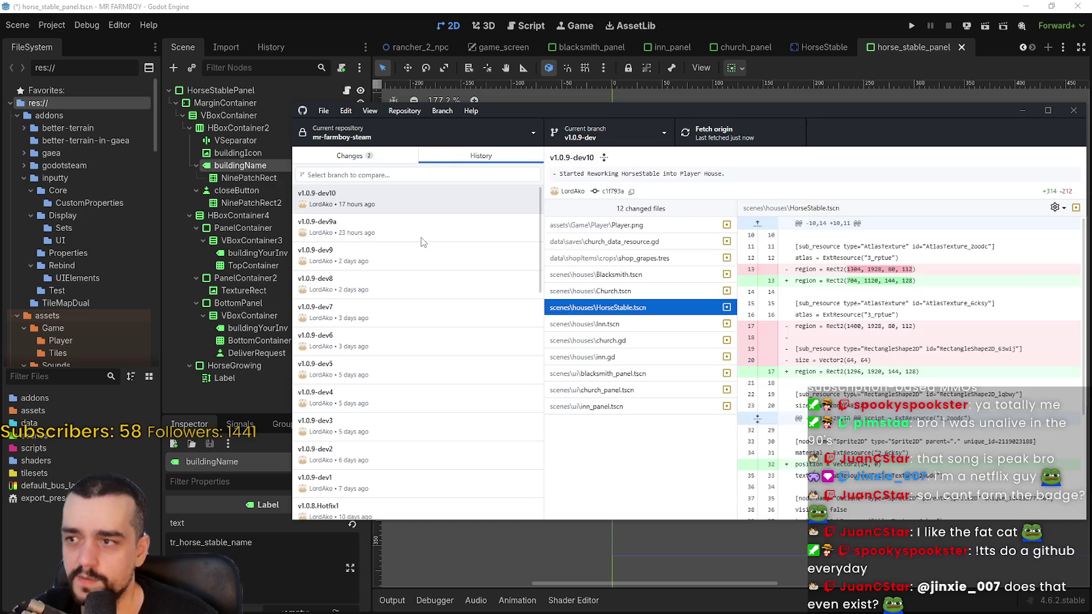
{"action": "left_click", "coordinate": [429, 205]}
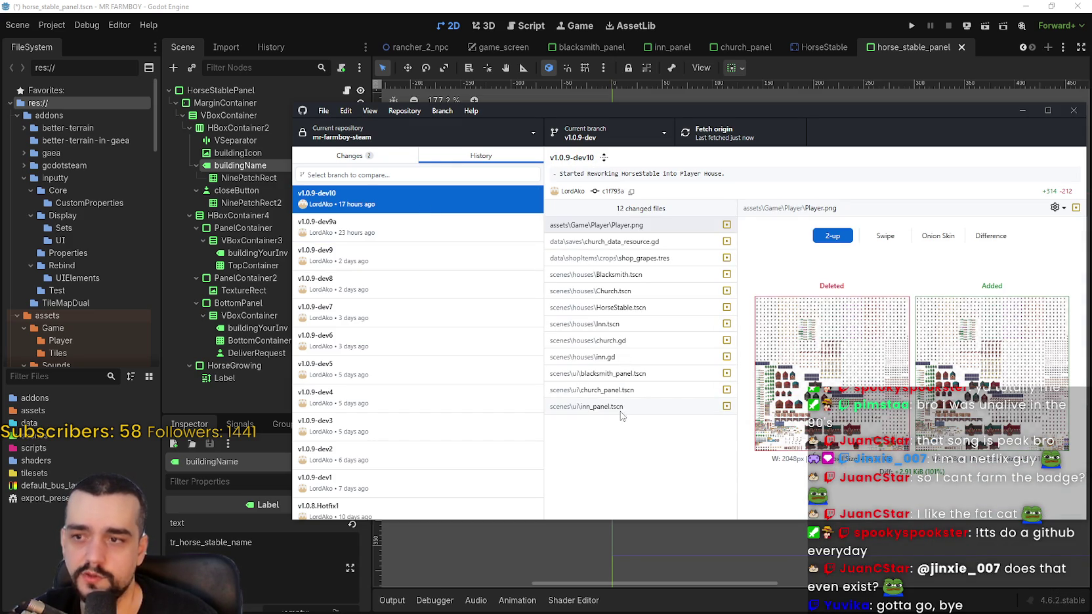
Read the inn.gd and Blacksmith.tscn diffs and glance at previous commit v1.0.9-dev9a
{"action": "left_click", "coordinate": [630, 358]}
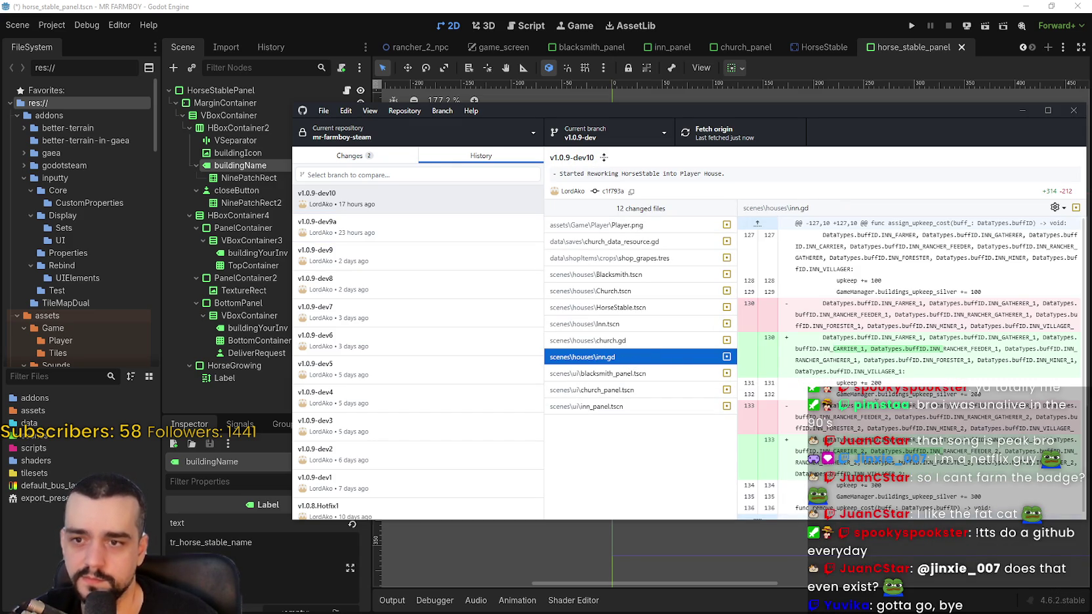
{"action": "scroll", "coordinate": [909, 365], "scroll_direction": "down", "scroll_amount": 1}
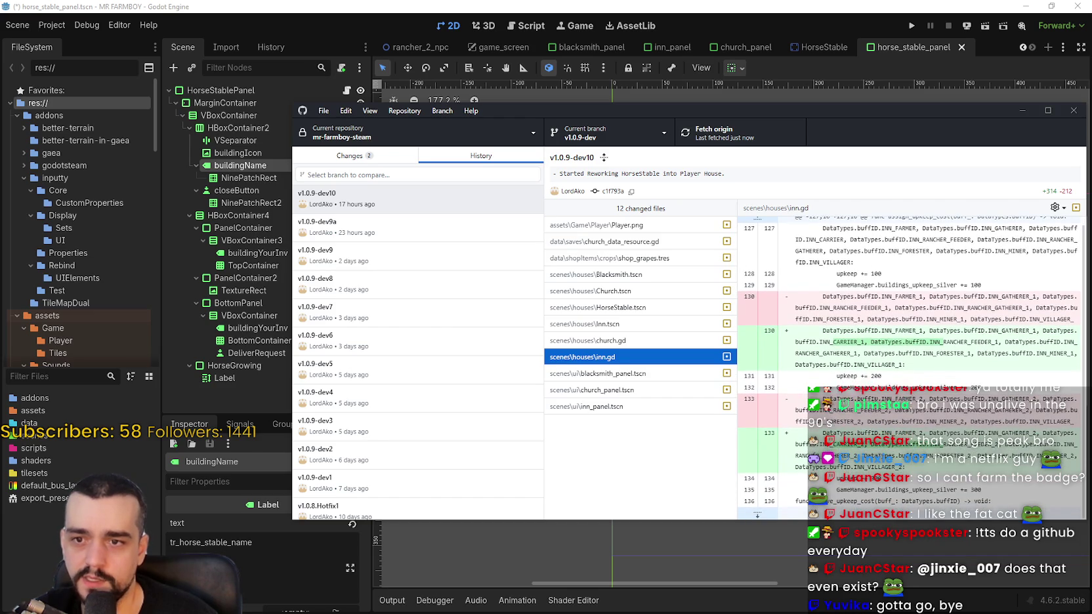
{"action": "left_click", "coordinate": [653, 376]}
{"action": "left_click", "coordinate": [600, 275]}
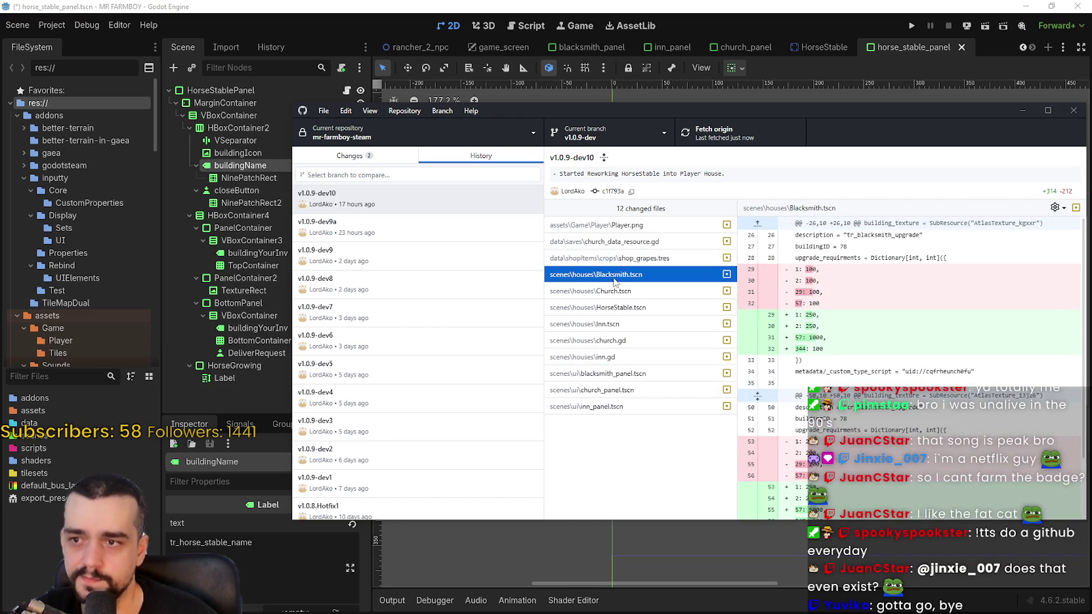
{"action": "left_click", "coordinate": [401, 230]}
{"action": "left_click", "coordinate": [407, 203]}
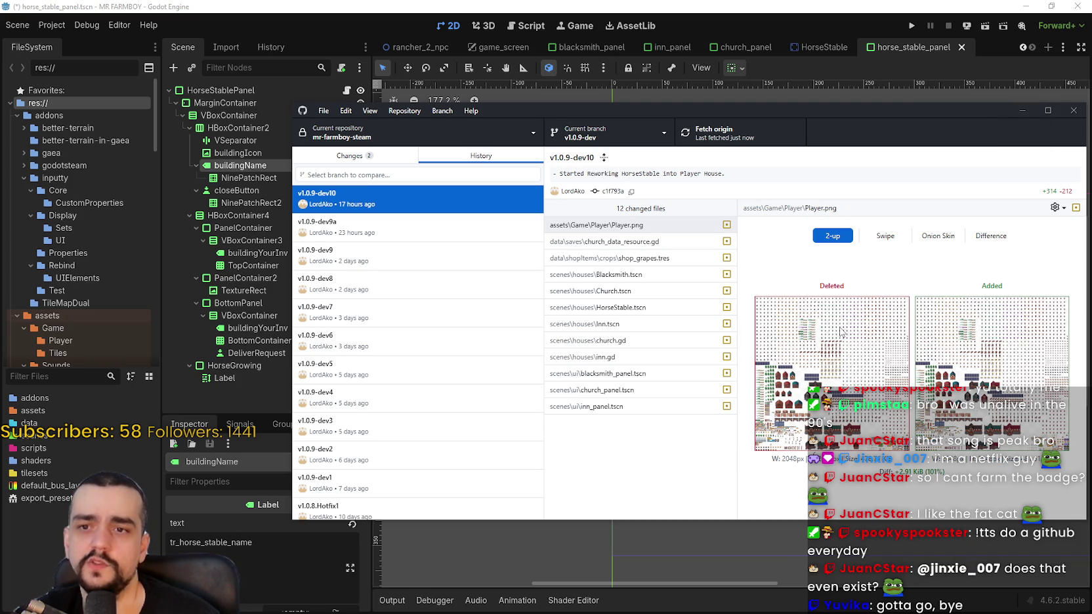
Open and dismiss Player.png's file actions, then switch back to Godot
{"action": "right_click", "coordinate": [645, 230]}
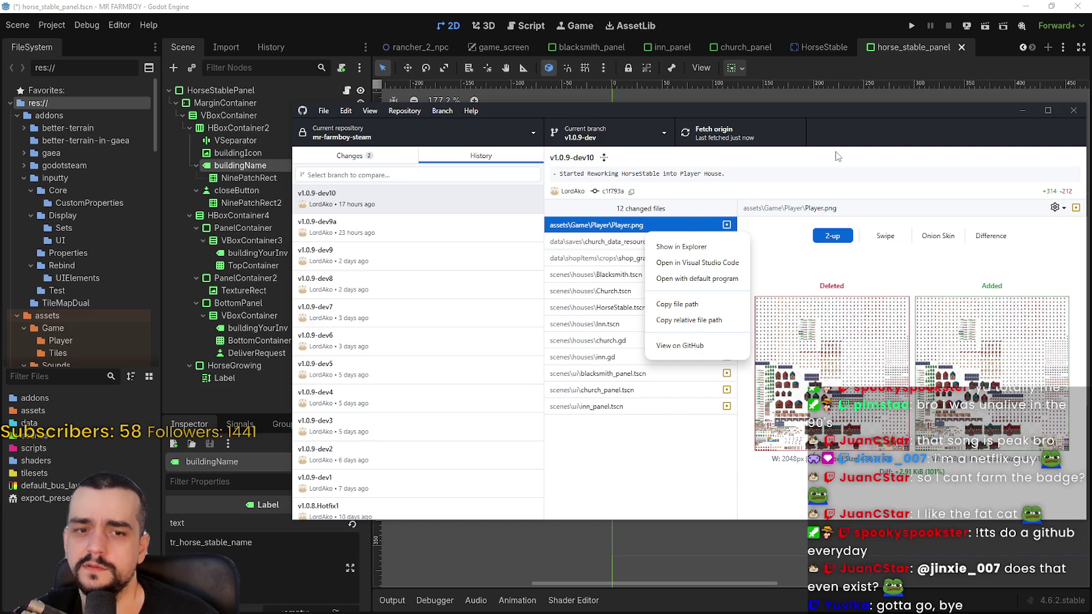
{"action": "left_click", "coordinate": [851, 126]}
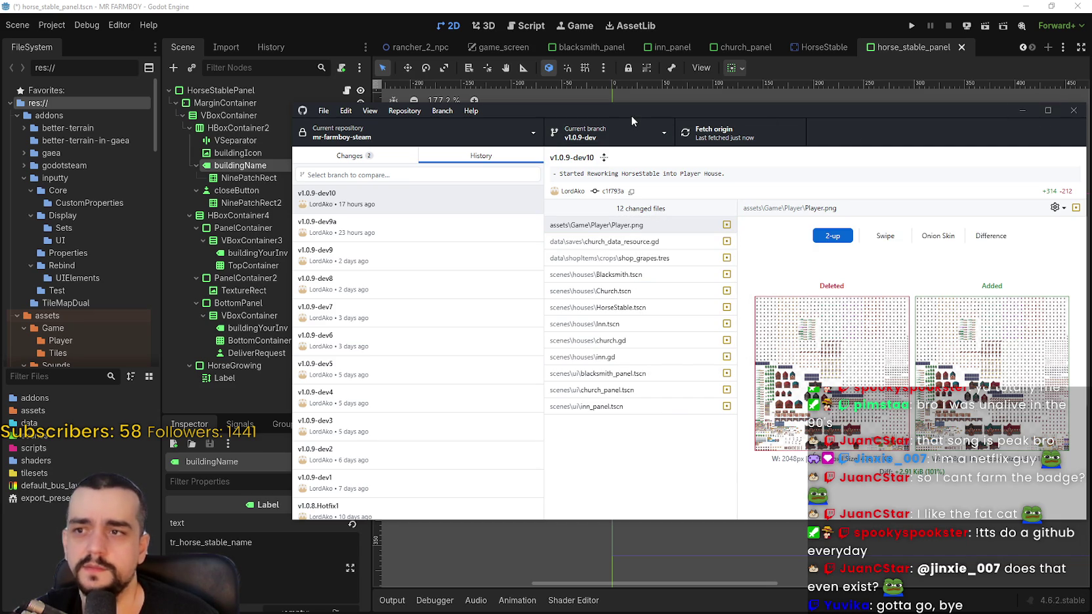
{"action": "key", "text": "alt+Tab"}
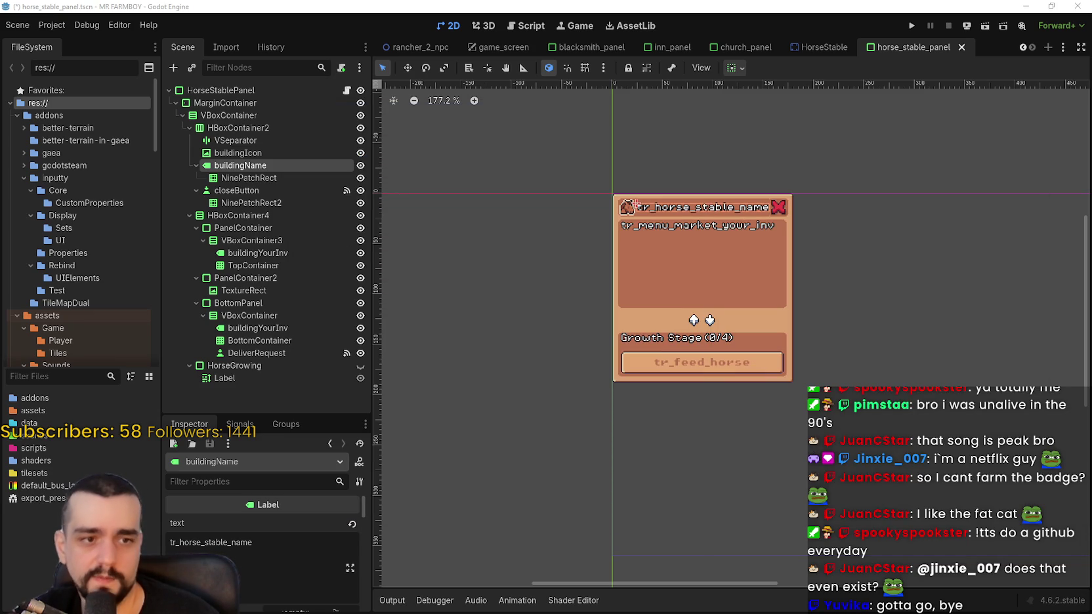
Collapse the horse stable panel's container branches in the Scene tree
{"action": "scroll", "coordinate": [711, 387], "scroll_direction": "up", "scroll_amount": 5}
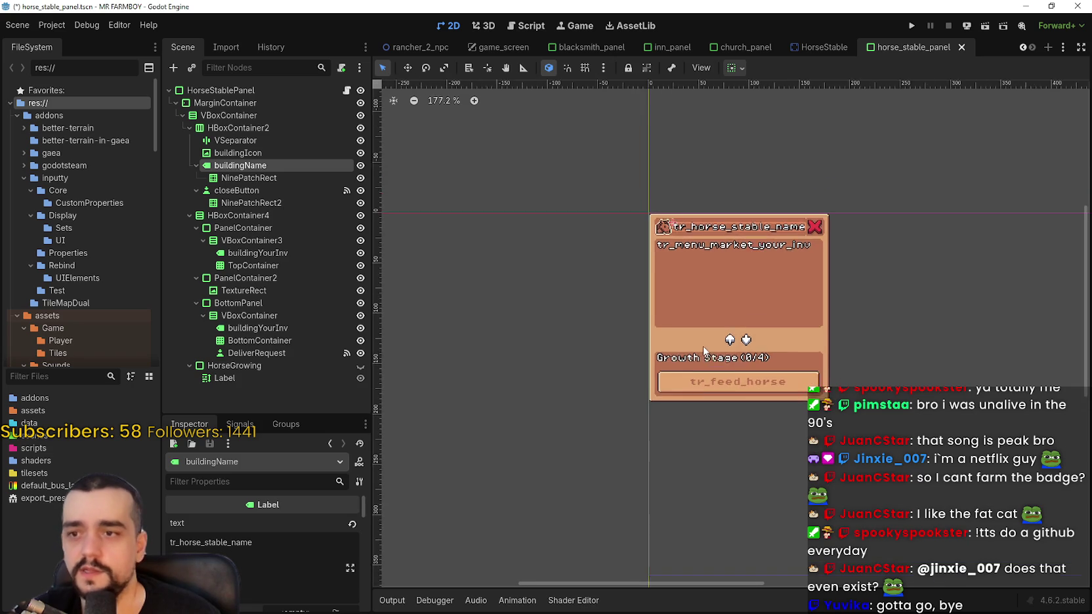
{"action": "scroll", "coordinate": [703, 350], "scroll_direction": "down", "scroll_amount": 5}
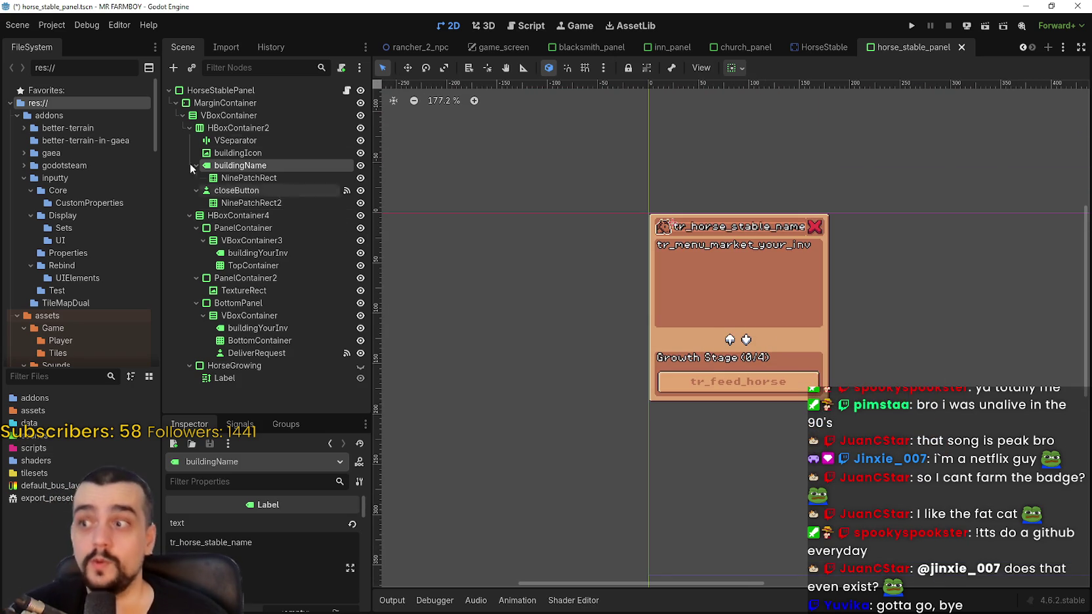
{"action": "left_click", "coordinate": [189, 128]}
{"action": "left_click", "coordinate": [189, 140]}
{"action": "left_click", "coordinate": [238, 141]}
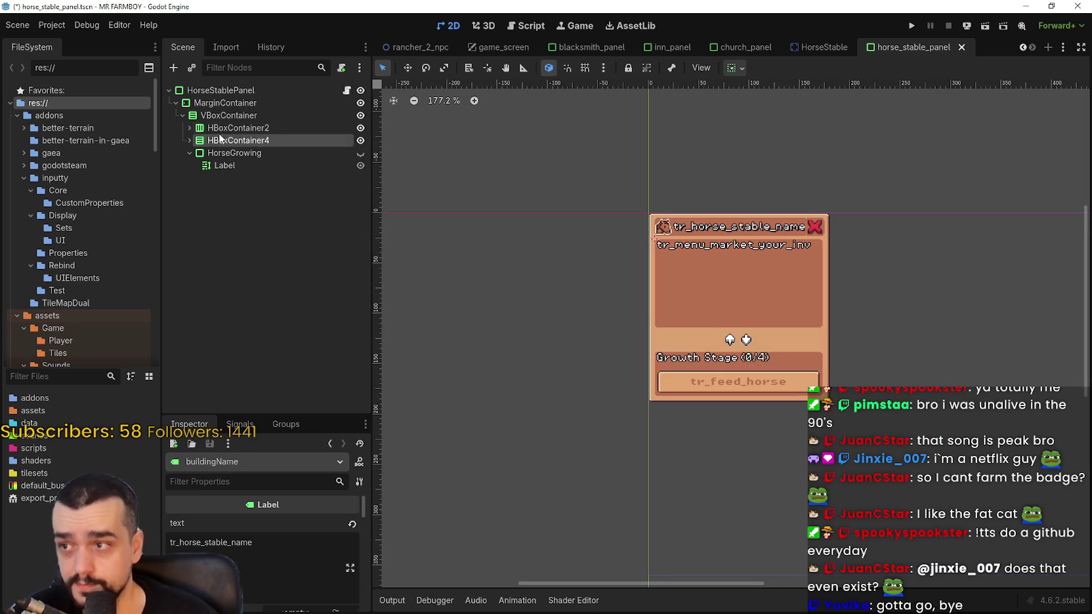
Toggle visibility of HBoxContainer2, HBoxContainer4 and HorseGrowing to identify what each shows
{"action": "left_click", "coordinate": [361, 128]}
{"action": "left_click", "coordinate": [360, 128]}
{"action": "left_click", "coordinate": [361, 140]}
{"action": "left_click", "coordinate": [360, 140]}
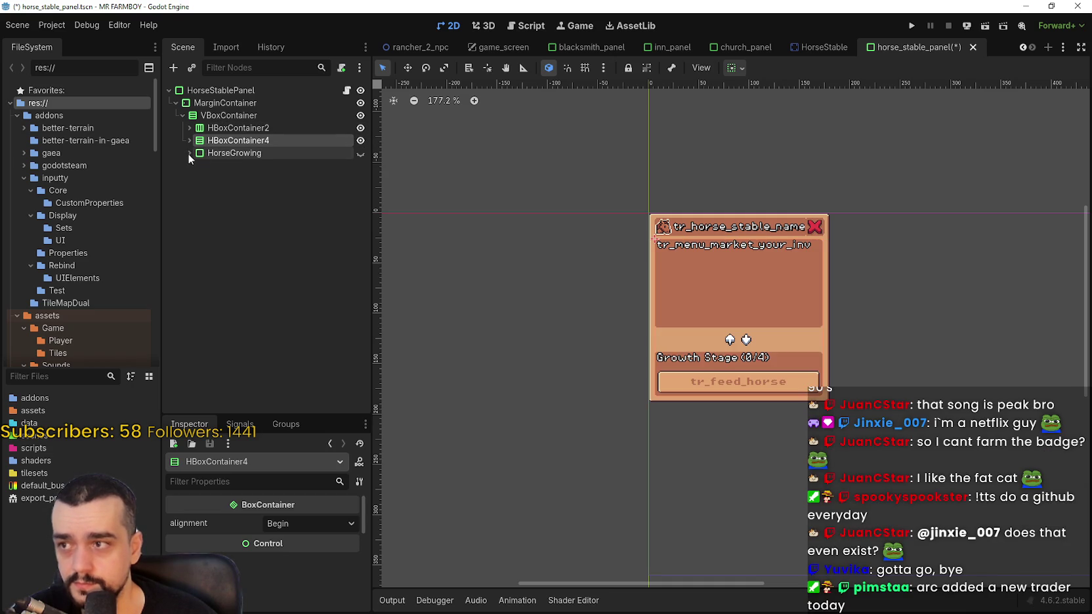
{"action": "left_click", "coordinate": [189, 153]}
{"action": "left_click", "coordinate": [240, 154]}
{"action": "left_click", "coordinate": [360, 155]}
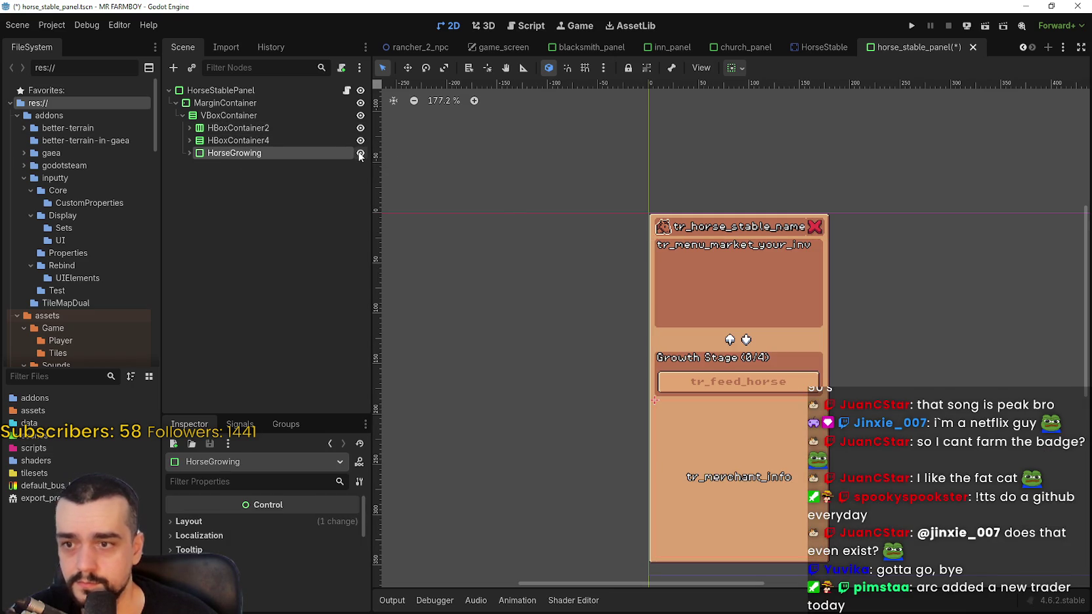
{"action": "left_click", "coordinate": [360, 154]}
Delete the HorseGrowing node and its child Label
{"action": "right_click", "coordinate": [305, 154]}
{"action": "left_click", "coordinate": [419, 459]}
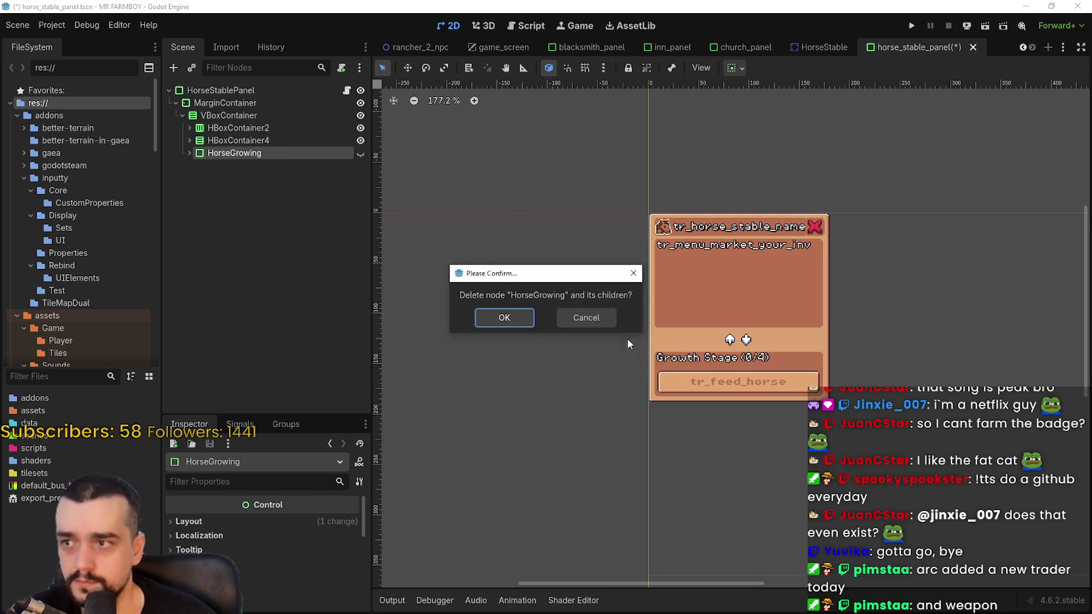
{"action": "left_click", "coordinate": [504, 317]}
{"action": "scroll", "coordinate": [732, 326], "scroll_direction": "up", "scroll_amount": 6}
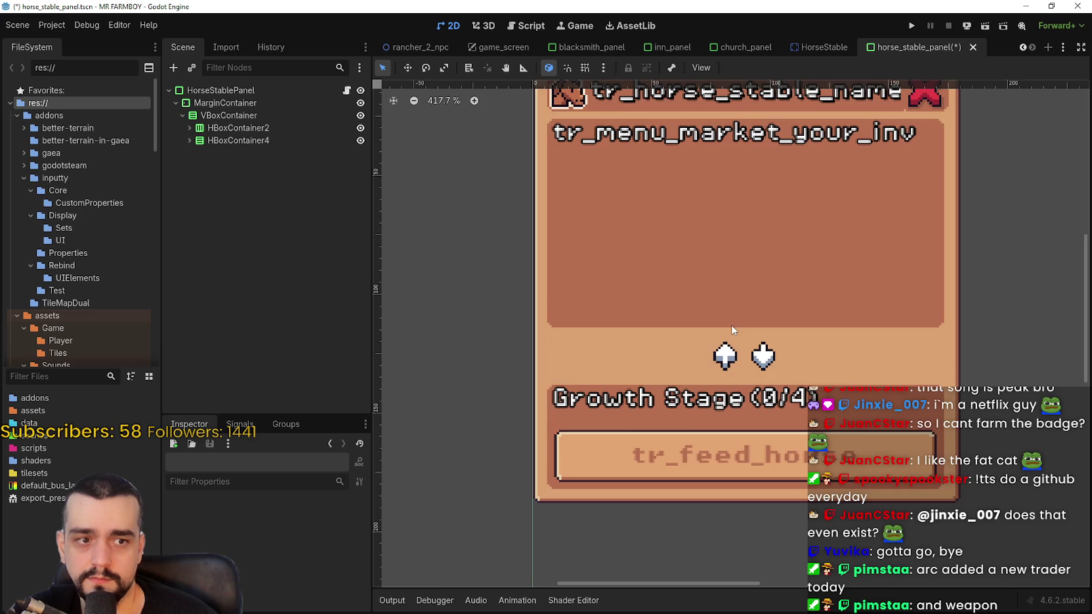
{"action": "scroll", "coordinate": [725, 327], "scroll_direction": "up", "scroll_amount": 1}
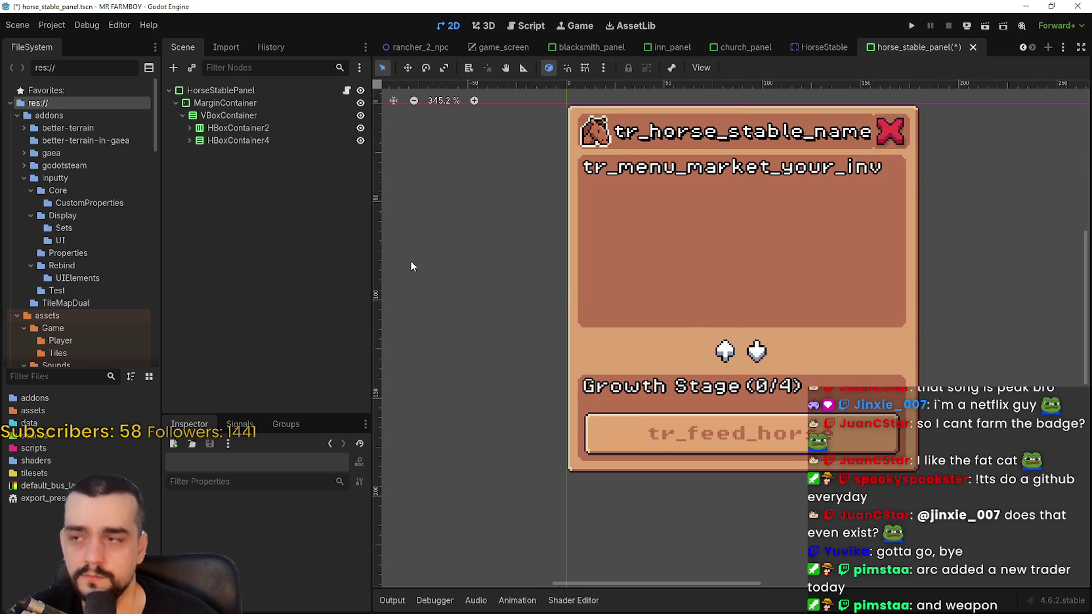
{"action": "left_click", "coordinate": [188, 140]}
{"action": "left_click", "coordinate": [252, 155]}
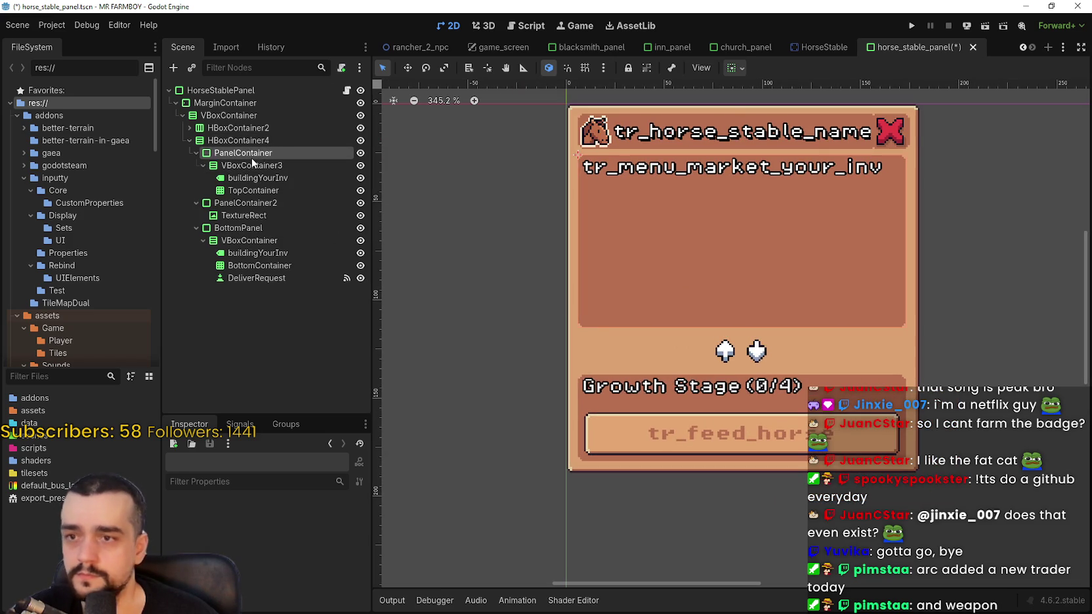
{"action": "scroll", "coordinate": [679, 275], "scroll_direction": "down", "scroll_amount": 2}
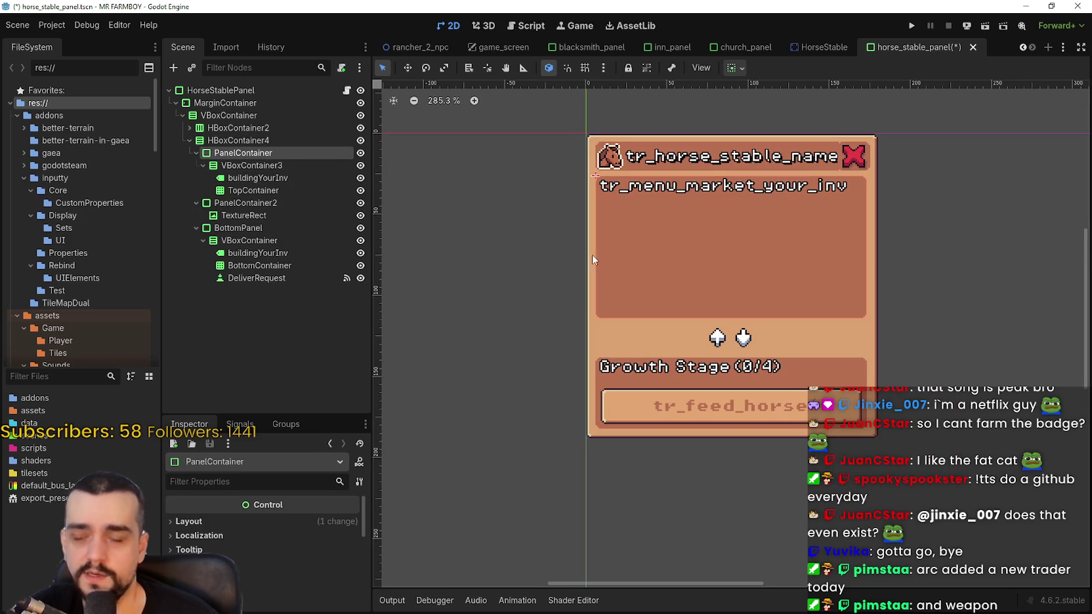
{"action": "left_click", "coordinate": [195, 154]}
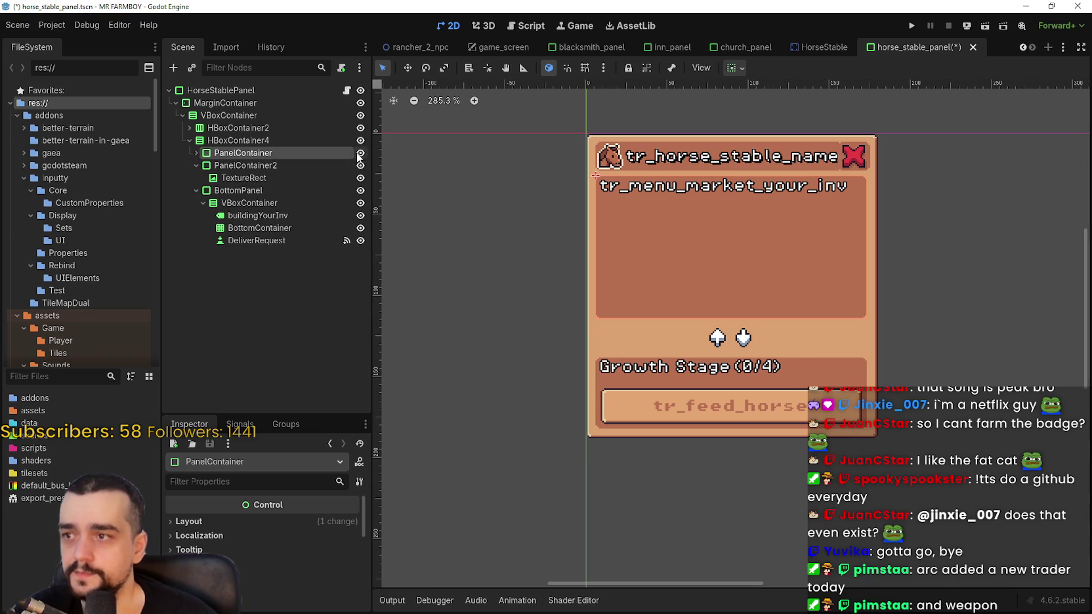
{"action": "left_click", "coordinate": [197, 166]}
{"action": "left_click", "coordinate": [196, 178]}
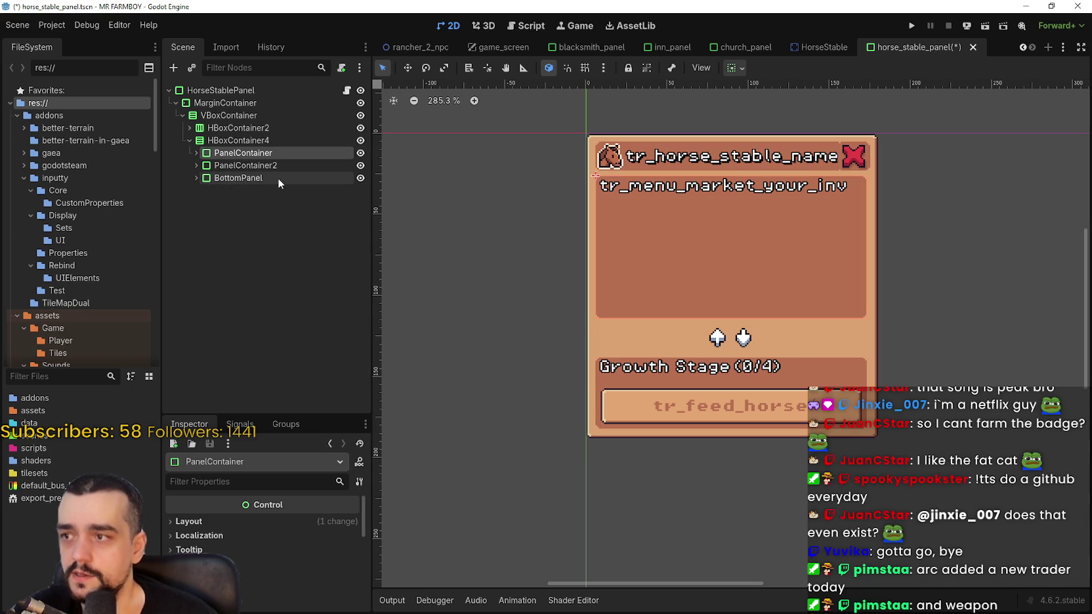
{"action": "left_click", "coordinate": [294, 166]}
{"action": "left_click", "coordinate": [272, 154]}
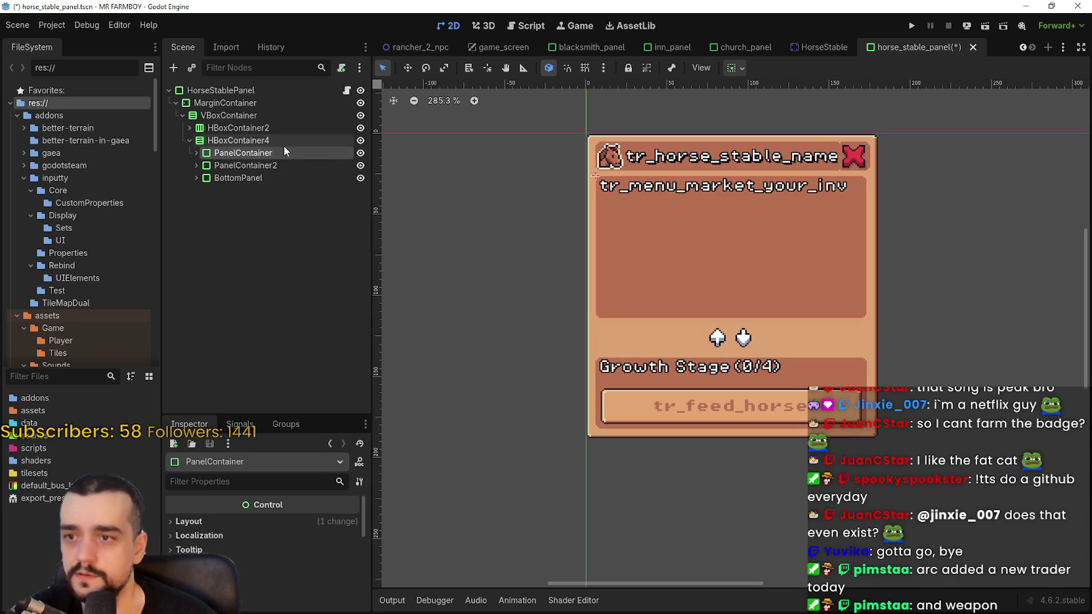
{"action": "left_click", "coordinate": [272, 163]}
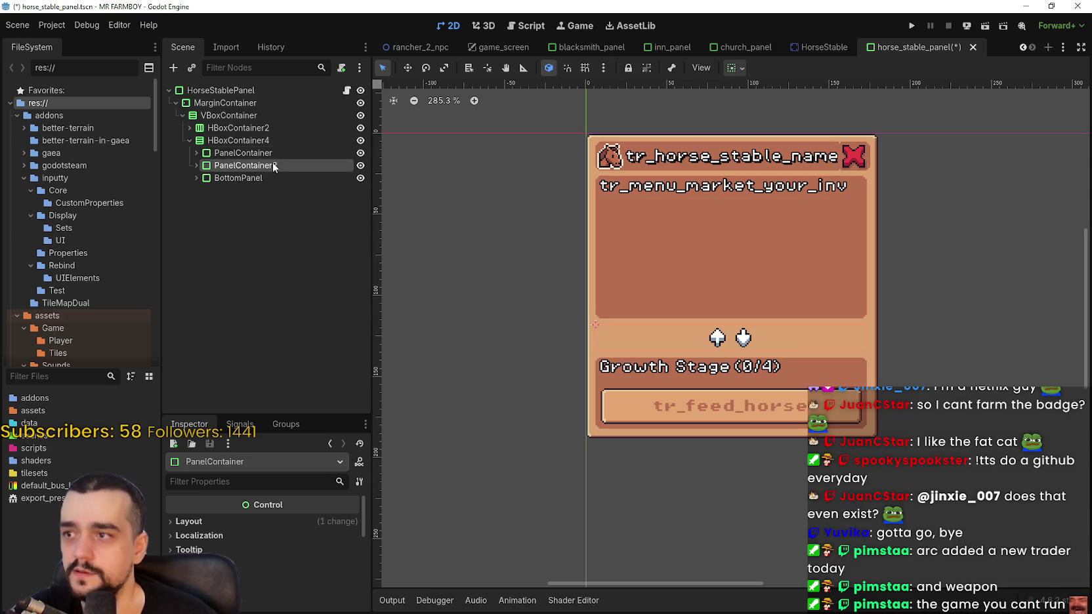
{"action": "left_click", "coordinate": [273, 185]}
{"action": "left_click", "coordinate": [277, 166]}
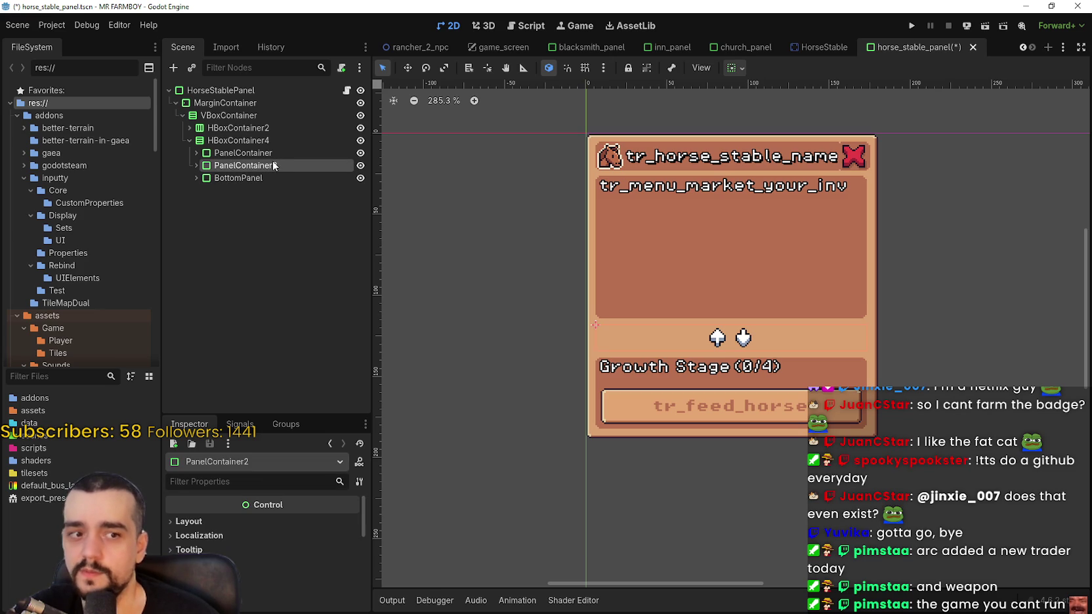
{"action": "left_click", "coordinate": [273, 158]}
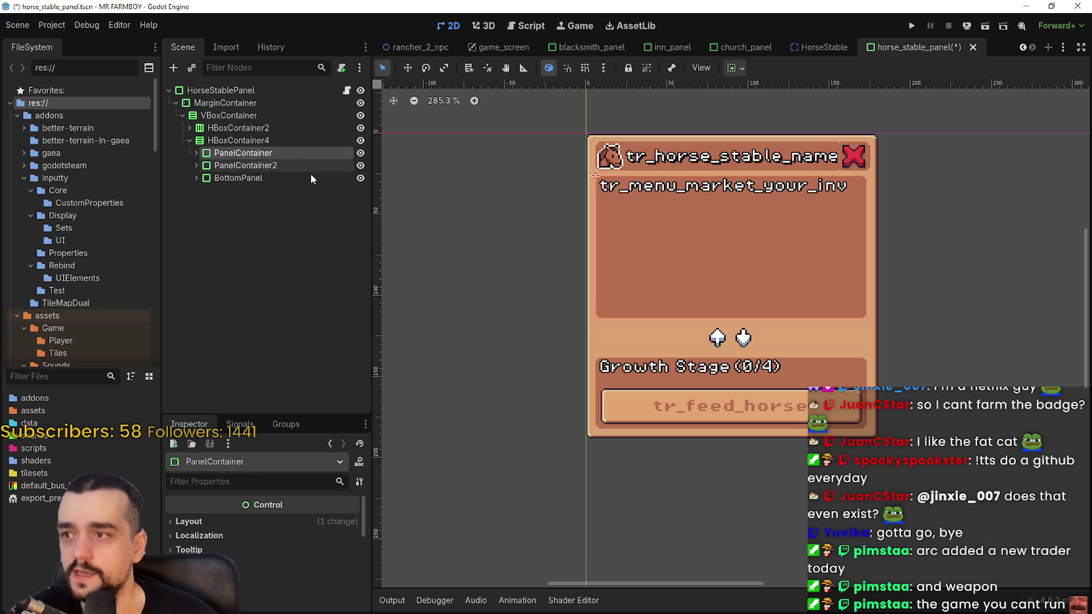
{"action": "left_click", "coordinate": [271, 165]}
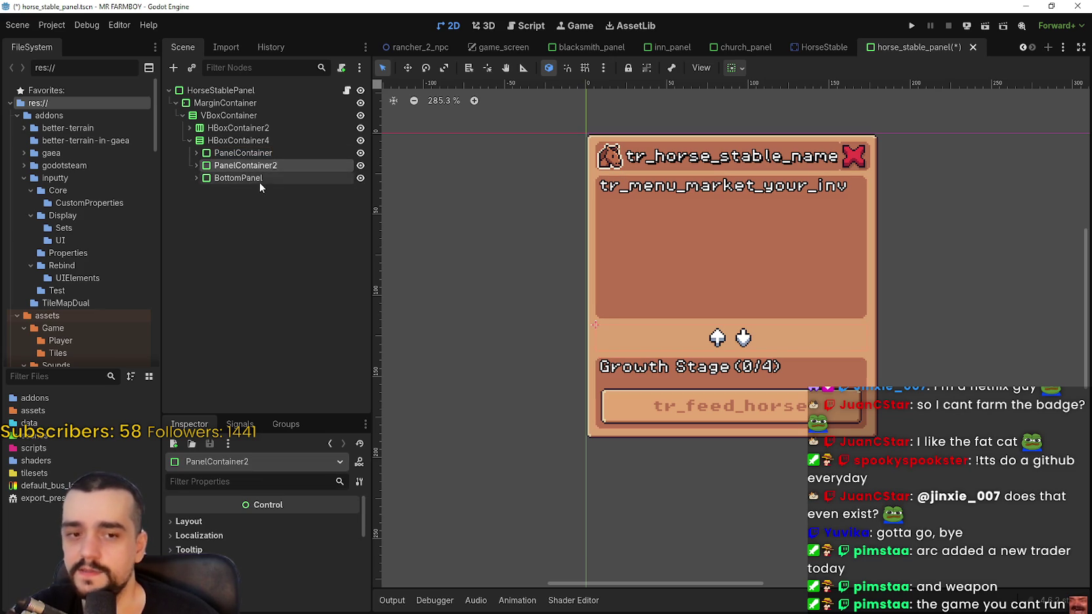
{"action": "left_click", "coordinate": [252, 152]}
{"action": "left_click", "coordinate": [196, 178]}
{"action": "left_click", "coordinate": [196, 178]}
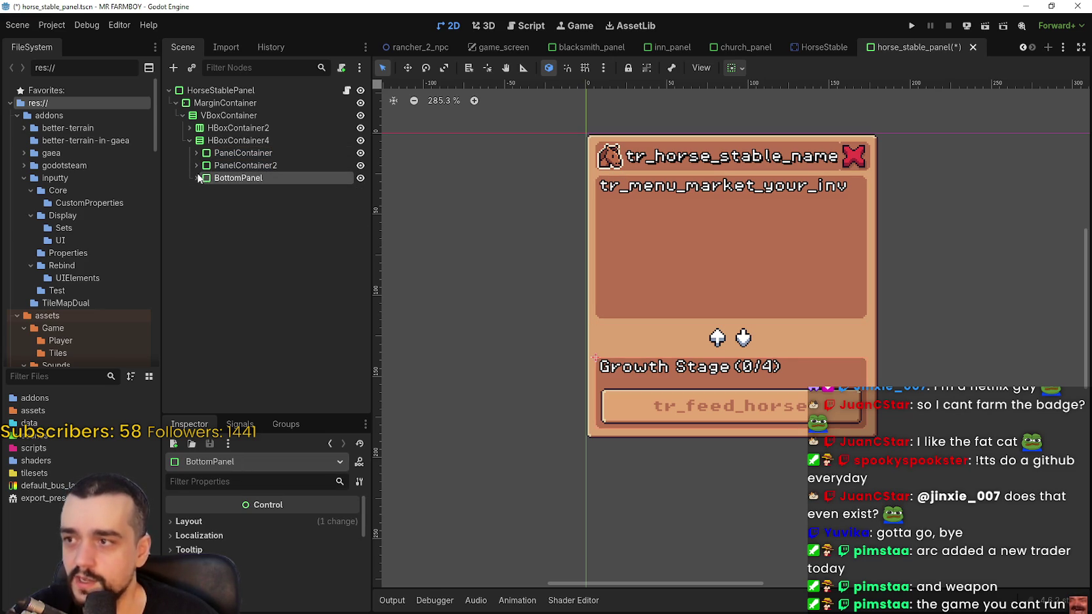
{"action": "left_click", "coordinate": [198, 178]}
{"action": "left_click", "coordinate": [203, 191]}
{"action": "left_click", "coordinate": [197, 178]}
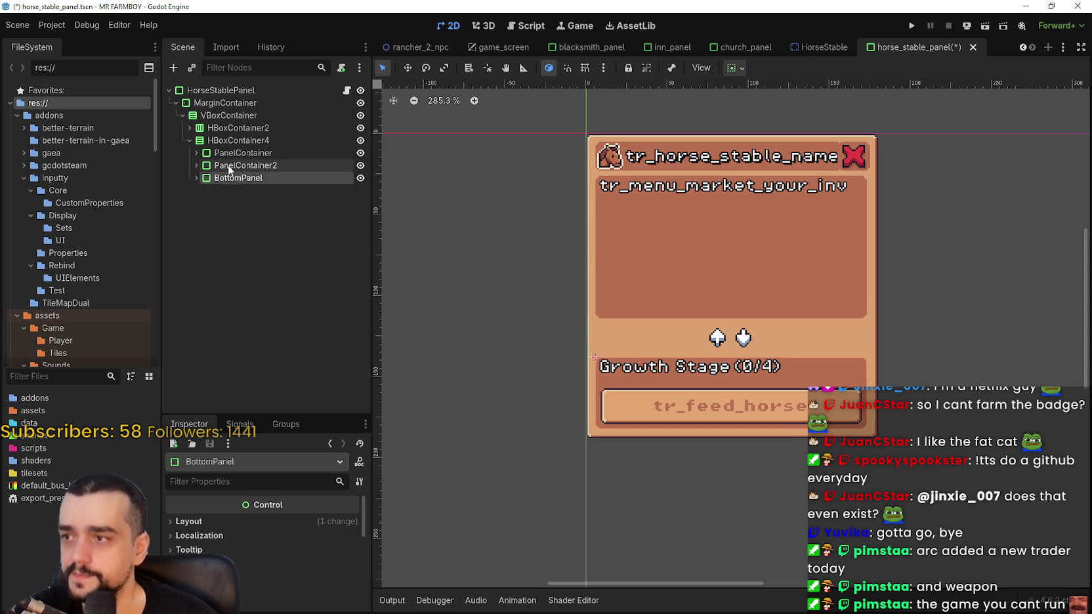
{"action": "left_click", "coordinate": [237, 153]}
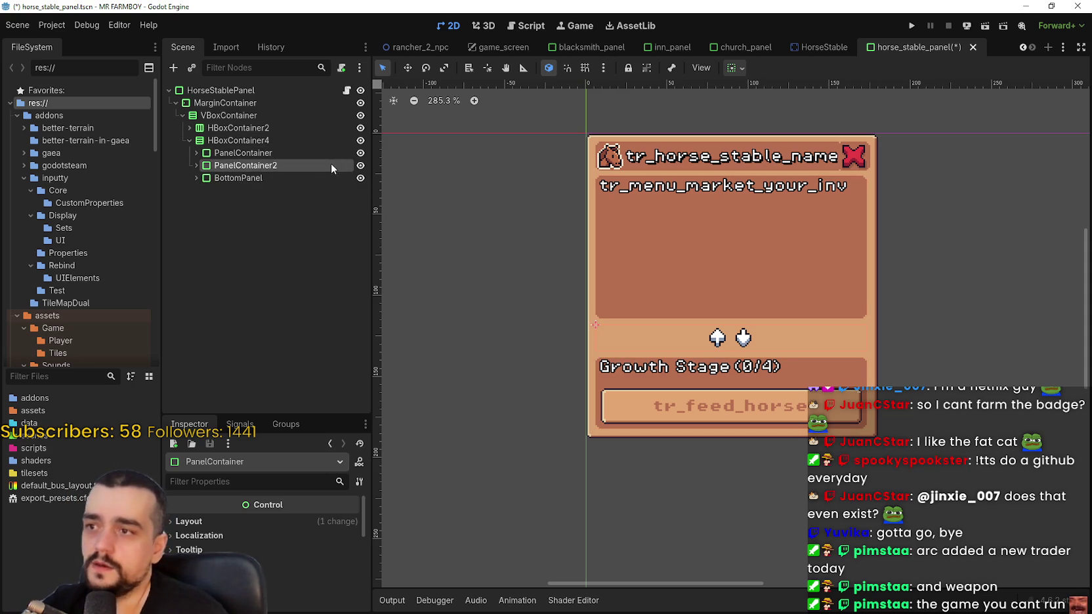
{"action": "left_click", "coordinate": [320, 179]}
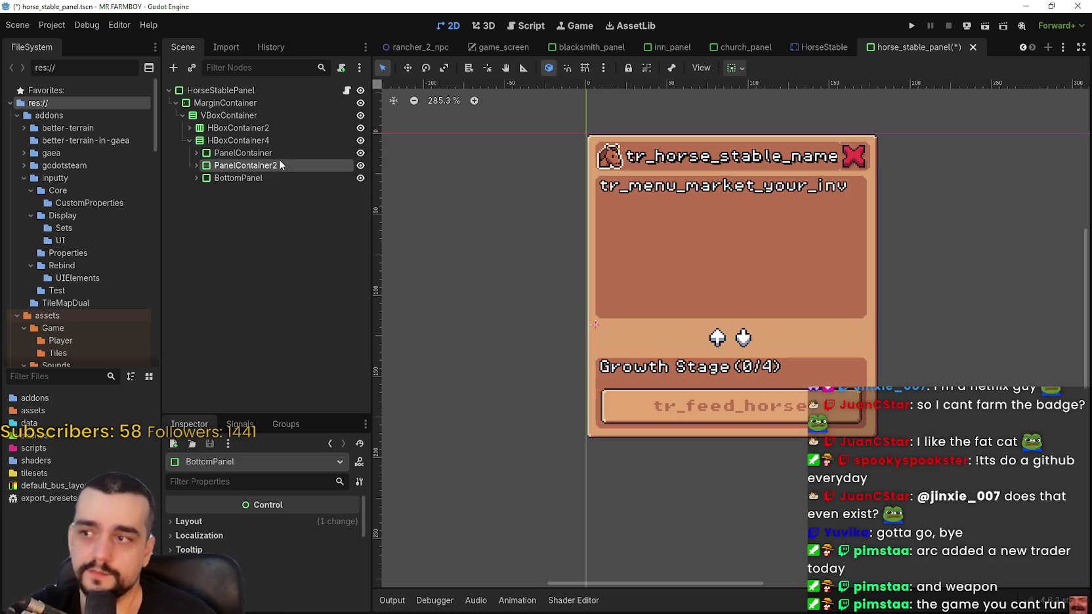
{"action": "left_click", "coordinate": [281, 152]}
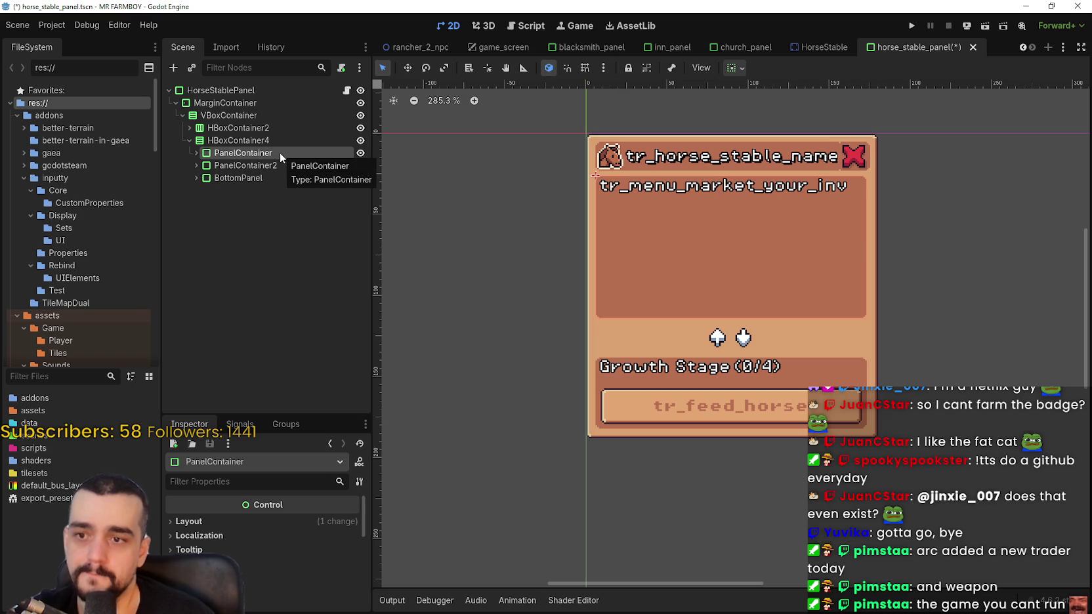
{"action": "left_click", "coordinate": [280, 164]}
{"action": "left_click", "coordinate": [290, 182]}
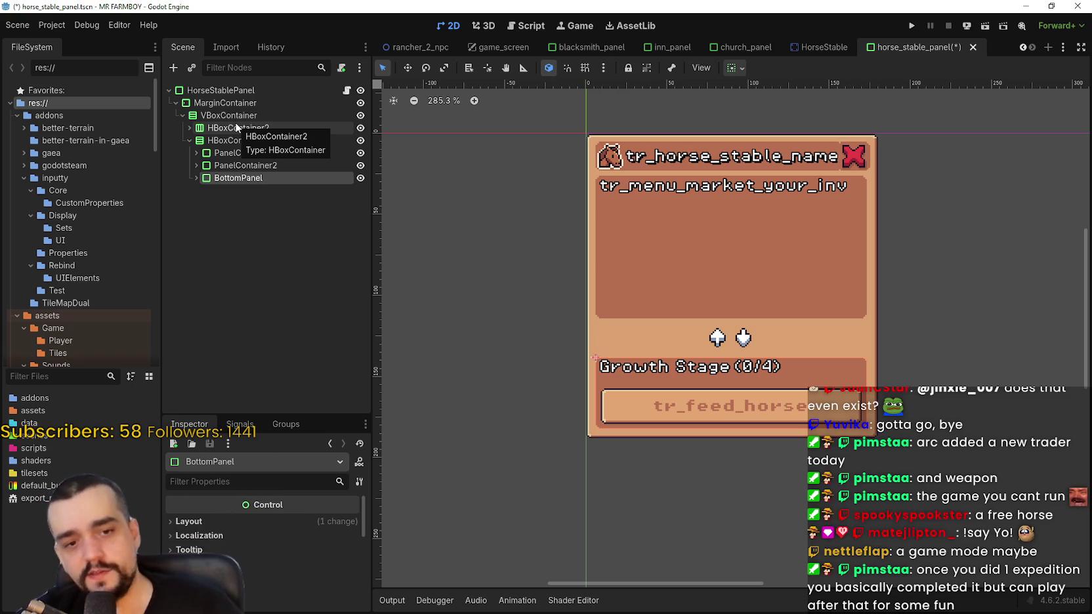
{"action": "scroll", "coordinate": [499, 292], "scroll_direction": "down", "scroll_amount": 1}
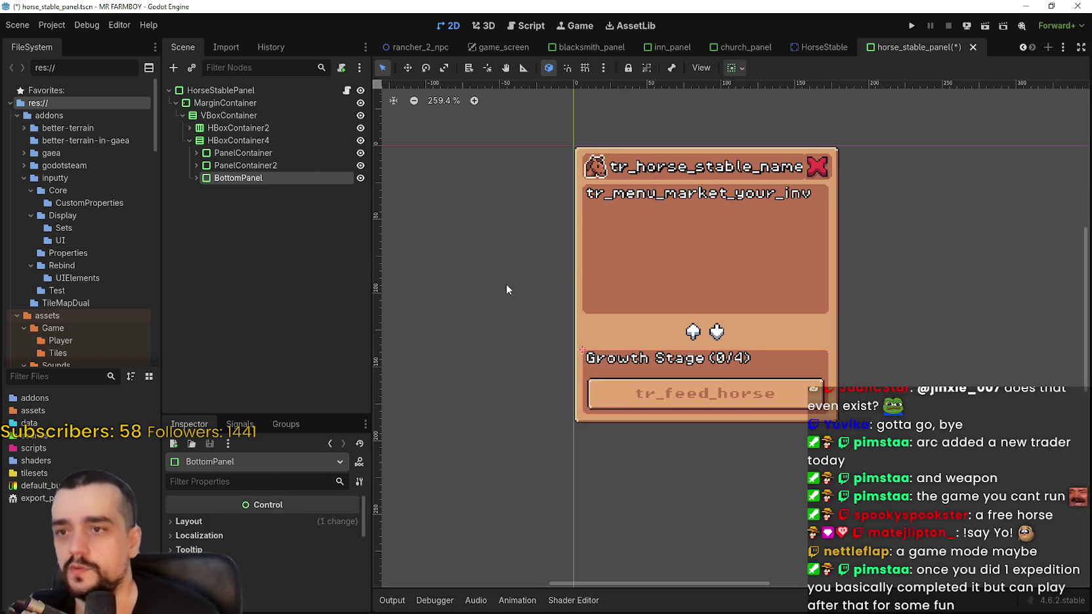
{"action": "scroll", "coordinate": [658, 275], "scroll_direction": "up", "scroll_amount": 4}
{"action": "scroll", "coordinate": [677, 278], "scroll_direction": "down", "scroll_amount": 2}
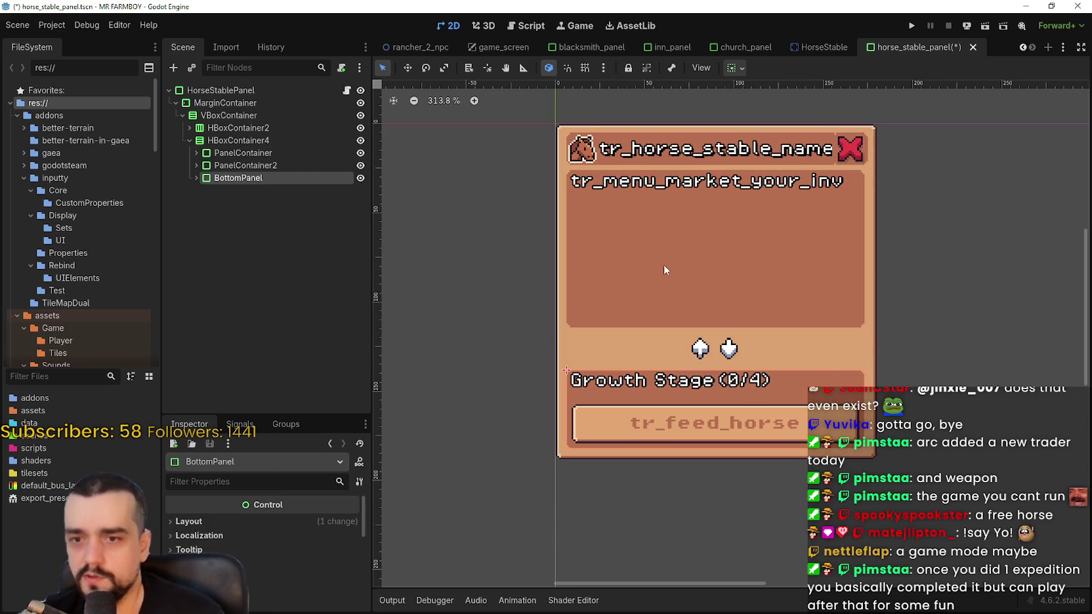
{"action": "scroll", "coordinate": [617, 320], "scroll_direction": "down", "scroll_amount": 1}
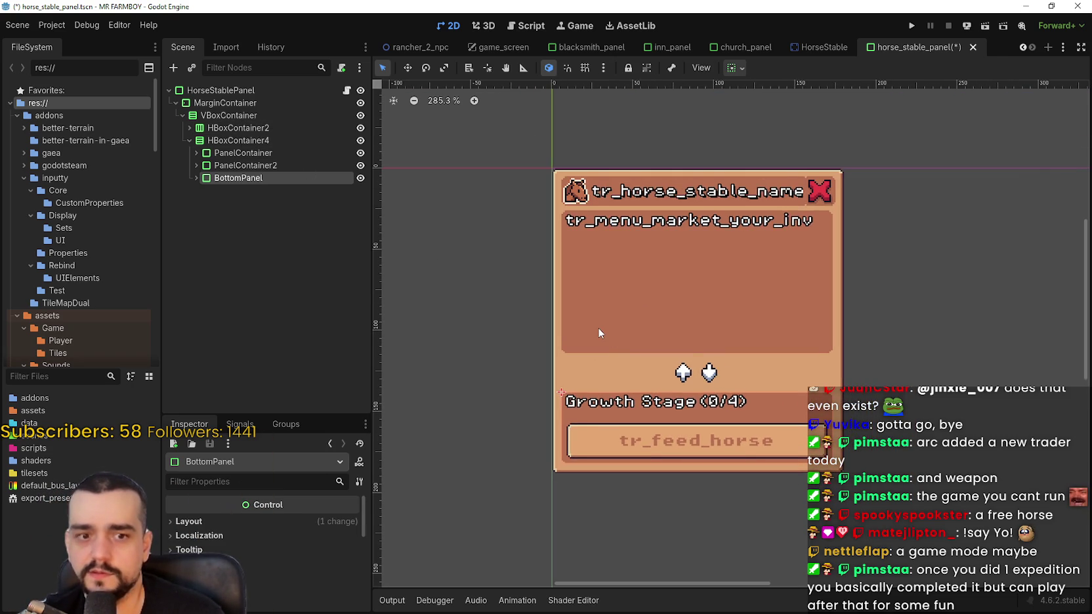
{"action": "scroll", "coordinate": [598, 327], "scroll_direction": "down", "scroll_amount": 1}
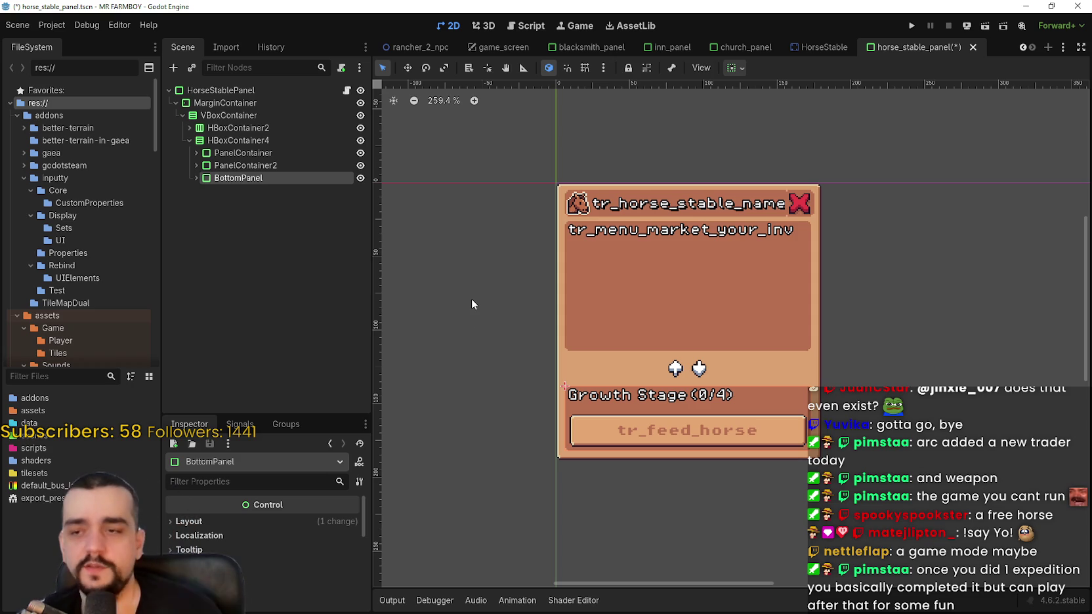
{"action": "left_click_drag", "start_coordinate": [547, 235], "coordinate": [557, 191]}
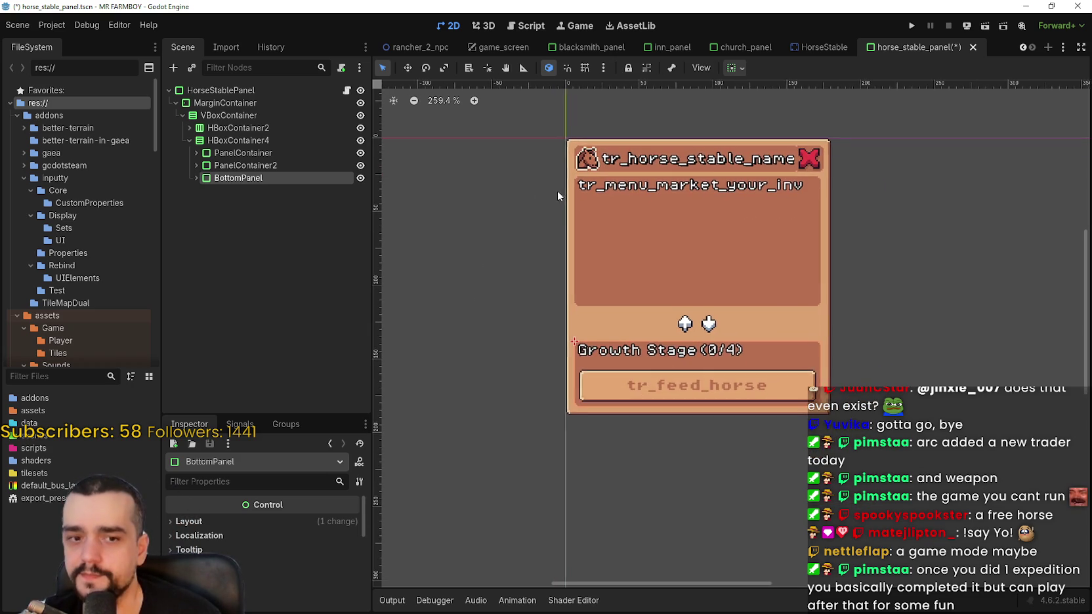
{"action": "scroll", "coordinate": [703, 250], "scroll_direction": "up", "scroll_amount": 2}
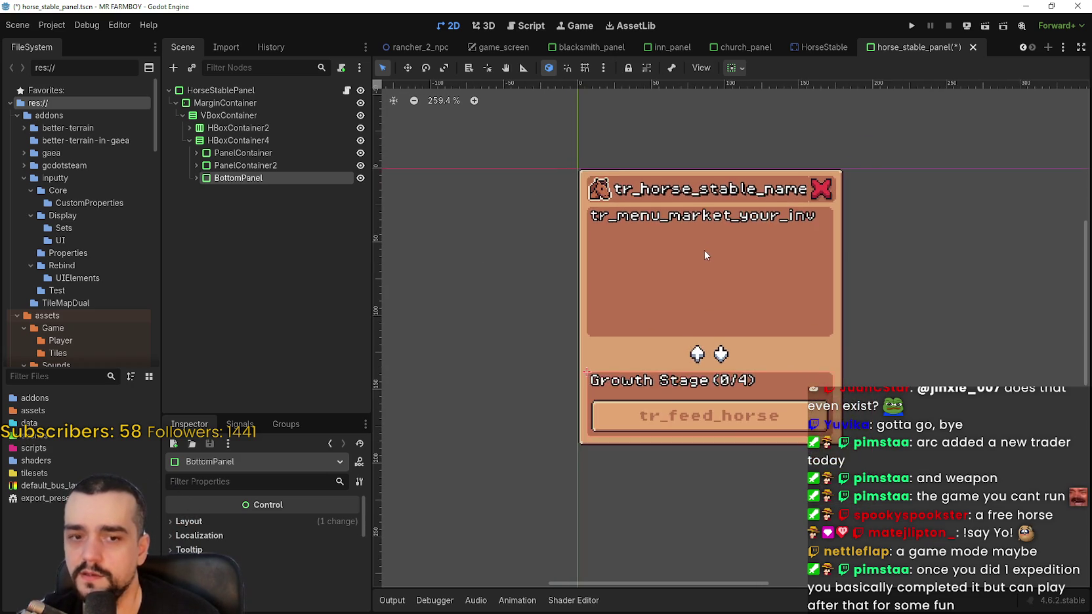
{"action": "scroll", "coordinate": [606, 184], "scroll_direction": "up", "scroll_amount": 1}
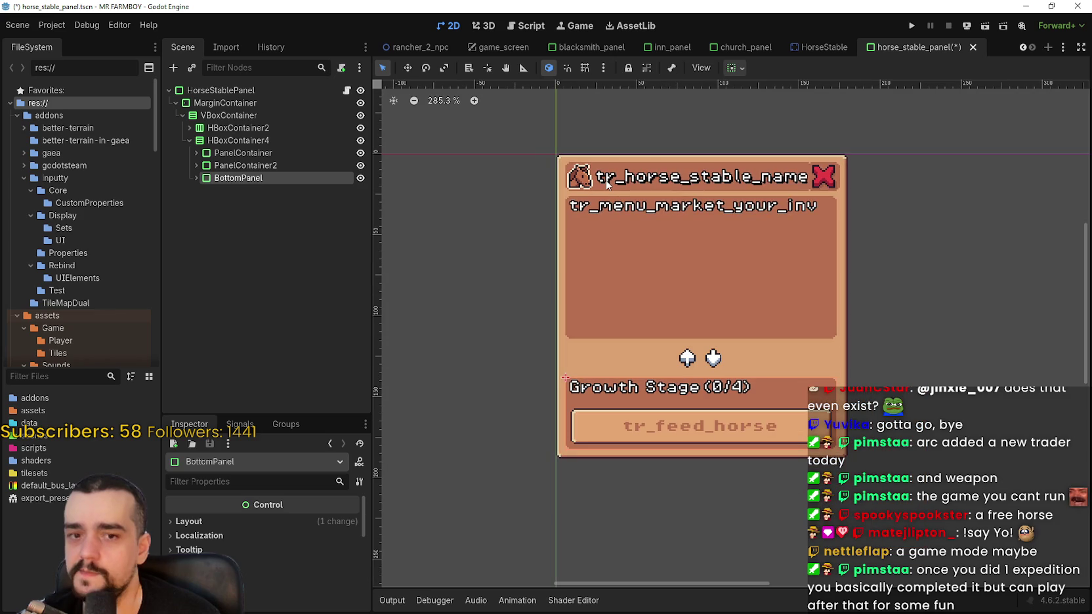
{"action": "scroll", "coordinate": [696, 241], "scroll_direction": "down", "scroll_amount": 1}
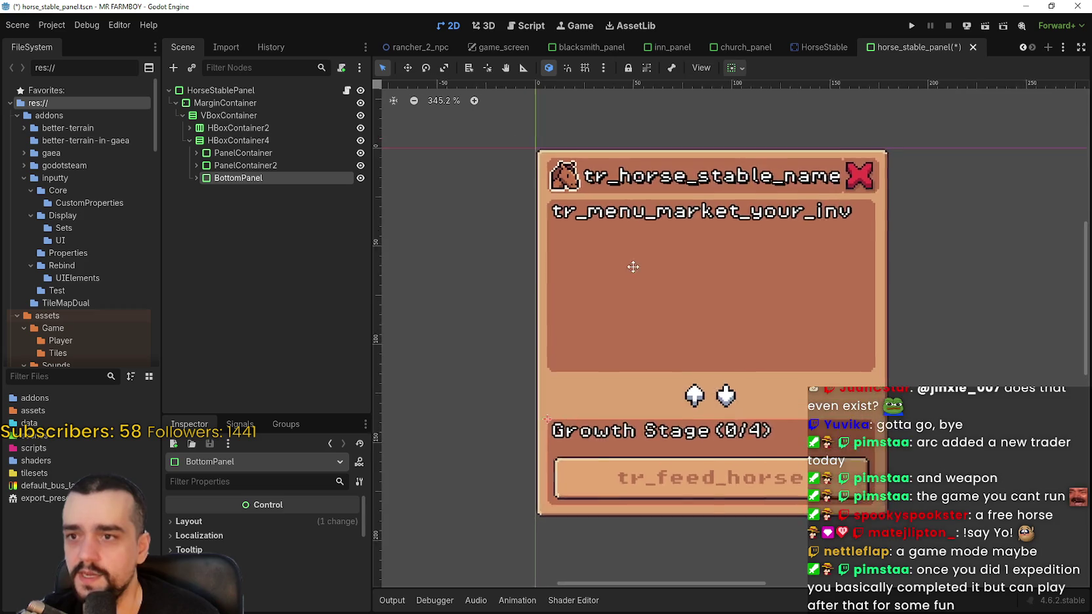
{"action": "left_click", "coordinate": [292, 164]}
{"action": "left_click", "coordinate": [290, 153]}
{"action": "scroll", "coordinate": [518, 235], "scroll_direction": "up", "scroll_amount": 2}
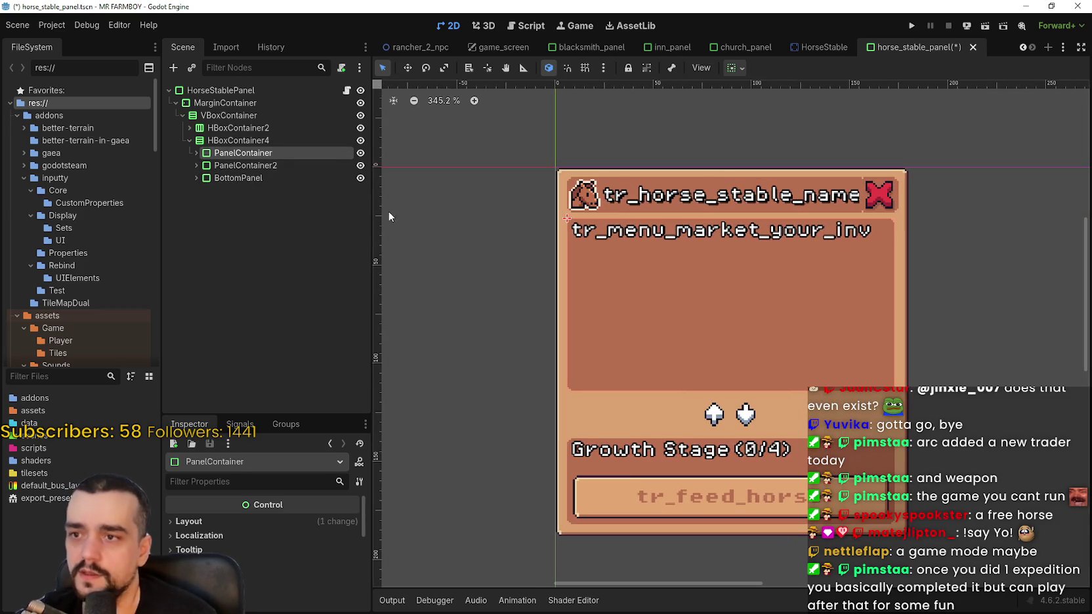
{"action": "left_click", "coordinate": [238, 164]}
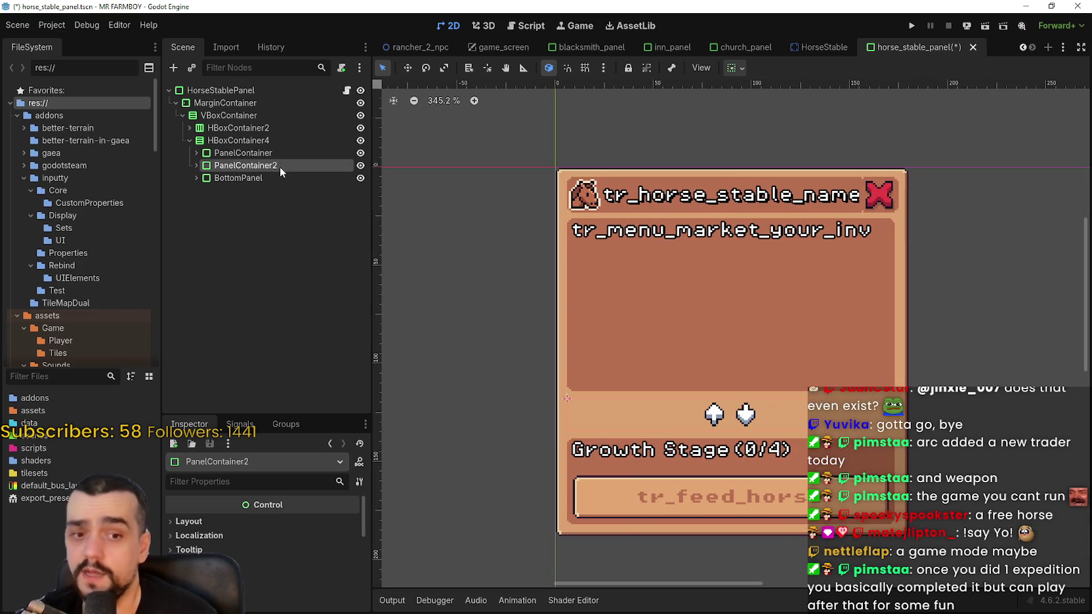
{"action": "scroll", "coordinate": [736, 270], "scroll_direction": "down", "scroll_amount": 2}
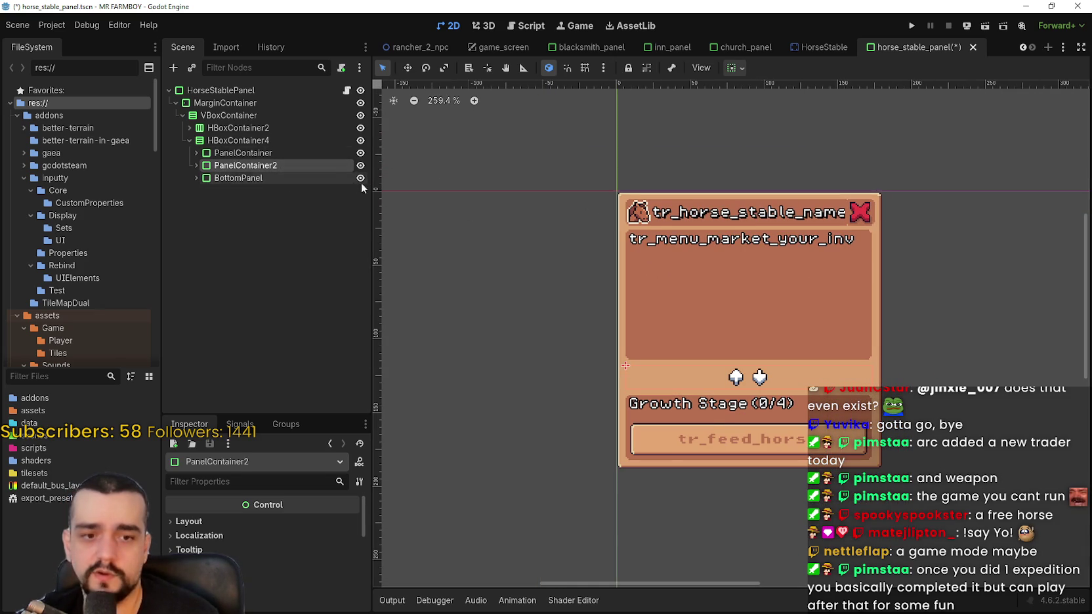
{"action": "left_click", "coordinate": [227, 177]}
Identify the container holding the panel body by hiding and showing HBoxContainer4
{"action": "left_click", "coordinate": [236, 165]}
{"action": "left_click", "coordinate": [248, 155]}
{"action": "left_click", "coordinate": [249, 165]}
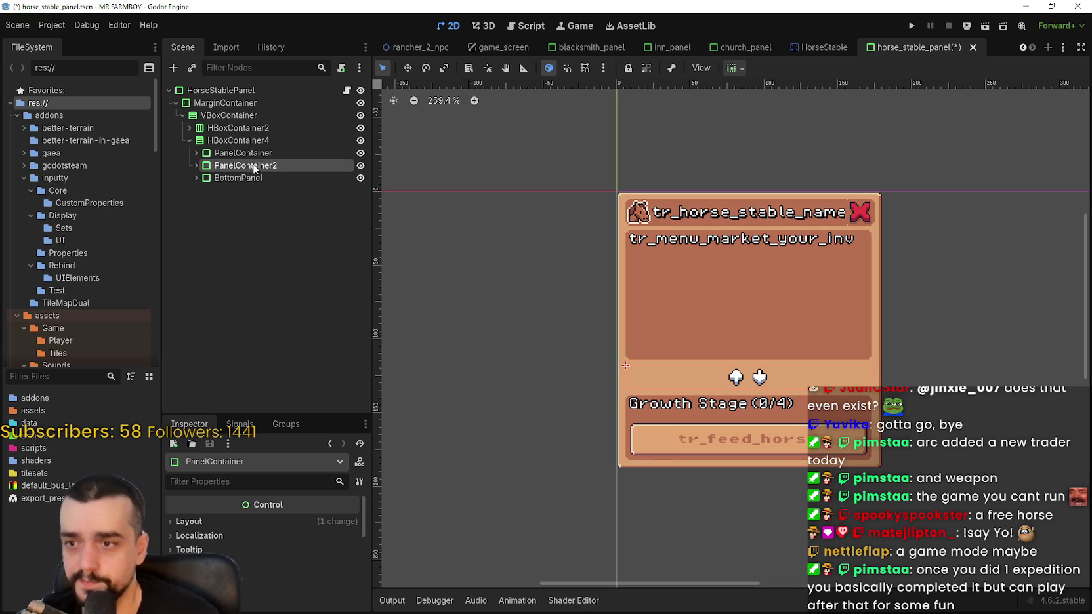
{"action": "left_click_drag", "start_coordinate": [747, 321], "coordinate": [721, 302]}
{"action": "left_click", "coordinate": [278, 154]}
{"action": "left_click", "coordinate": [360, 141]}
{"action": "left_click", "coordinate": [360, 140]}
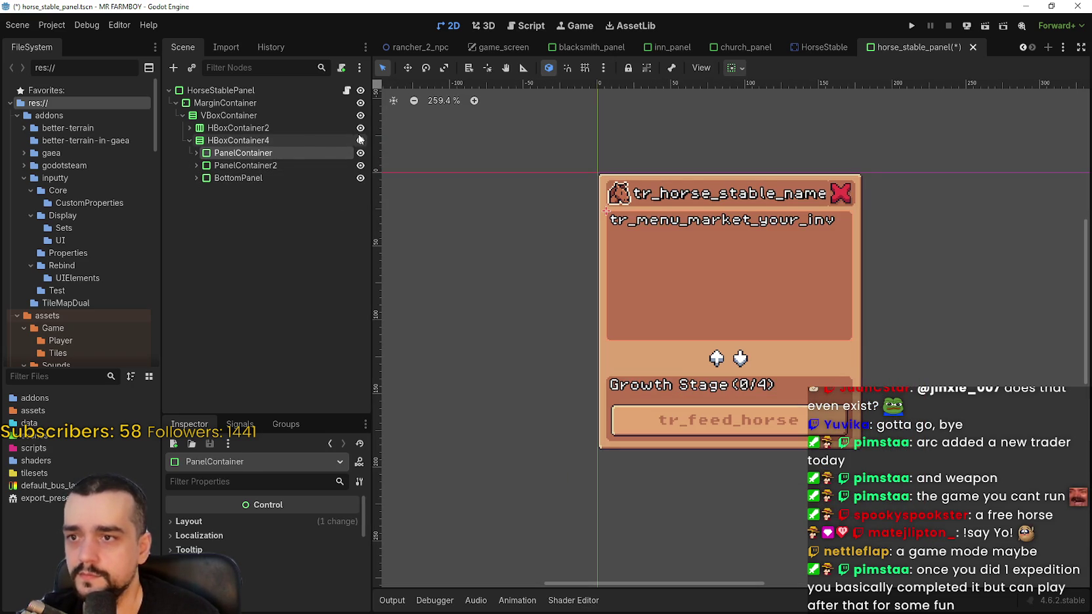
Delete HBoxContainer4, leaving only the title bar, and save the scene
{"action": "left_click", "coordinate": [234, 143]}
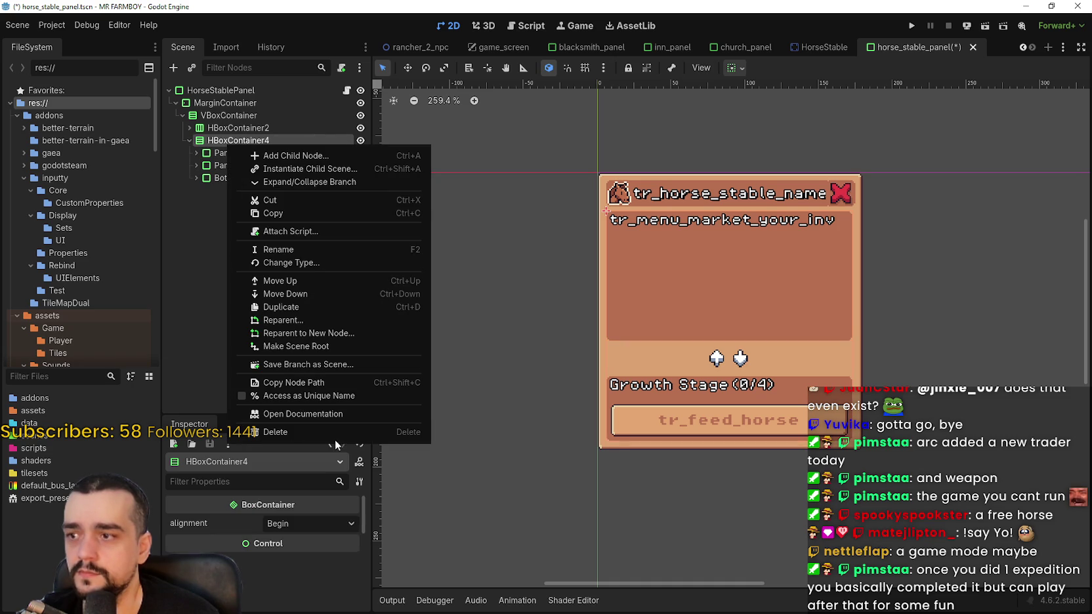
{"action": "left_click", "coordinate": [336, 435]}
{"action": "left_click", "coordinate": [506, 316]}
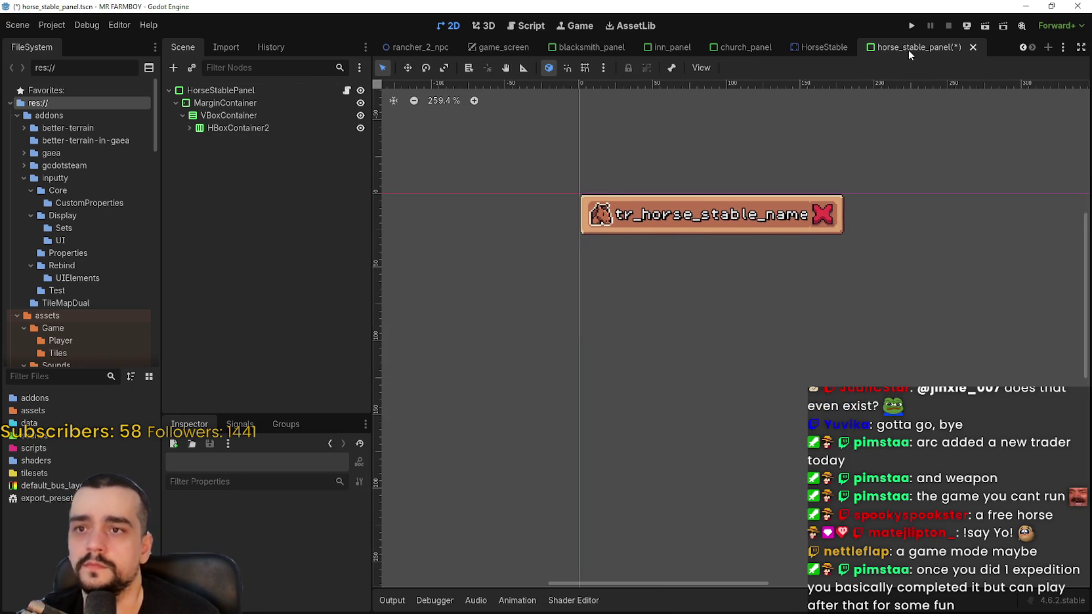
{"action": "key", "text": "ctrl+s"}
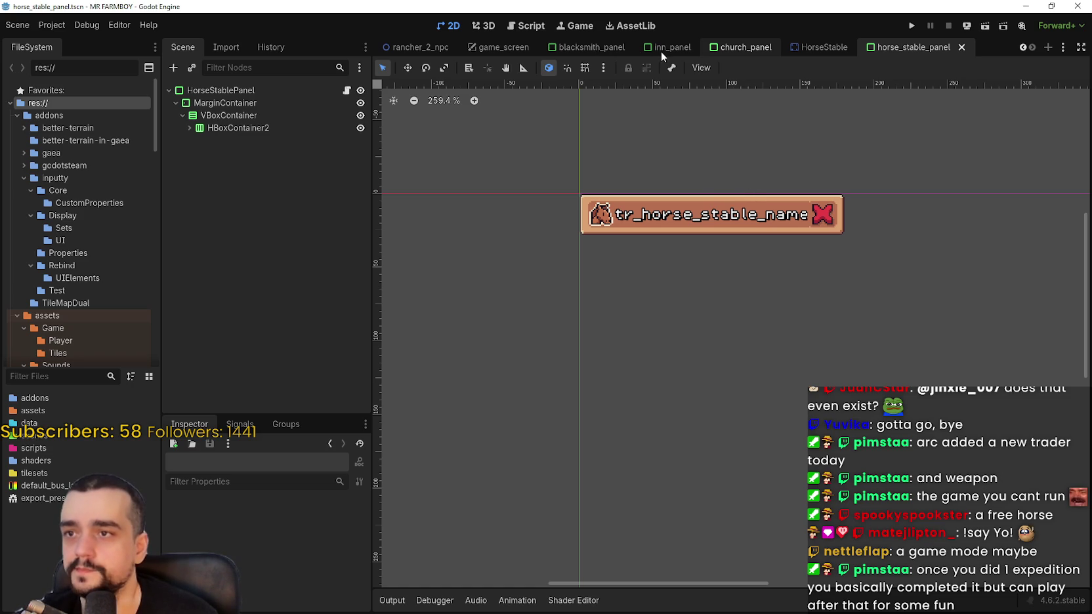
Browse the scene tabs, passing the blacksmith panel, to reach the church panel
{"action": "left_click", "coordinate": [86, 25]}
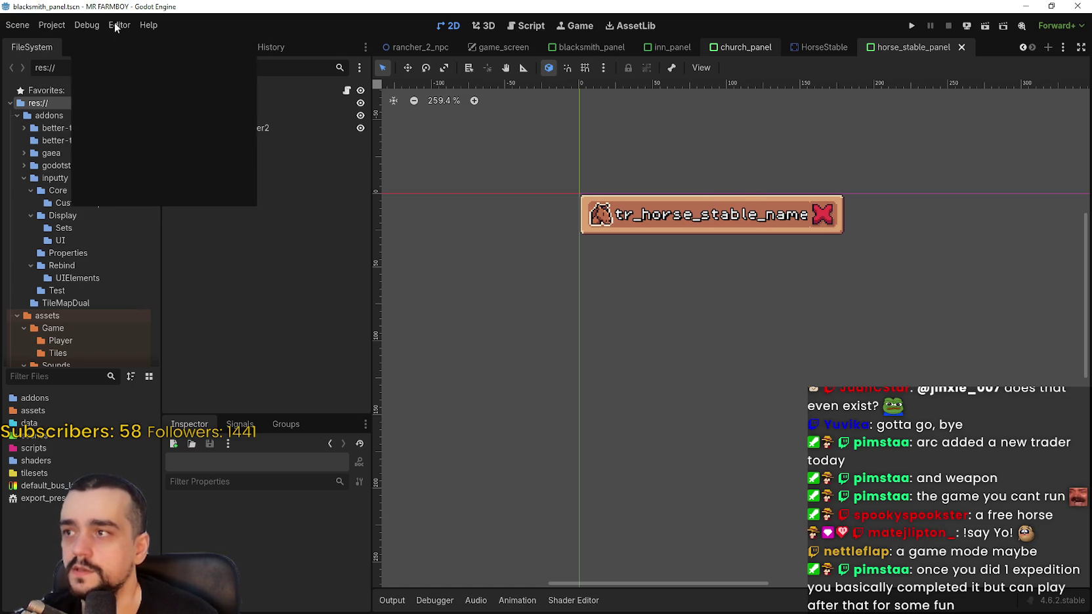
{"action": "left_click", "coordinate": [59, 27]}
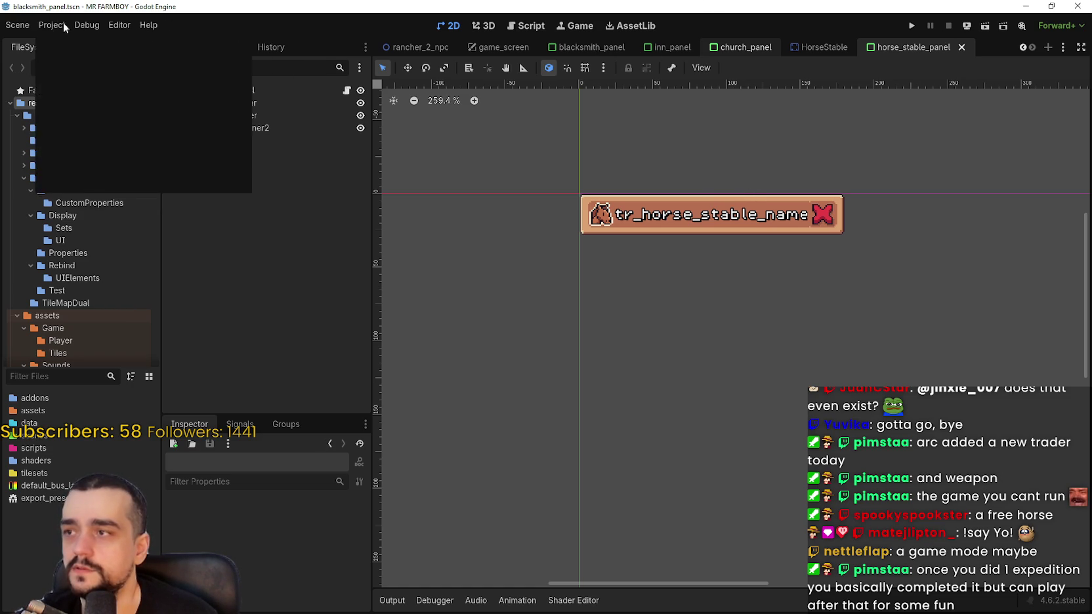
{"action": "left_click", "coordinate": [641, 176]}
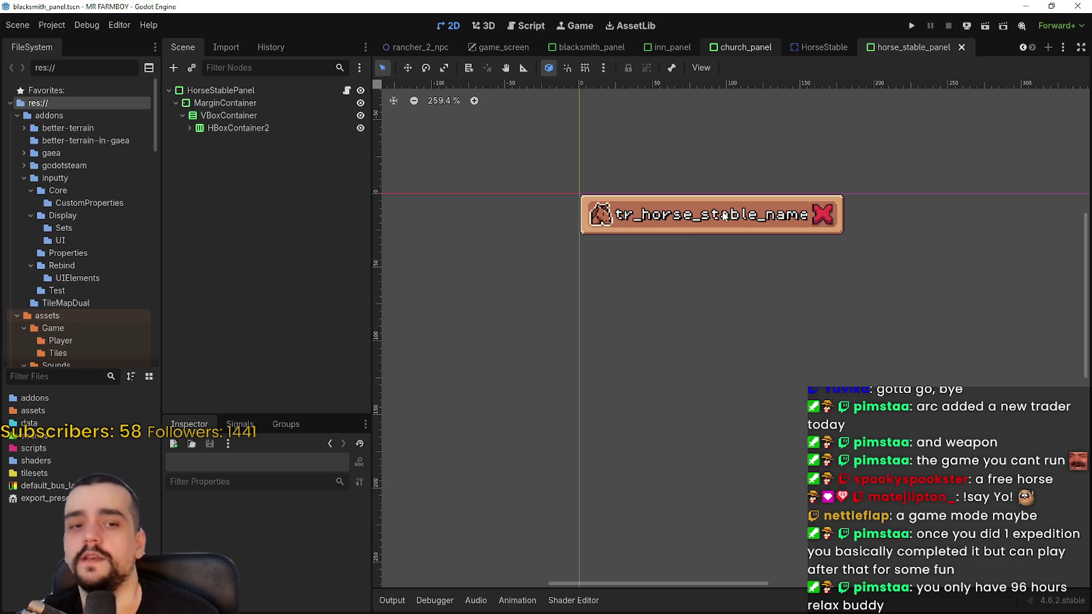
{"action": "left_click", "coordinate": [157, 26]}
{"action": "left_click", "coordinate": [66, 21]}
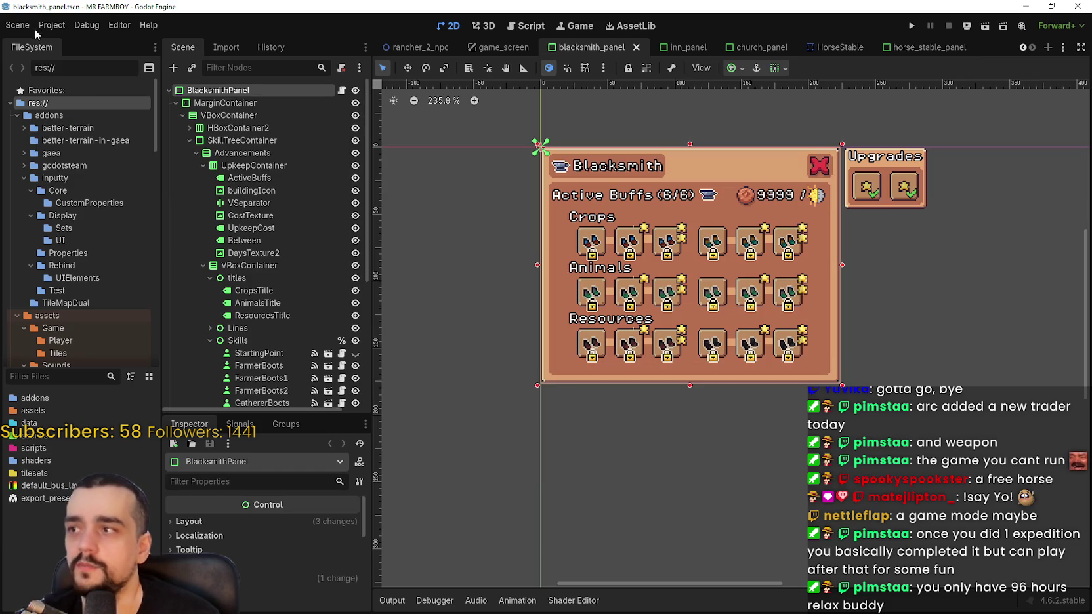
{"action": "scroll", "coordinate": [870, 305], "scroll_direction": "down", "scroll_amount": 3}
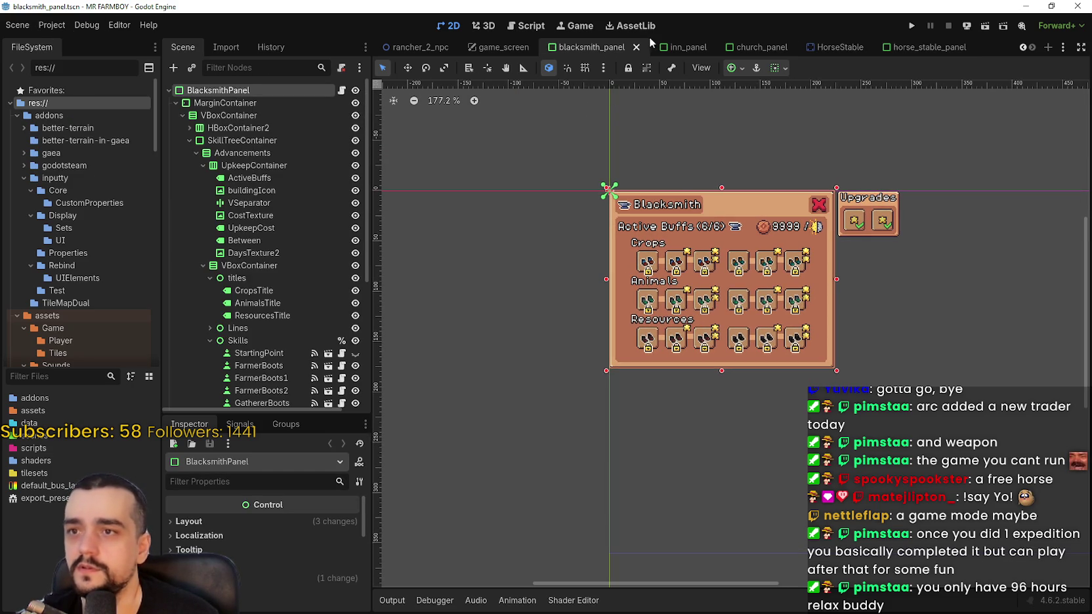
{"action": "left_click", "coordinate": [746, 50]}
{"action": "scroll", "coordinate": [793, 311], "scroll_direction": "down", "scroll_amount": 4}
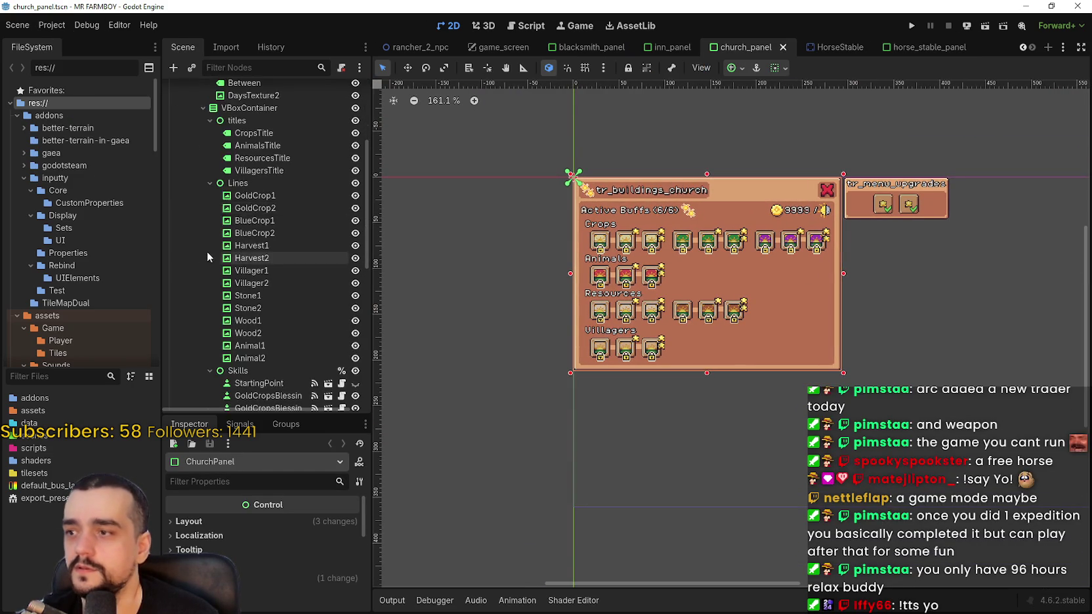
Copy the church panel's SkillTreeContainer and return to horse_stable_panel
{"action": "double_click", "coordinate": [223, 141]}
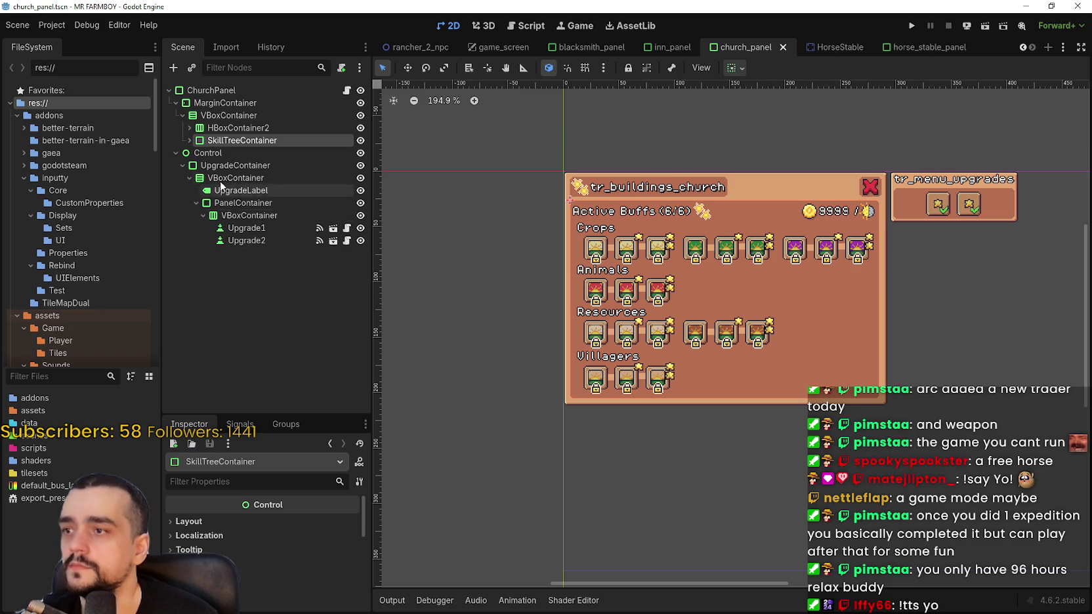
{"action": "left_click", "coordinate": [181, 153]}
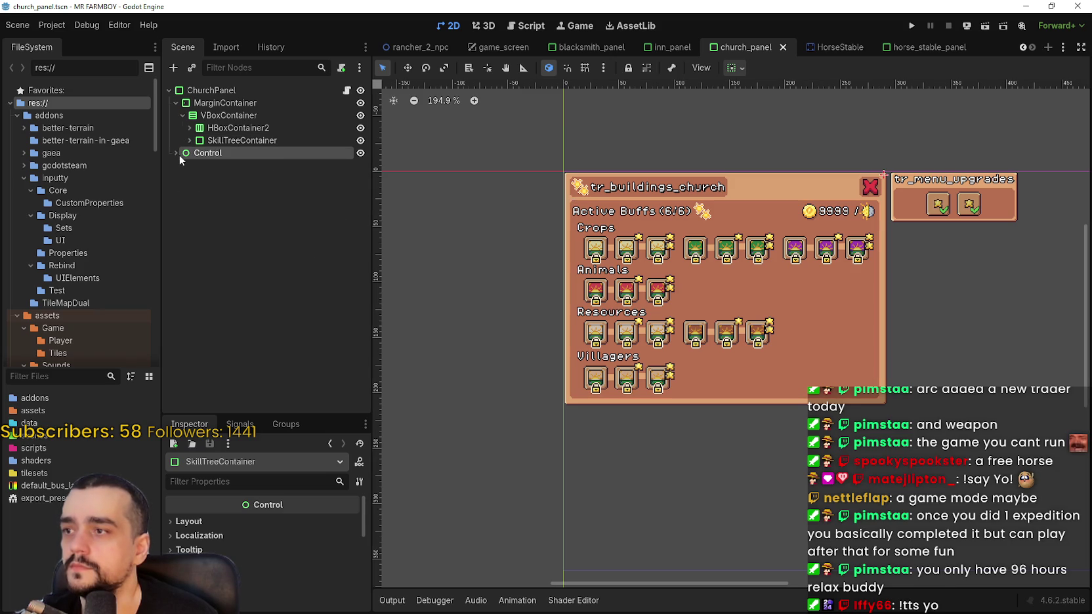
{"action": "left_click", "coordinate": [216, 143]}
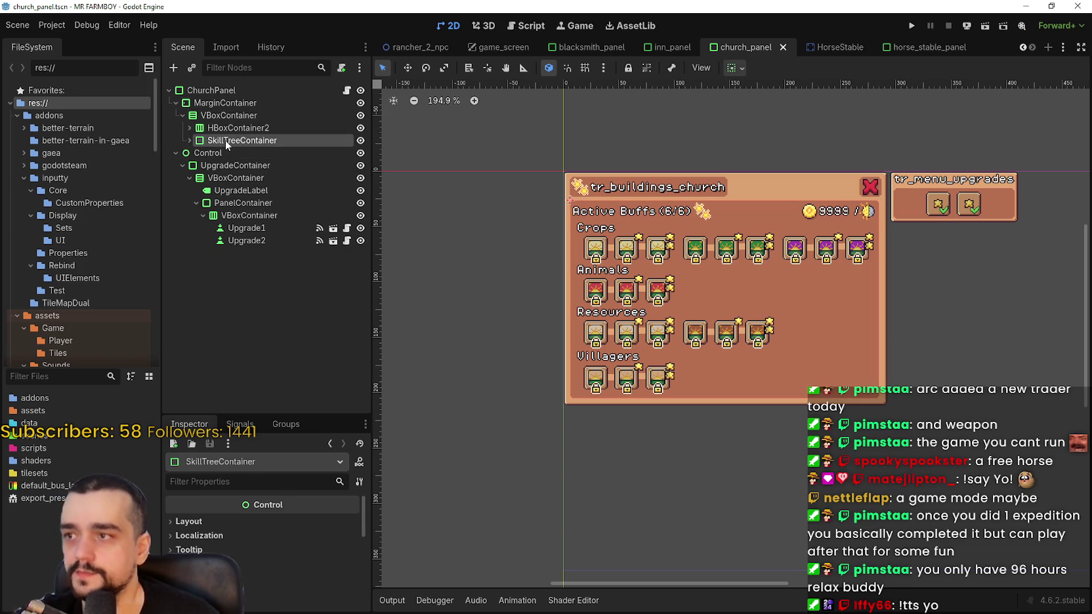
{"action": "right_click", "coordinate": [226, 144]}
{"action": "left_click", "coordinate": [288, 213]}
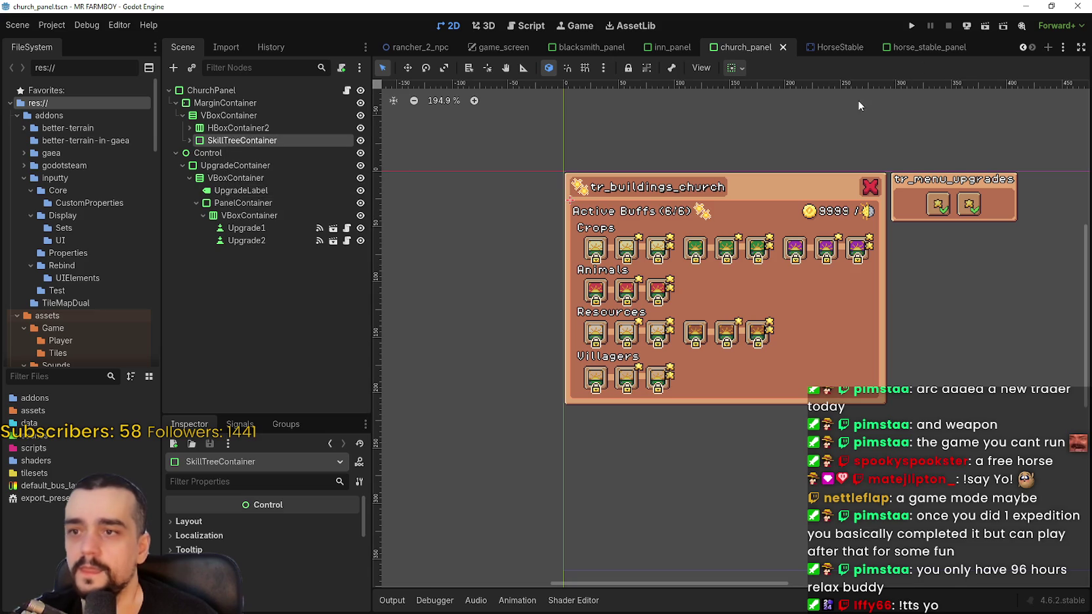
{"action": "left_click", "coordinate": [930, 53]}
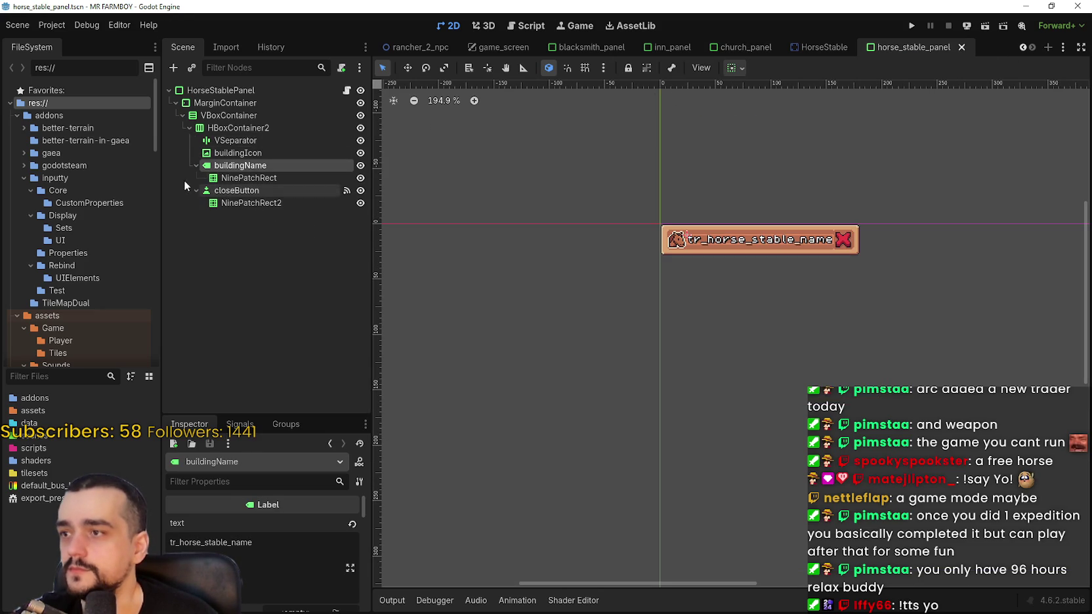
Paste the SkillTreeContainer under VBoxContainer, collapse it, then switch to inn_panel
{"action": "left_click", "coordinate": [188, 128]}
{"action": "left_click", "coordinate": [182, 116]}
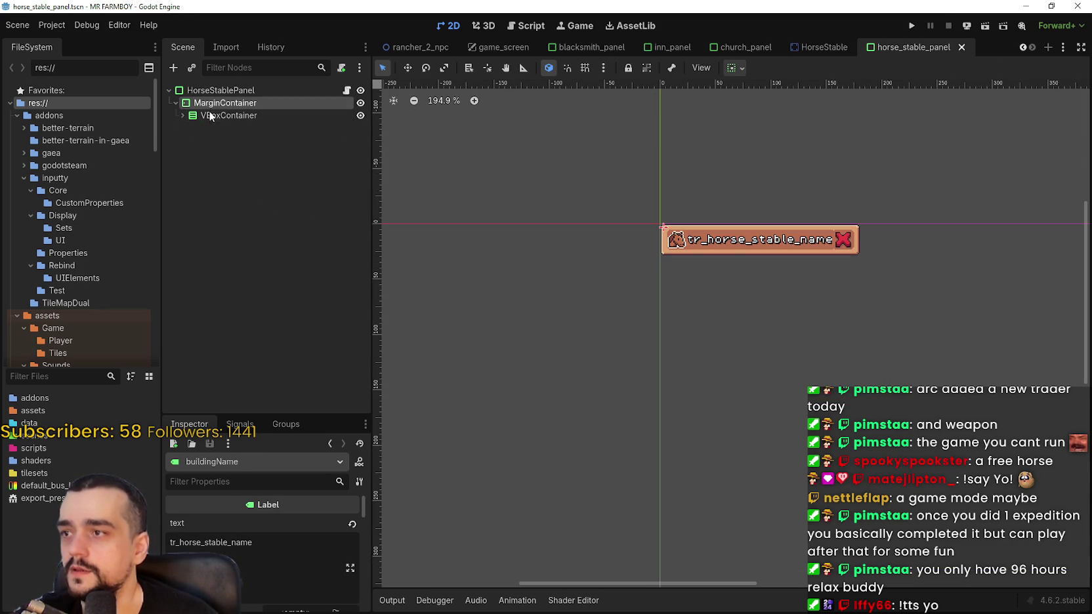
{"action": "left_click", "coordinate": [195, 117]}
{"action": "left_click", "coordinate": [182, 116]}
{"action": "left_click", "coordinate": [219, 129]}
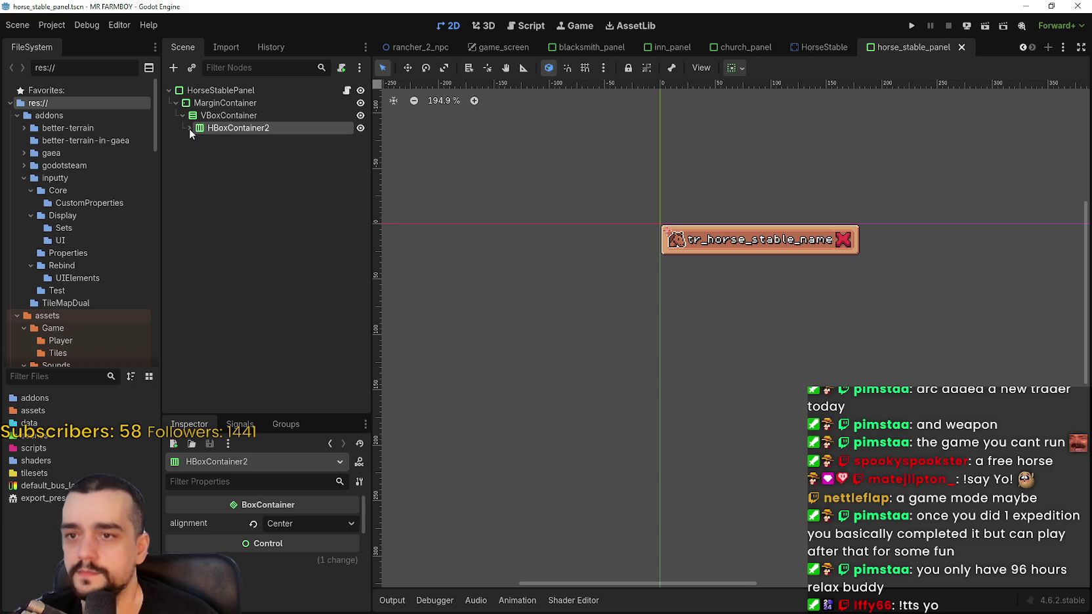
{"action": "left_click", "coordinate": [197, 116]}
{"action": "right_click", "coordinate": [197, 114]}
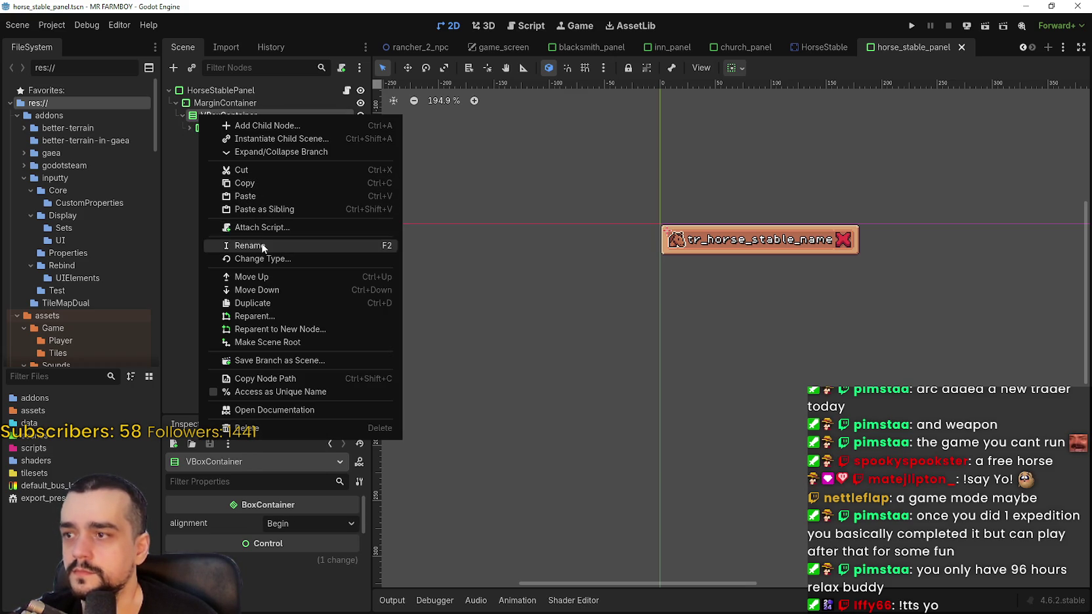
{"action": "left_click", "coordinate": [260, 195]}
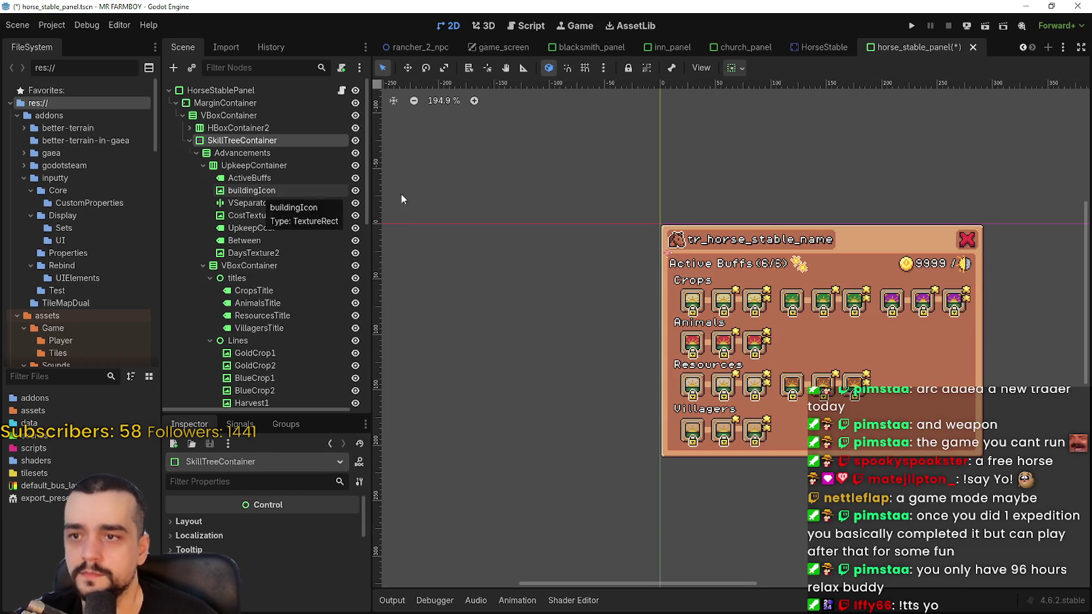
{"action": "scroll", "coordinate": [597, 222], "scroll_direction": "down", "scroll_amount": 1}
{"action": "left_click", "coordinate": [189, 140]}
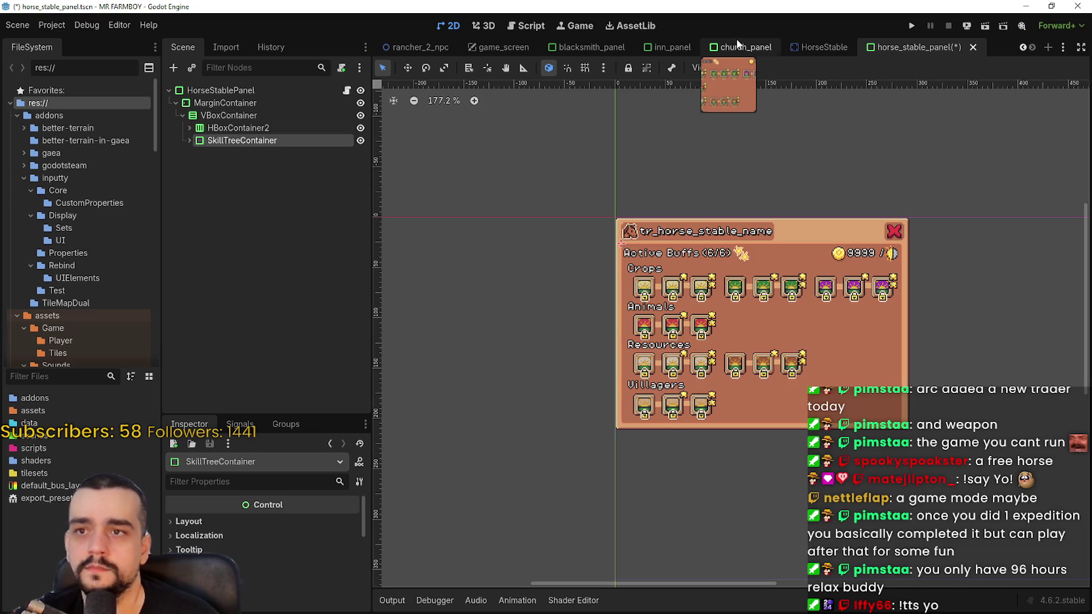
{"action": "left_click", "coordinate": [667, 47]}
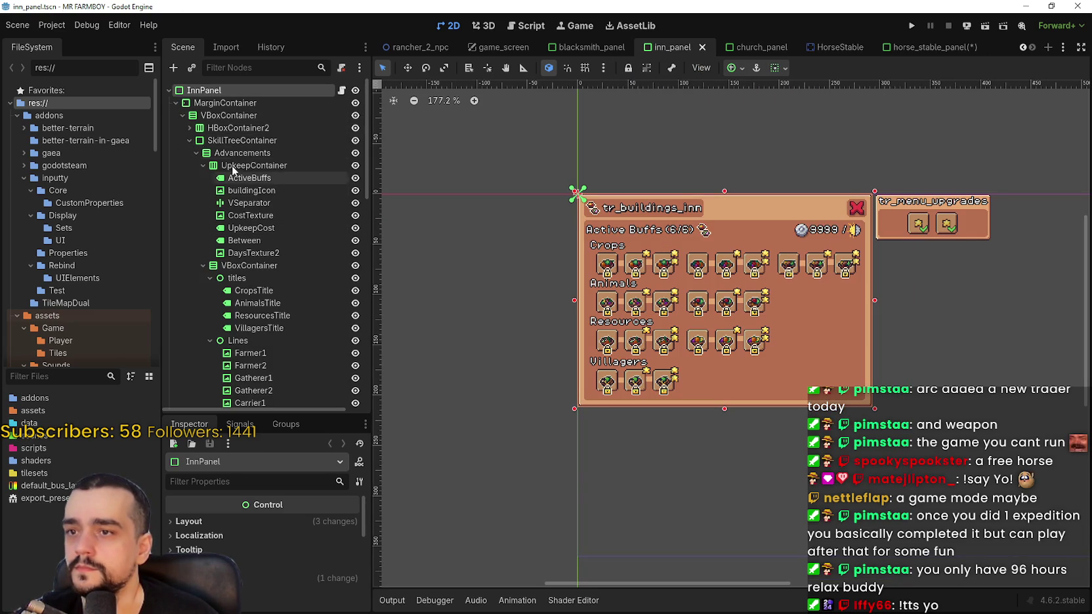
Copy the inn panel's Control node holding the tr_menu_upgrades box
{"action": "left_click", "coordinate": [175, 103]}
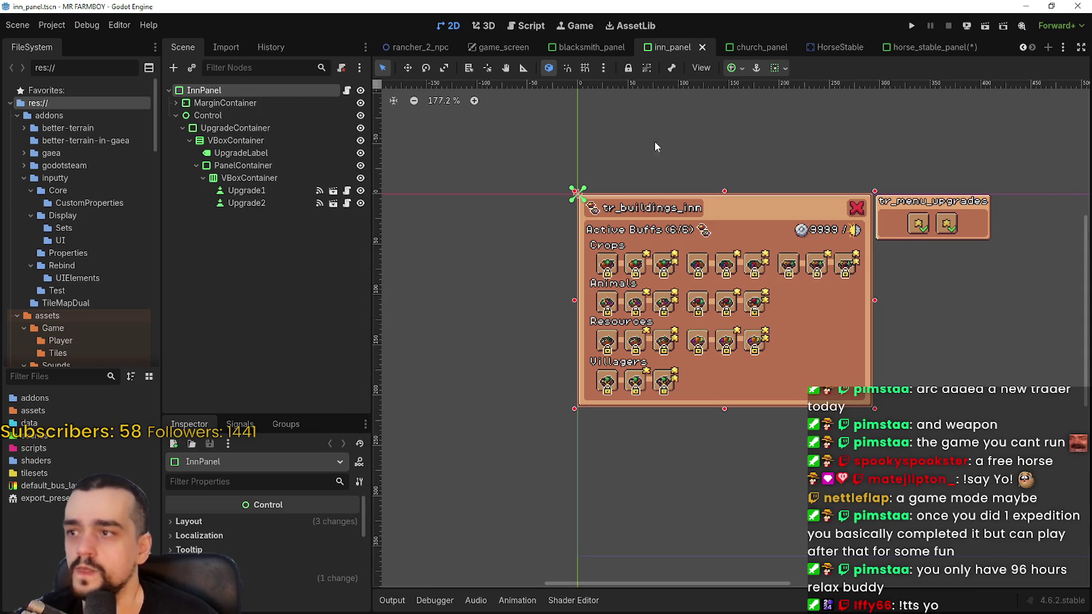
{"action": "left_click", "coordinate": [195, 165]}
{"action": "left_click", "coordinate": [176, 116]}
{"action": "right_click", "coordinate": [201, 114]}
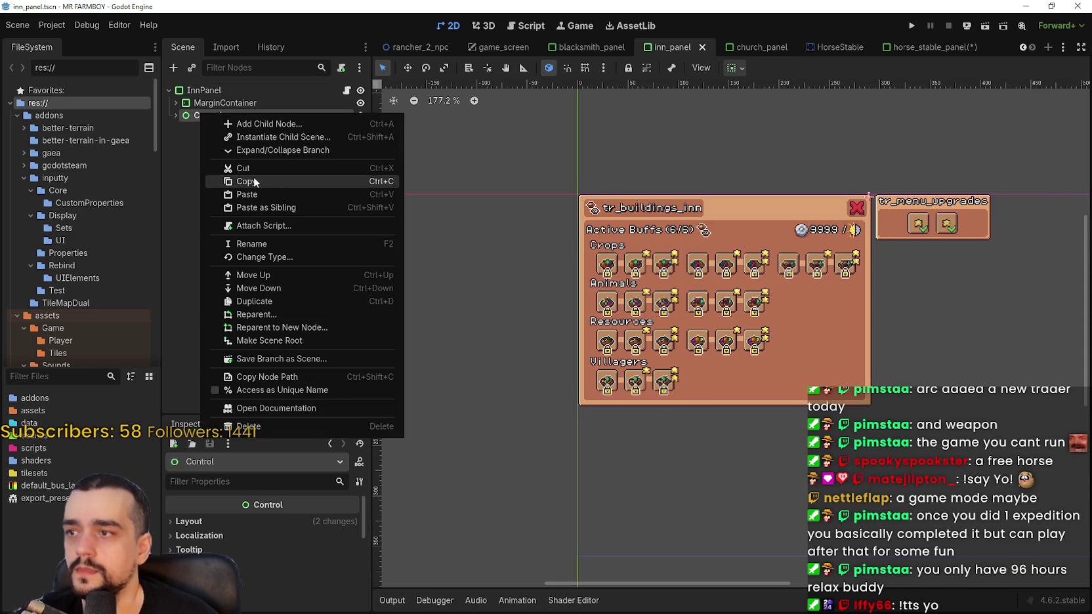
{"action": "left_click", "coordinate": [254, 182]}
Paste the upgrades box under the HorseStablePanel root in horse_stable_panel
{"action": "left_click", "coordinate": [919, 46]}
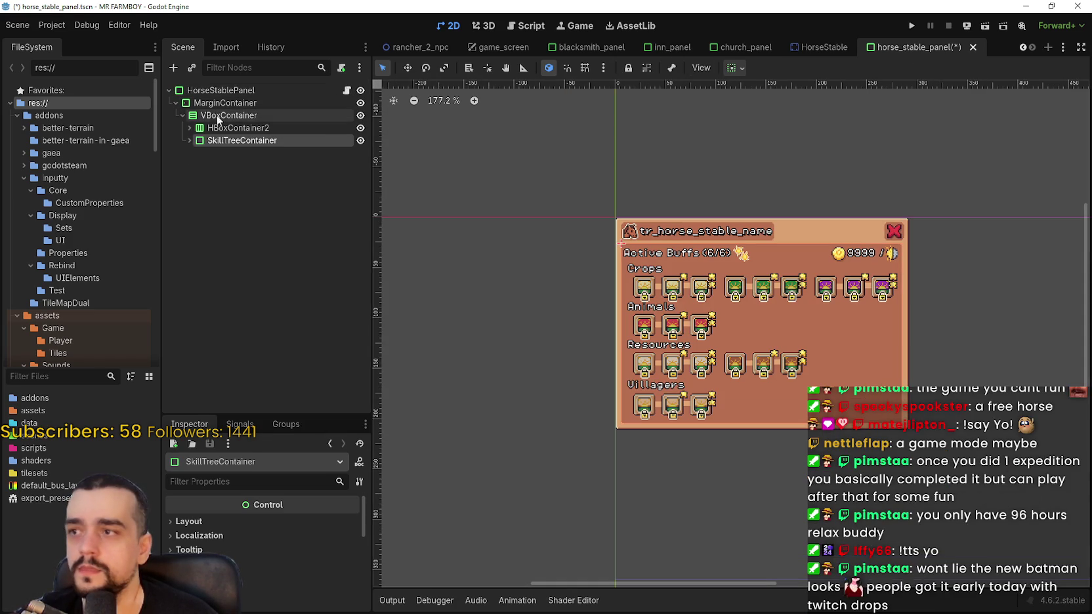
{"action": "left_click", "coordinate": [176, 103]}
{"action": "left_click", "coordinate": [202, 92]}
{"action": "right_click", "coordinate": [201, 93]}
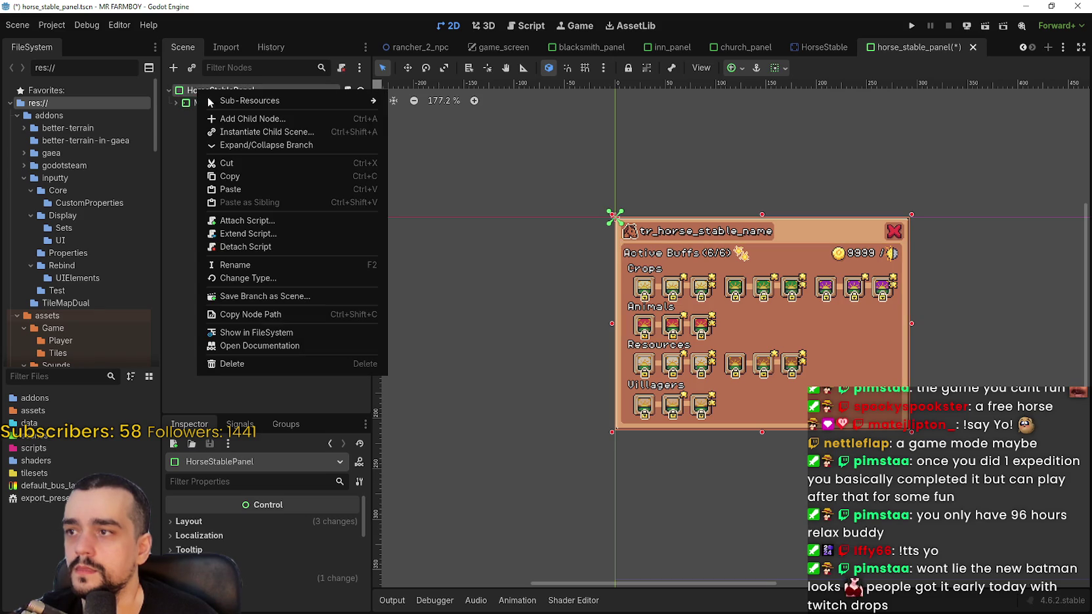
{"action": "left_click", "coordinate": [266, 189]}
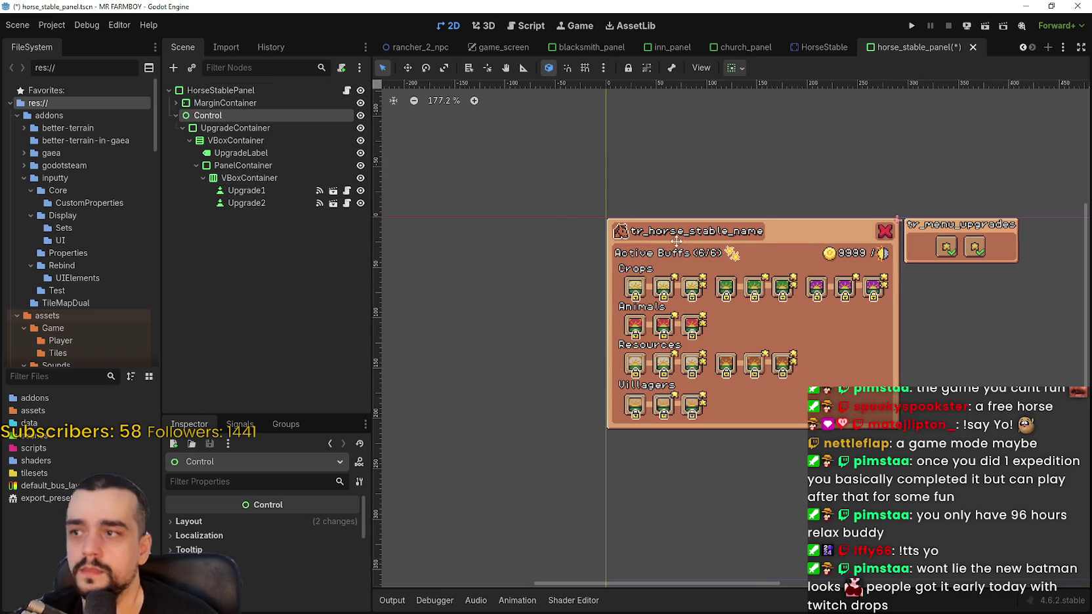
{"action": "scroll", "coordinate": [693, 242], "scroll_direction": "right", "scroll_amount": 3}
Zoom and pan the 2D canvas to center the horse stable panel
{"action": "scroll", "coordinate": [640, 242], "scroll_direction": "up", "scroll_amount": 3}
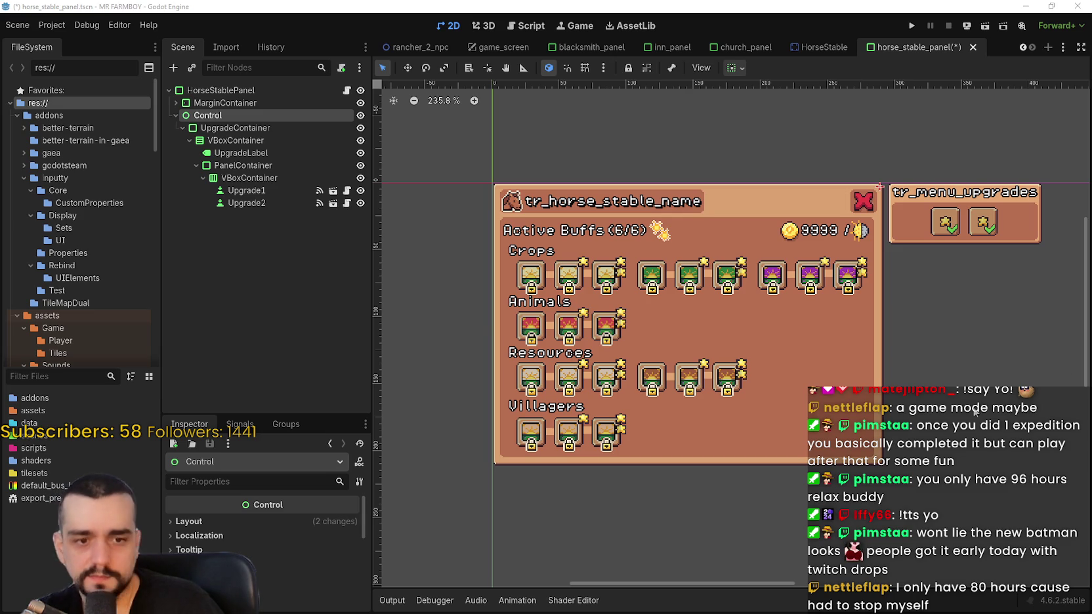
{"action": "left_click_drag", "start_coordinate": [494, 313], "coordinate": [540, 276]}
{"action": "scroll", "coordinate": [732, 256], "scroll_direction": "up", "scroll_amount": 2}
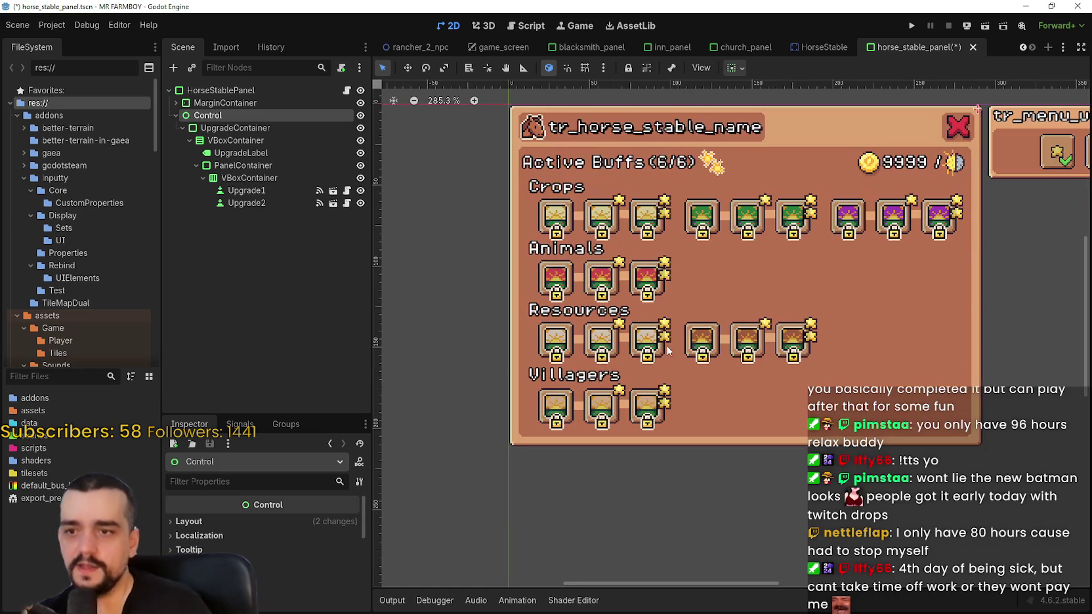
{"action": "scroll", "coordinate": [732, 256], "scroll_direction": "down", "scroll_amount": 1}
{"action": "scroll", "coordinate": [732, 256], "scroll_direction": "up", "scroll_amount": 1}
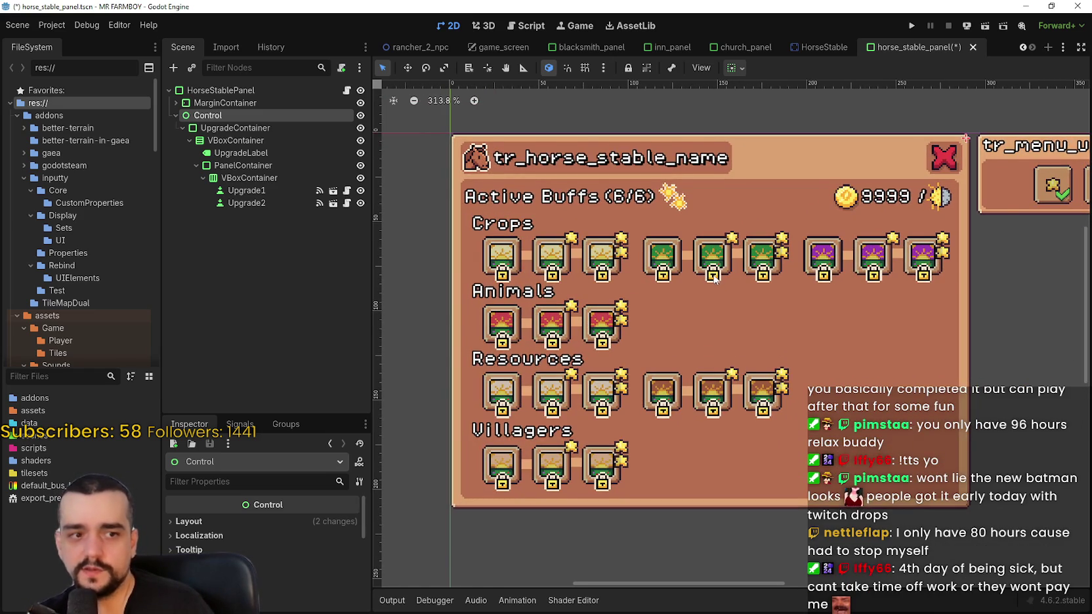
{"action": "scroll", "coordinate": [715, 278], "scroll_direction": "up", "scroll_amount": 1}
{"action": "scroll", "coordinate": [714, 278], "scroll_direction": "down", "scroll_amount": 1}
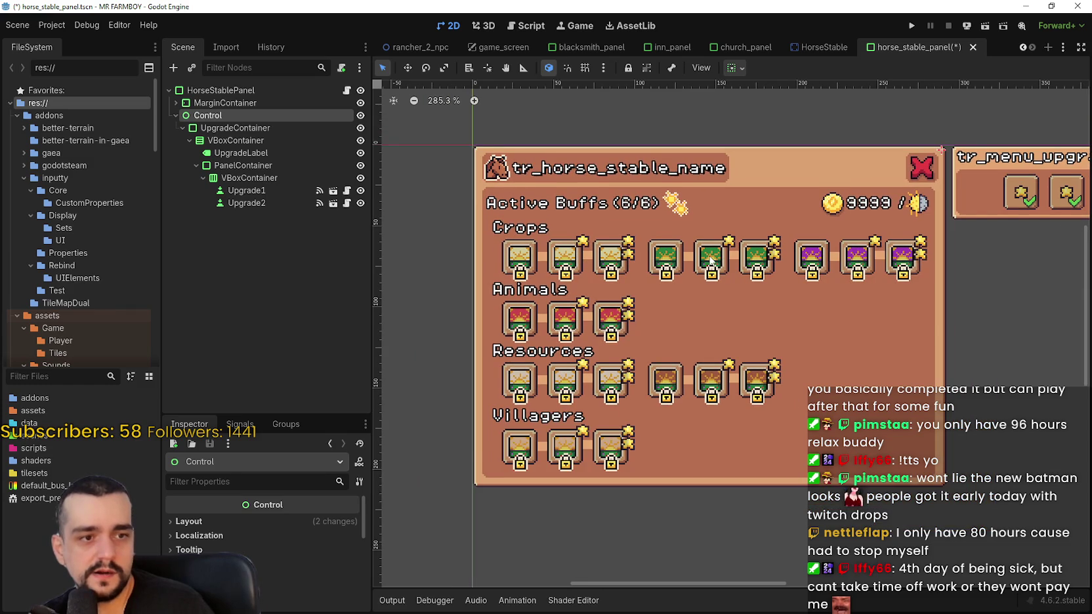
{"action": "scroll", "coordinate": [711, 260], "scroll_direction": "up", "scroll_amount": 1}
{"action": "scroll", "coordinate": [755, 289], "scroll_direction": "down", "scroll_amount": 1}
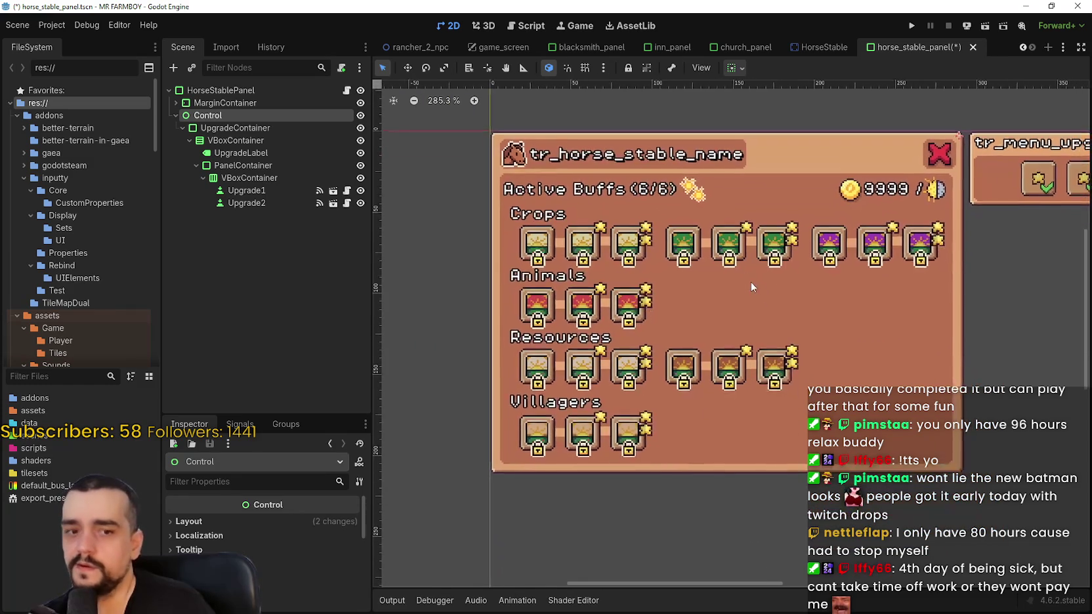
{"action": "scroll", "coordinate": [754, 283], "scroll_direction": "down", "scroll_amount": 3}
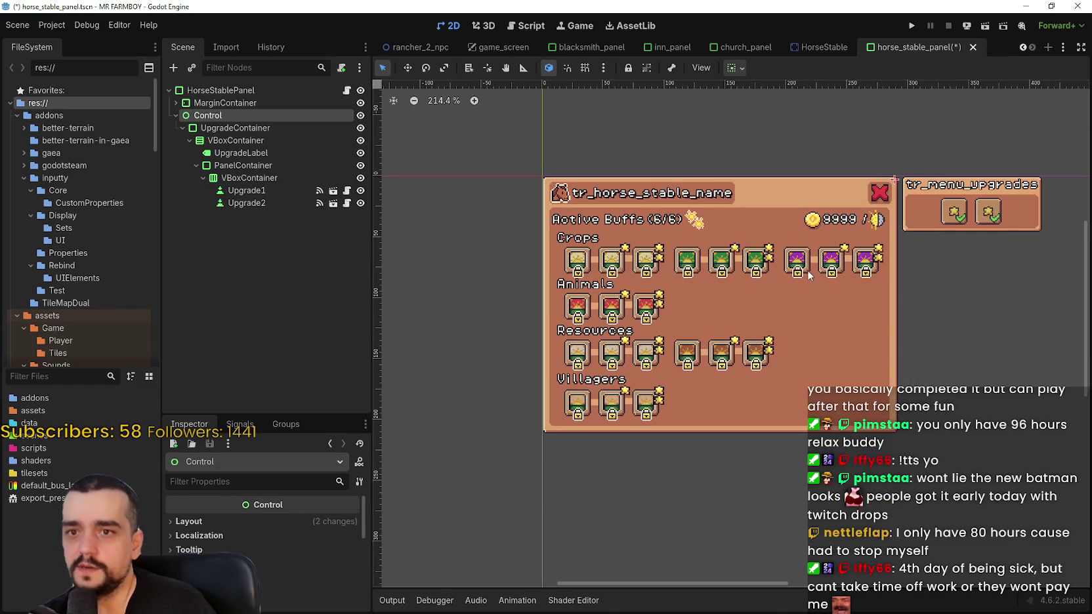
{"action": "scroll", "coordinate": [809, 274], "scroll_direction": "up", "scroll_amount": 2}
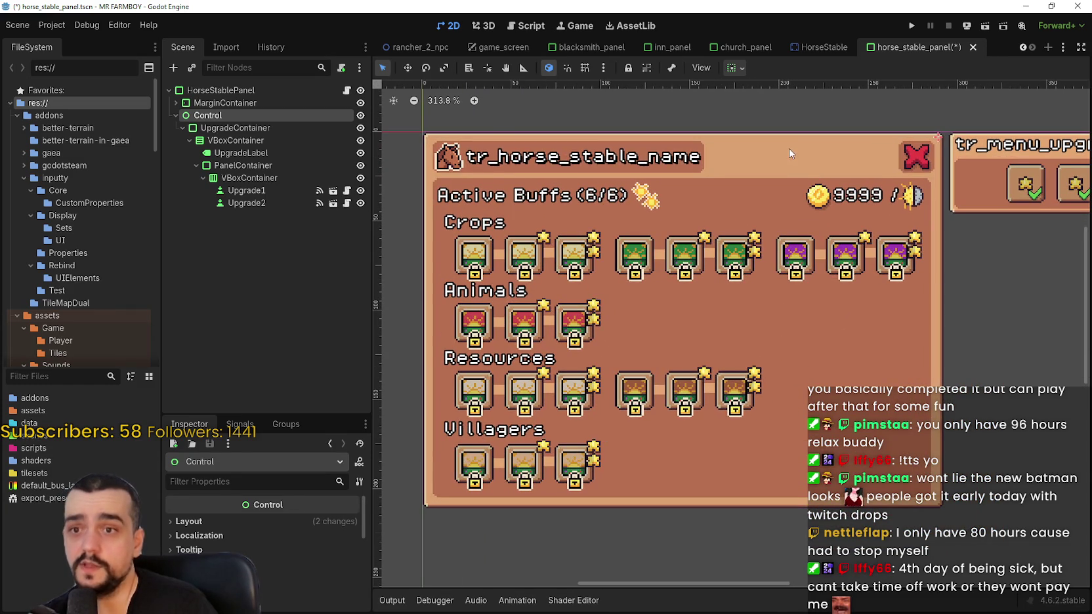
Select the title bar row, the Advancements group and the third Animals skill icon
{"action": "left_click", "coordinate": [788, 148]}
{"action": "scroll", "coordinate": [762, 162], "scroll_direction": "down", "scroll_amount": 3}
{"action": "left_click", "coordinate": [749, 294]}
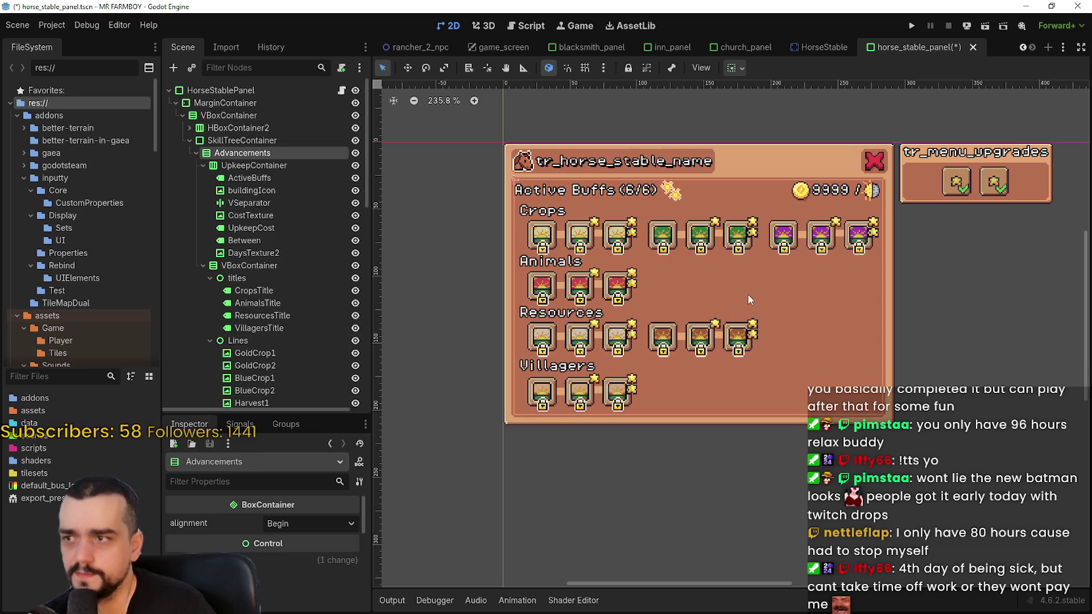
{"action": "left_click", "coordinate": [615, 296]}
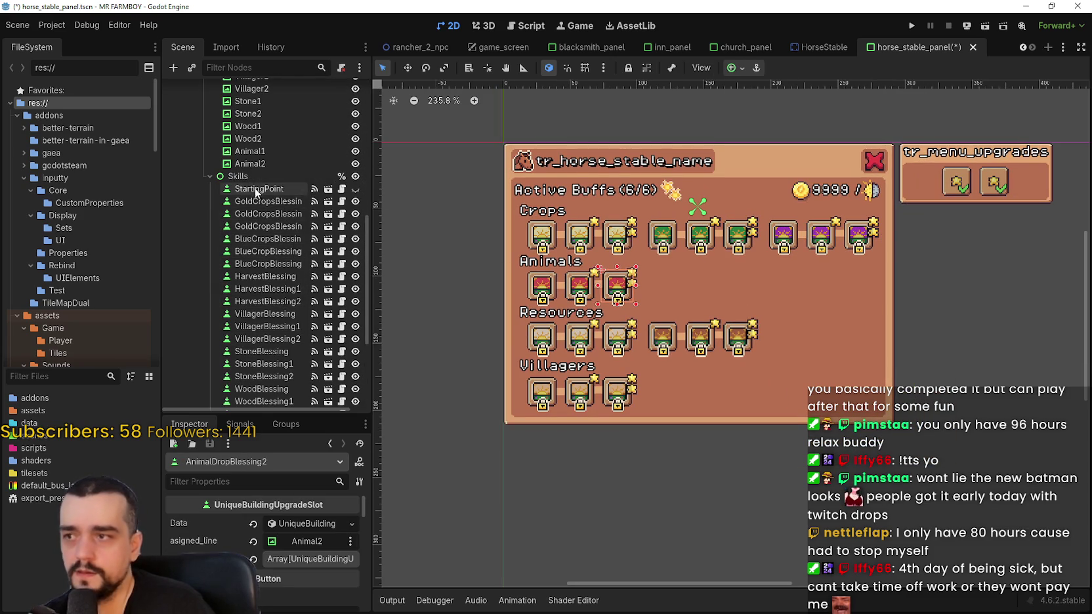
{"action": "scroll", "coordinate": [262, 184], "scroll_direction": "up", "scroll_amount": 10}
{"action": "scroll", "coordinate": [262, 185], "scroll_direction": "up", "scroll_amount": 2}
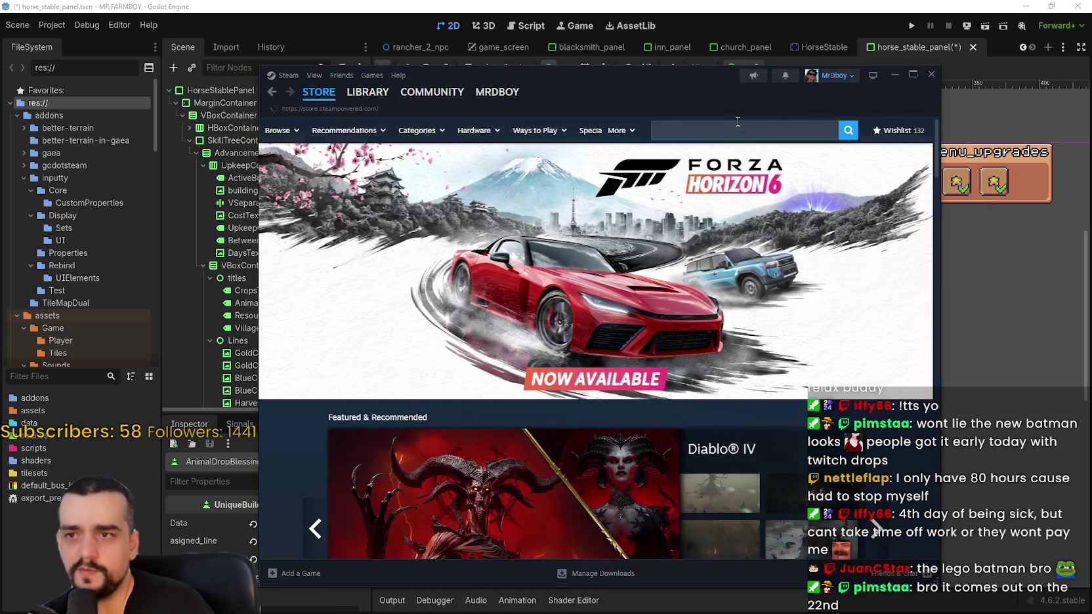
Search the Steam store for 'lego' and open LEGO Batman: Legacy of the Dark Knight
{"action": "left_click", "coordinate": [753, 129]}
{"action": "type", "text": "lego"}
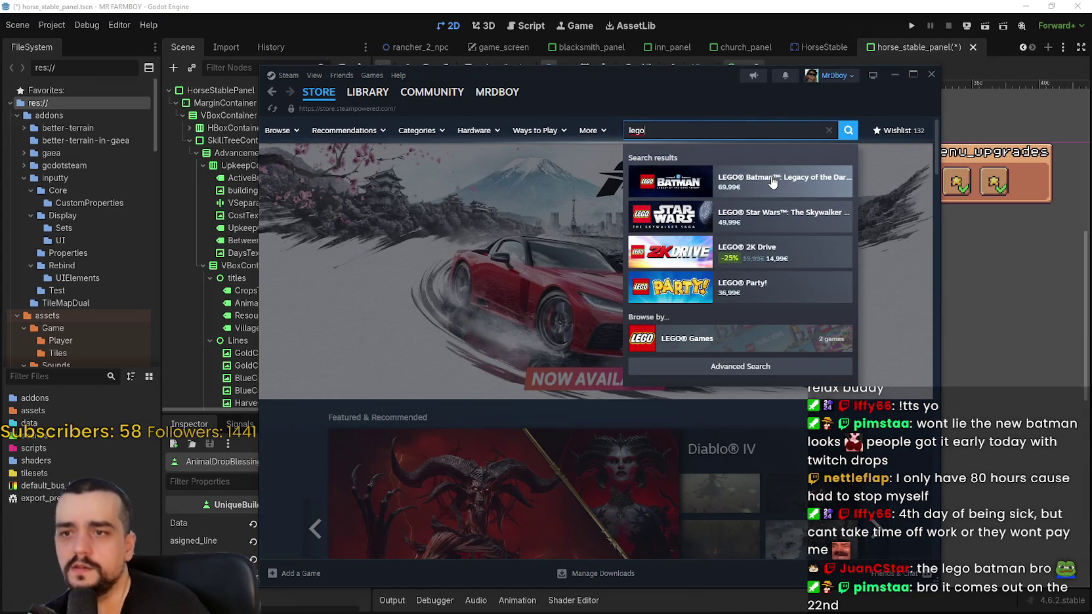
{"action": "left_click", "coordinate": [763, 196]}
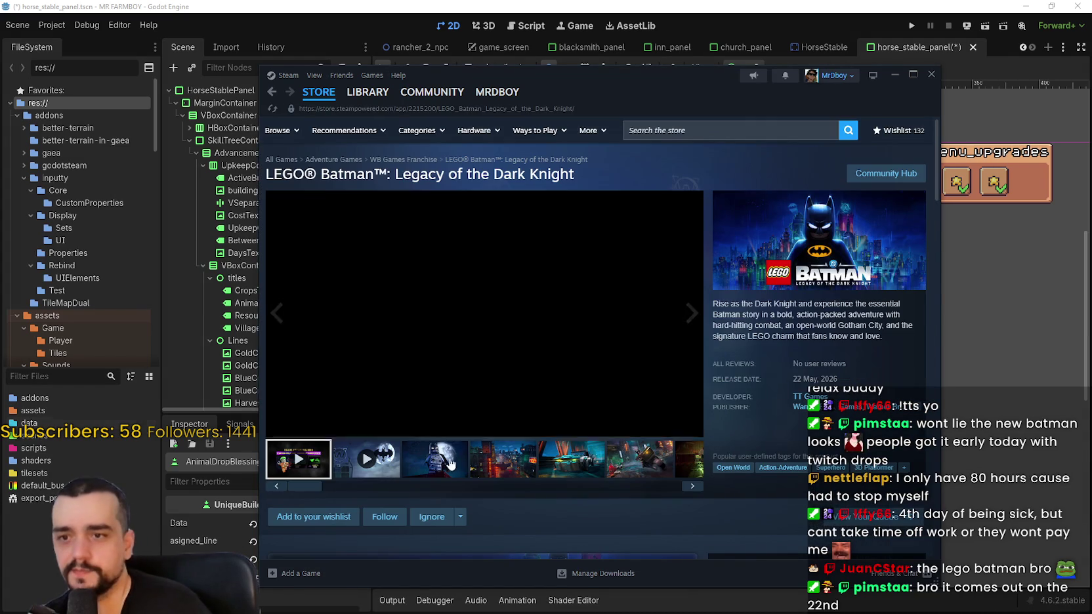
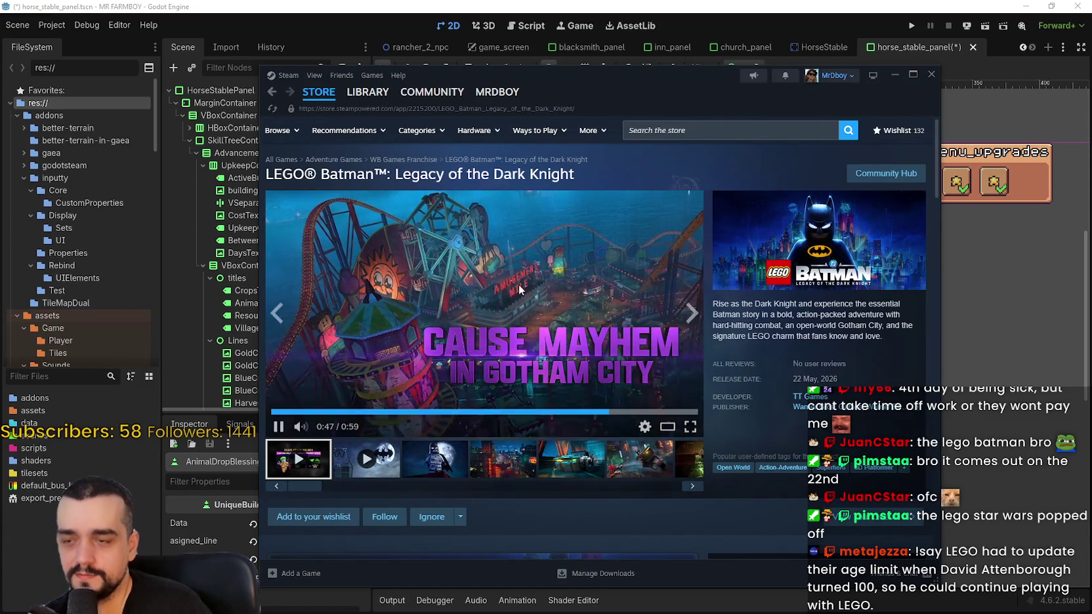
Play the LEGO Batman second trailer, skipping ahead to 1:31 and then about 2:04
{"action": "left_click", "coordinate": [367, 459]}
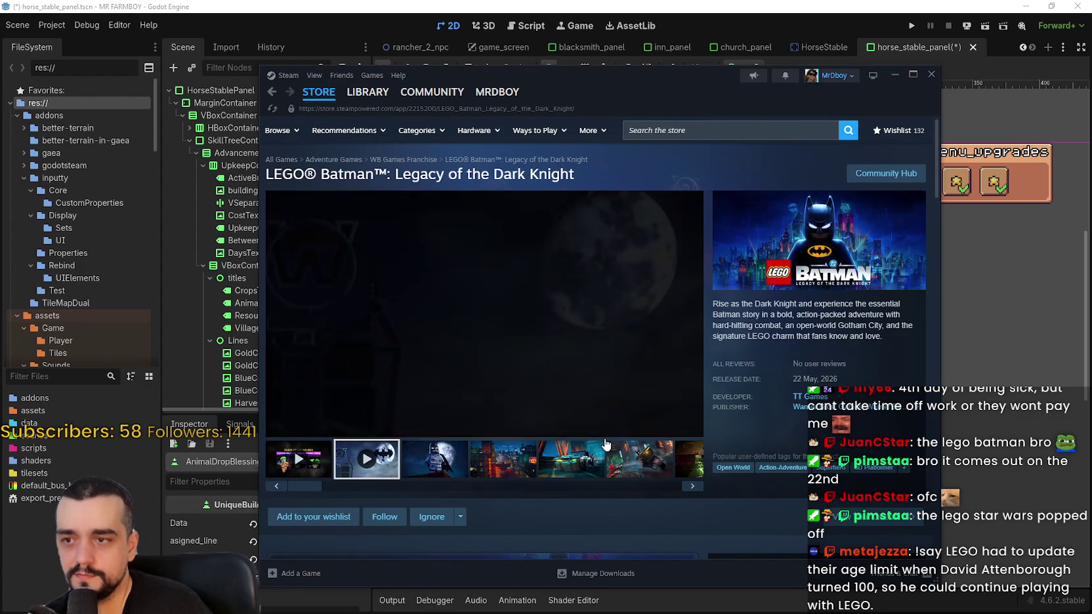
{"action": "left_click", "coordinate": [518, 411]}
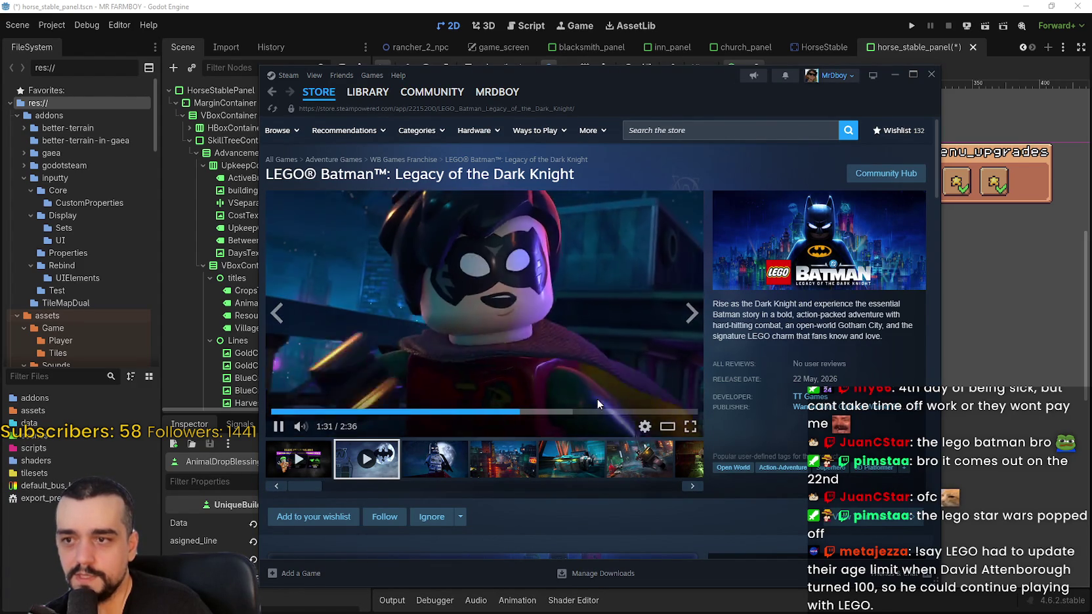
{"action": "left_click", "coordinate": [609, 412]}
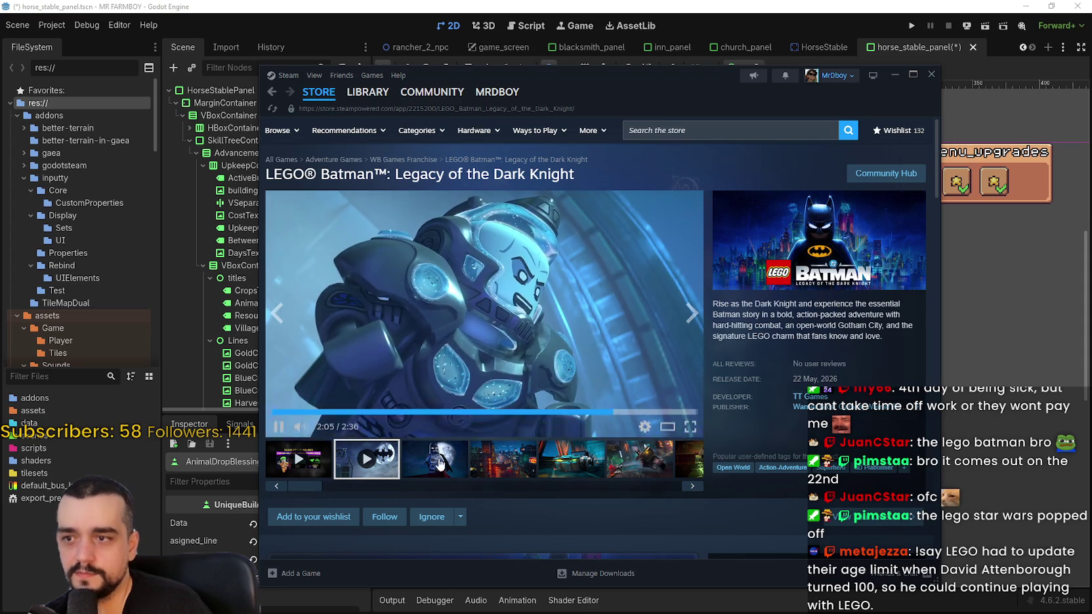
Enlarge the city screenshot and step through to screenshot 7 of 11, then close it
{"action": "left_click", "coordinate": [477, 462]}
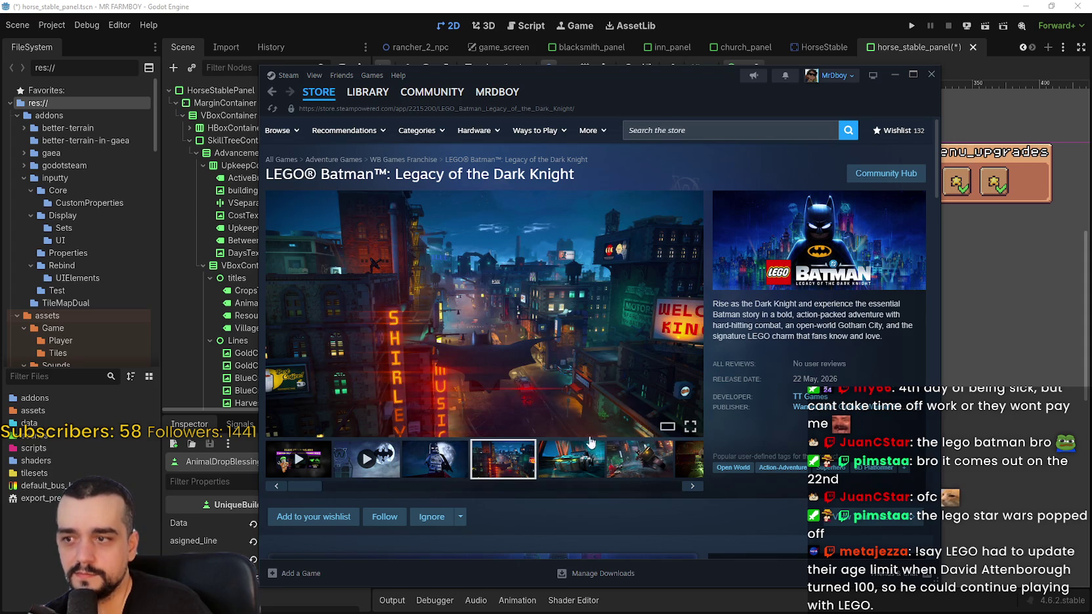
{"action": "left_click", "coordinate": [622, 319]}
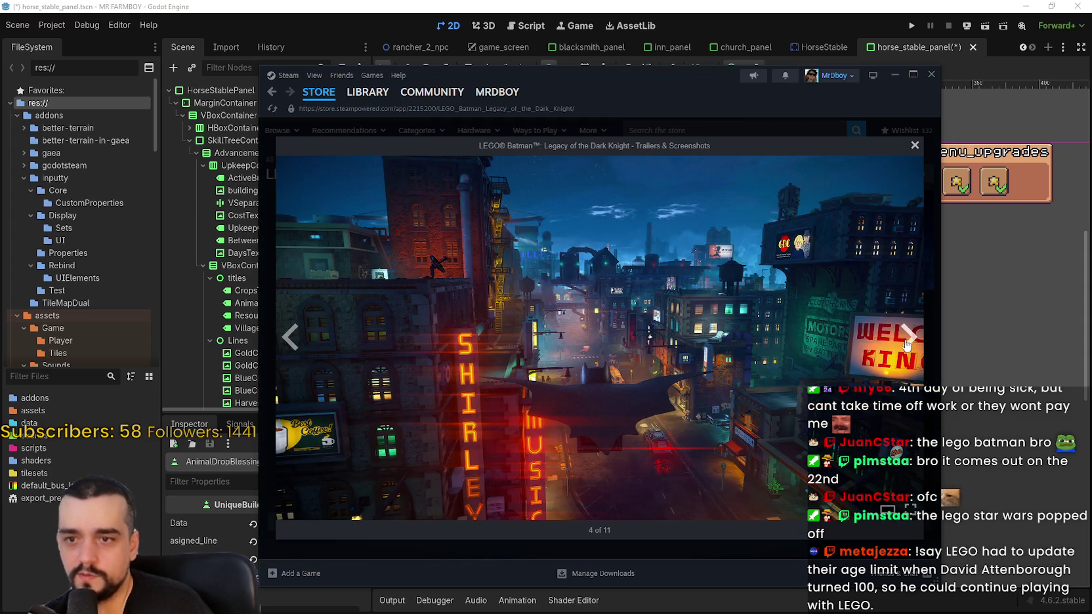
{"action": "left_click", "coordinate": [906, 345]}
{"action": "left_click", "coordinate": [904, 342]}
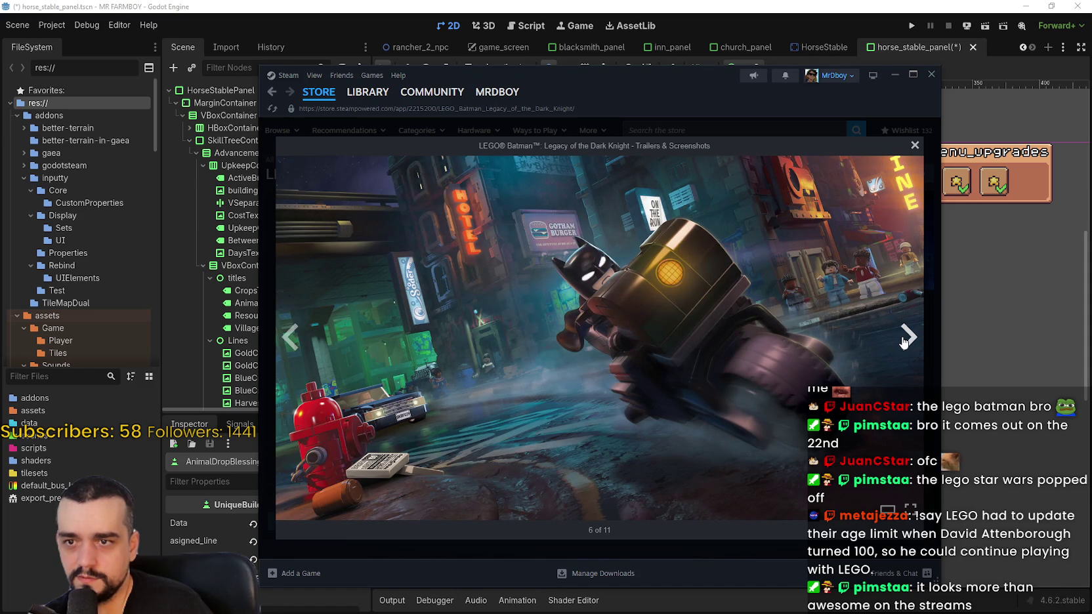
{"action": "left_click", "coordinate": [904, 342]}
{"action": "left_click", "coordinate": [915, 146]}
Show the Batmobile screenshot and expand the full game description
{"action": "scroll", "coordinate": [440, 510], "scroll_direction": "down", "scroll_amount": 5}
{"action": "scroll", "coordinate": [436, 485], "scroll_direction": "down", "scroll_amount": 4}
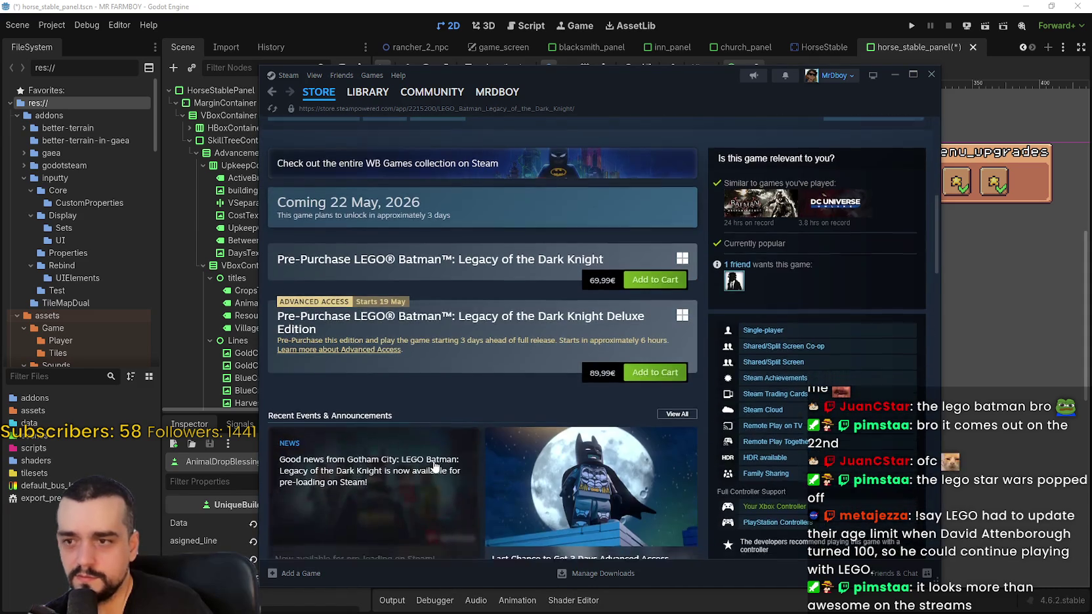
{"action": "scroll", "coordinate": [438, 471], "scroll_direction": "up", "scroll_amount": 10}
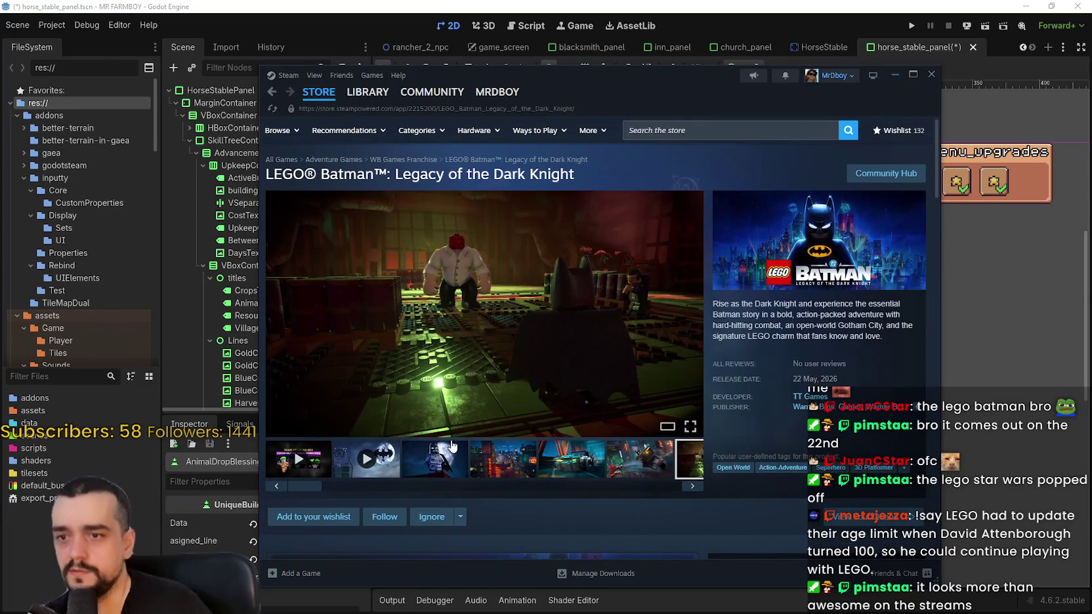
{"action": "left_click", "coordinate": [599, 470]}
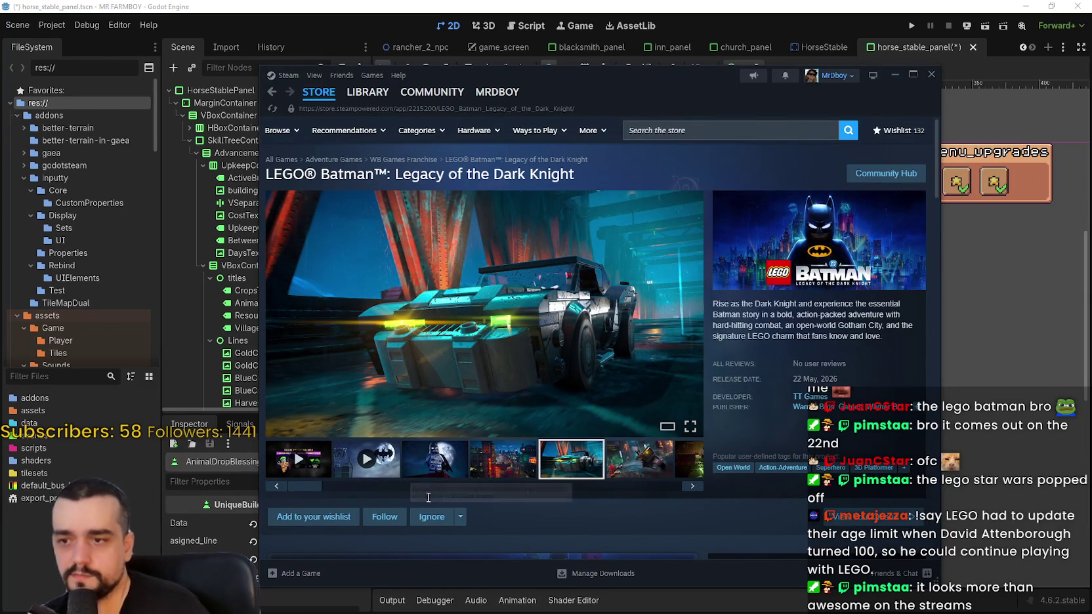
{"action": "left_click_drag", "start_coordinate": [405, 488], "coordinate": [543, 486]}
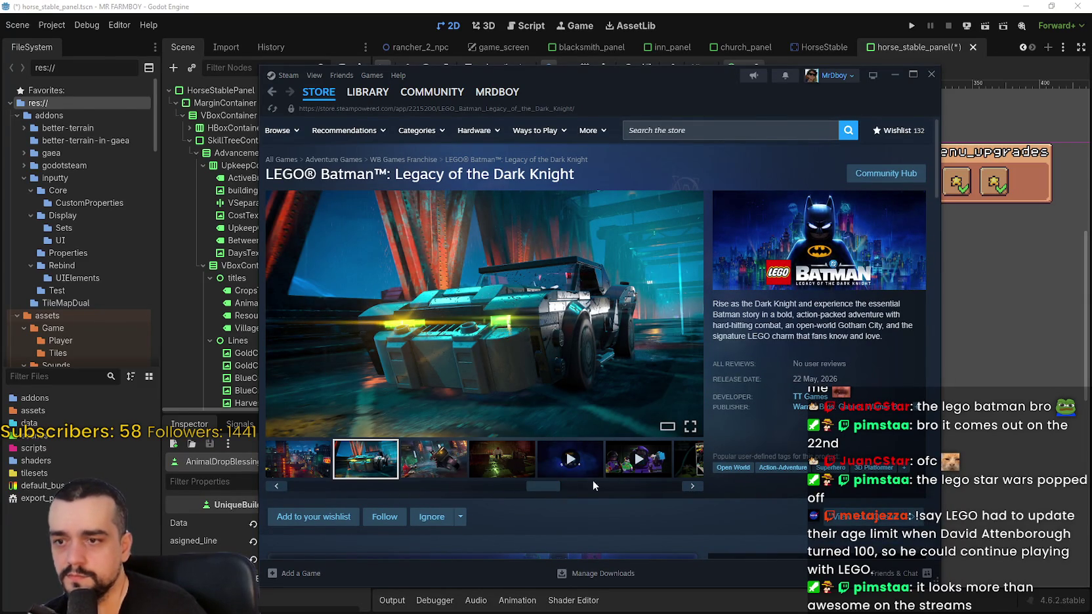
{"action": "scroll", "coordinate": [672, 477], "scroll_direction": "down", "scroll_amount": 7}
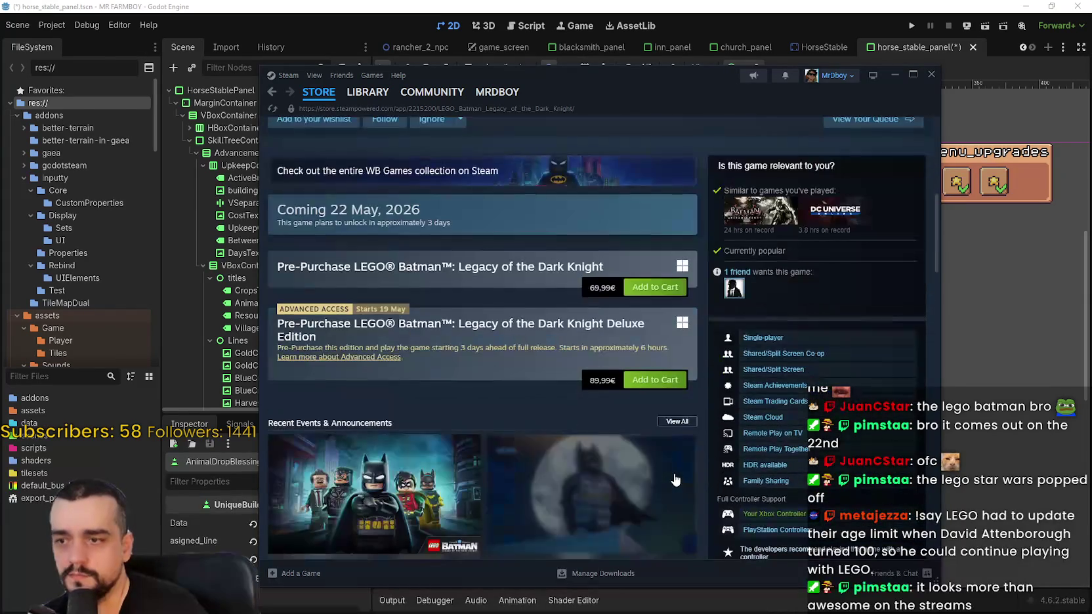
{"action": "scroll", "coordinate": [673, 479], "scroll_direction": "down", "scroll_amount": 4}
{"action": "scroll", "coordinate": [674, 479], "scroll_direction": "up", "scroll_amount": 2}
{"action": "scroll", "coordinate": [673, 479], "scroll_direction": "down", "scroll_amount": 9}
{"action": "scroll", "coordinate": [669, 471], "scroll_direction": "down", "scroll_amount": 7}
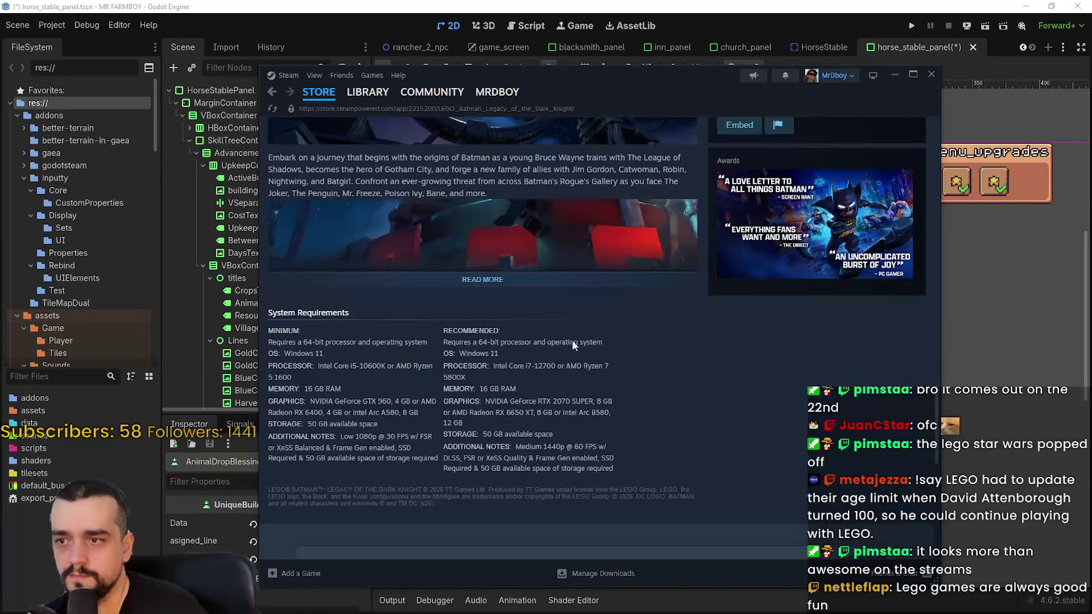
{"action": "left_click", "coordinate": [480, 283]}
{"action": "scroll", "coordinate": [569, 396], "scroll_direction": "down", "scroll_amount": 7}
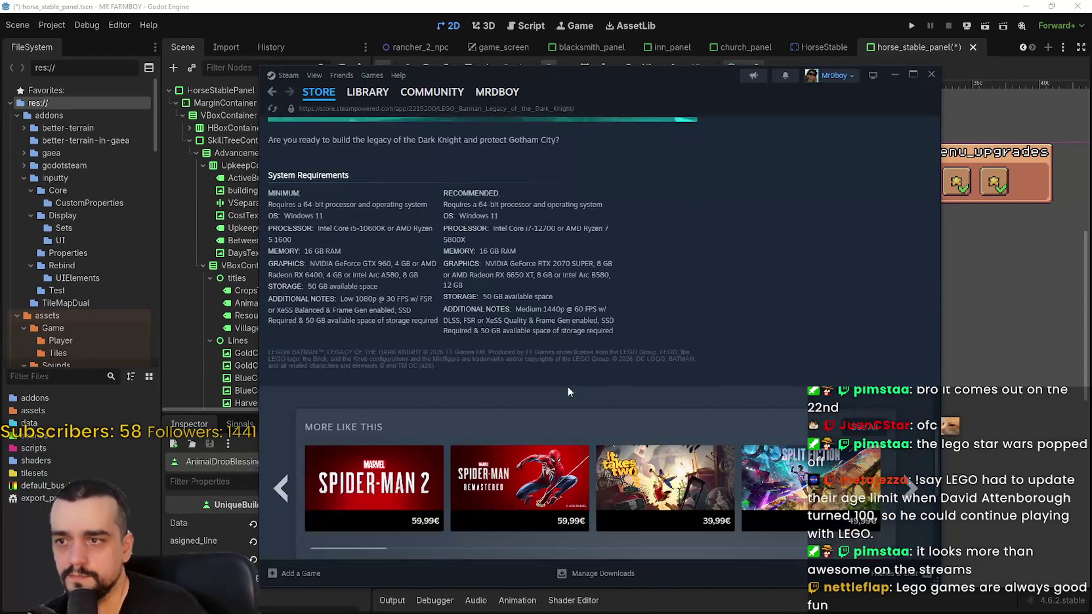
{"action": "scroll", "coordinate": [566, 386], "scroll_direction": "up", "scroll_amount": 5}
{"action": "scroll", "coordinate": [929, 368], "scroll_direction": "up", "scroll_amount": 15}
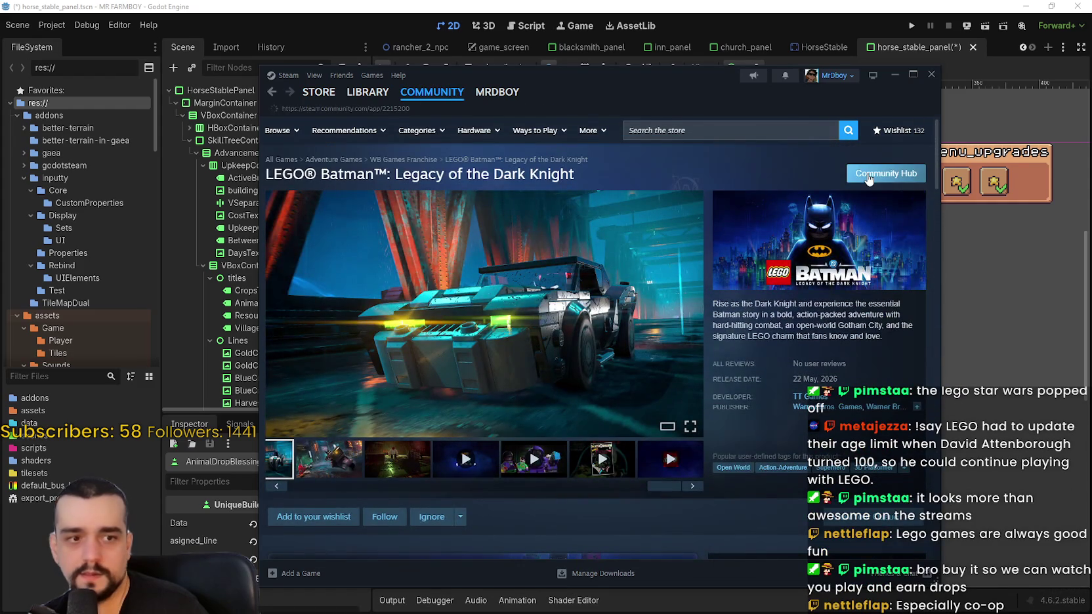
Visit the LEGO Batman community hub, then return and search the store for 'star wars'
{"action": "left_click", "coordinate": [867, 176]}
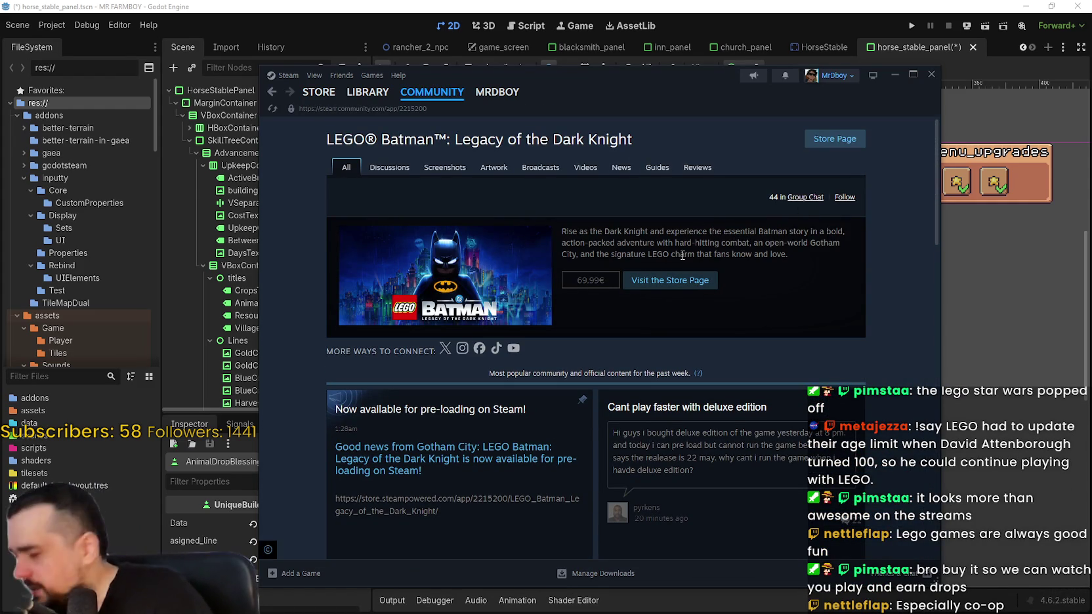
{"action": "mouse_move", "coordinate": [326, 99]}
{"action": "left_click", "coordinate": [828, 140]}
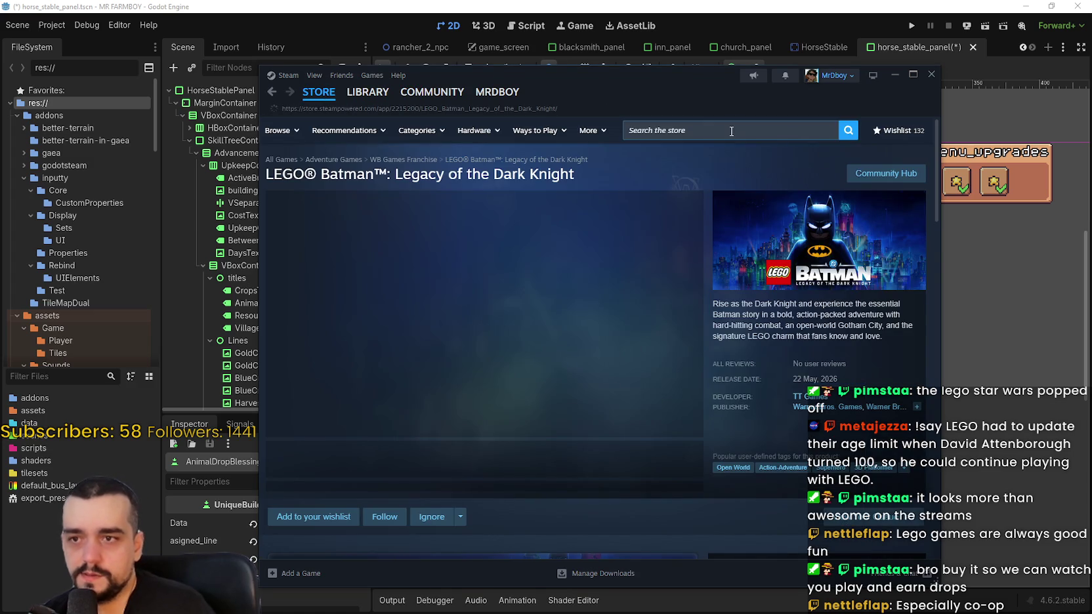
{"action": "left_click", "coordinate": [731, 131]}
{"action": "type", "text": "star wars"}
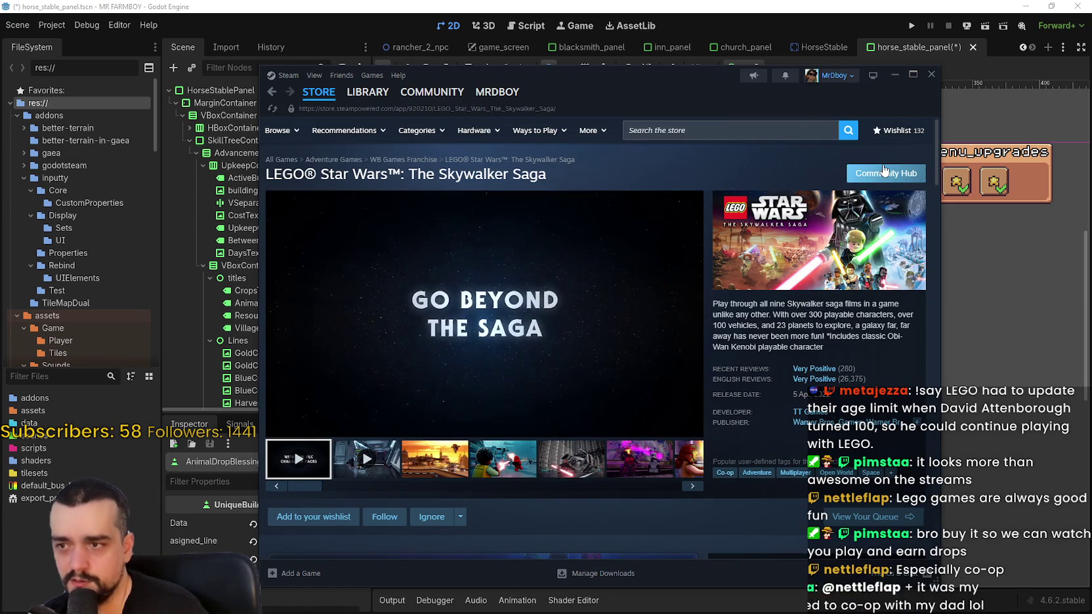
Browse the Skywalker Saga community hub, then head back to the store
{"action": "left_click", "coordinate": [884, 170]}
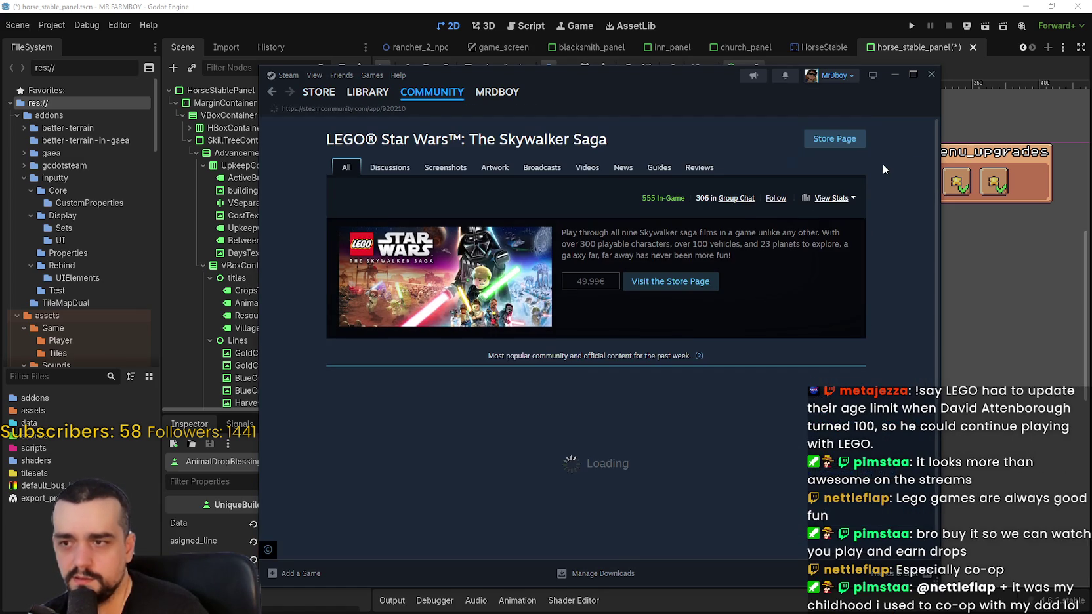
{"action": "scroll", "coordinate": [518, 387], "scroll_direction": "down", "scroll_amount": 5}
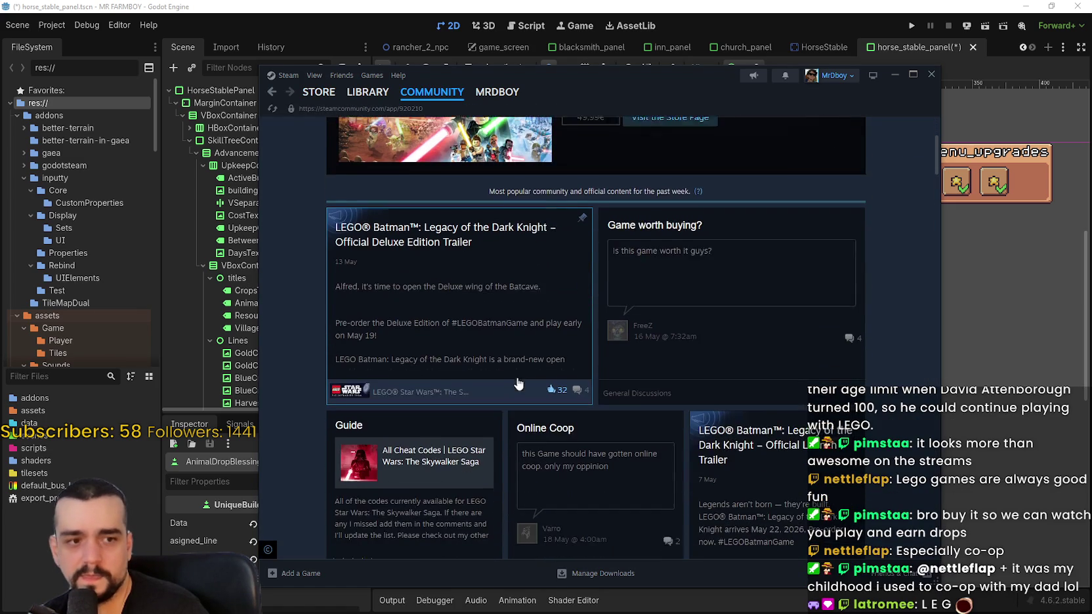
{"action": "scroll", "coordinate": [507, 355], "scroll_direction": "up", "scroll_amount": 5}
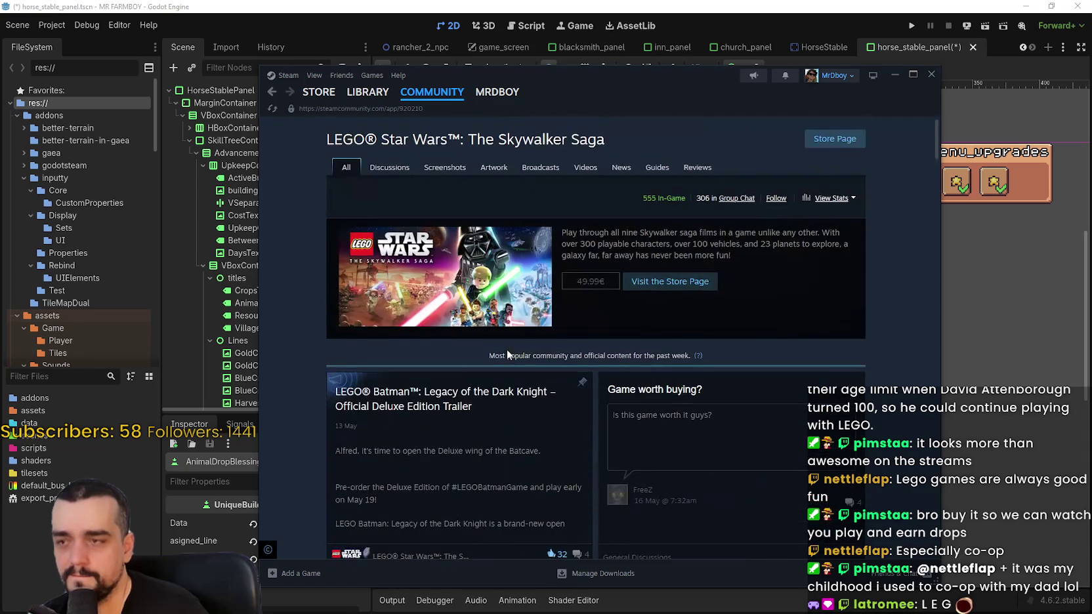
{"action": "scroll", "coordinate": [506, 351], "scroll_direction": "down", "scroll_amount": 4}
{"action": "scroll", "coordinate": [506, 344], "scroll_direction": "up", "scroll_amount": 5}
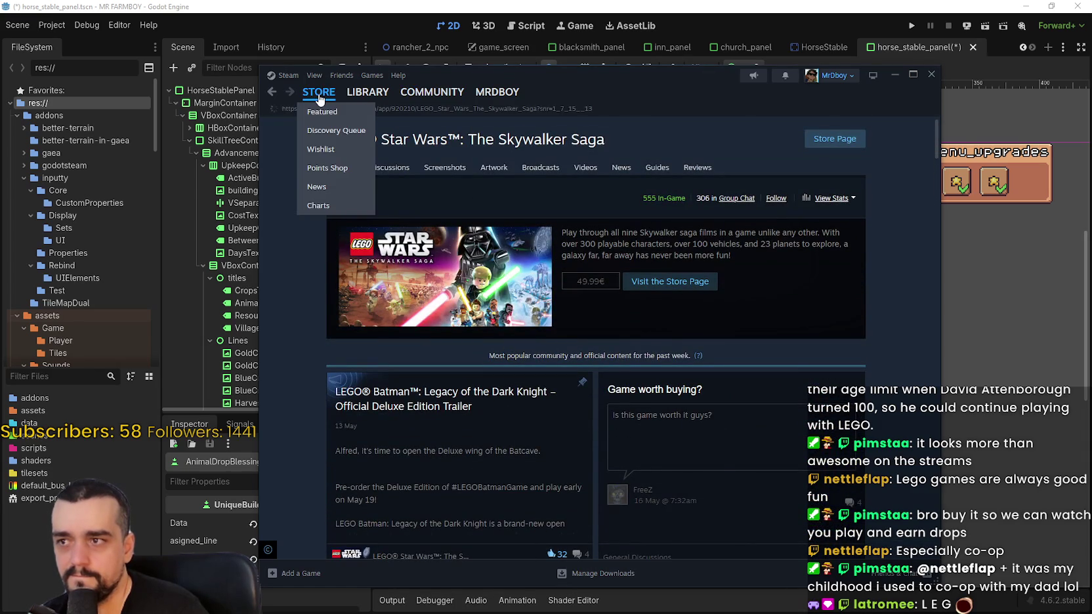
{"action": "left_click", "coordinate": [740, 131]}
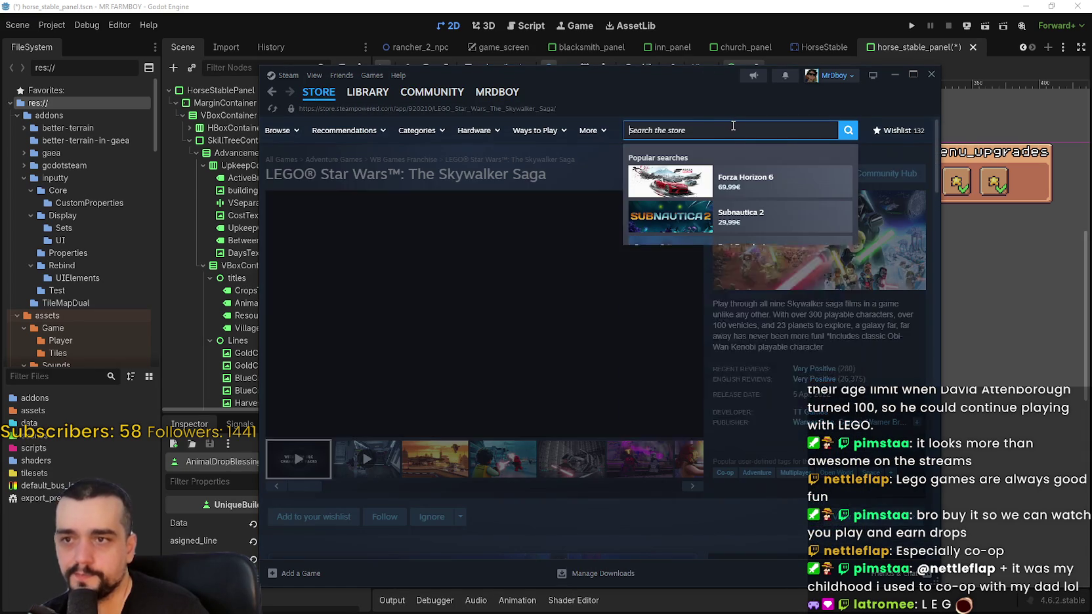
Search the store for 'LEGO' and scroll down through the results
{"action": "type", "text": "LEGO"}
{"action": "key", "text": "Return"}
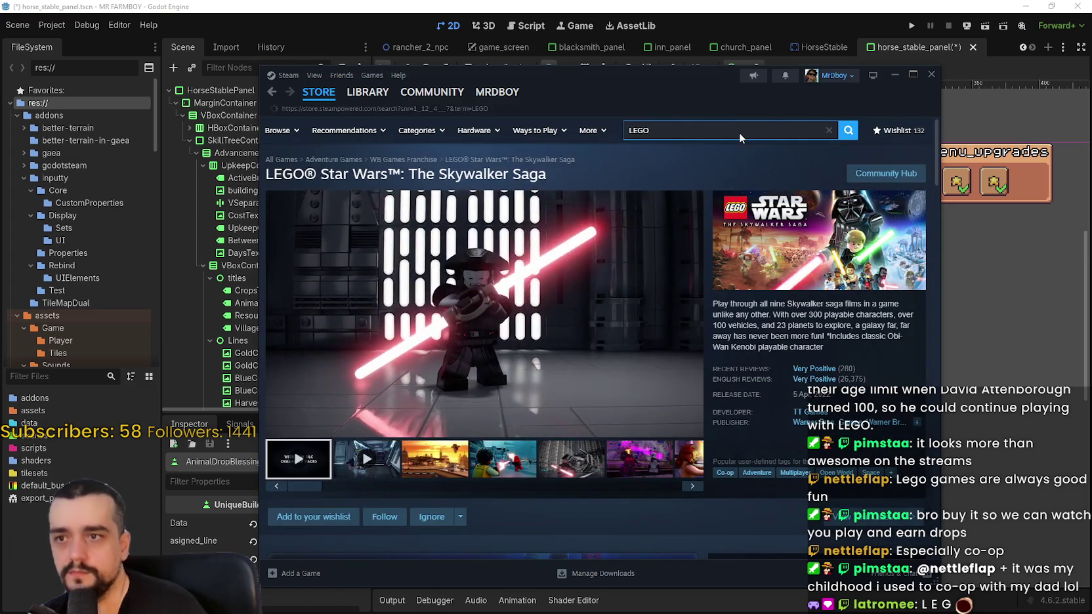
{"action": "scroll", "coordinate": [539, 374], "scroll_direction": "down", "scroll_amount": 5}
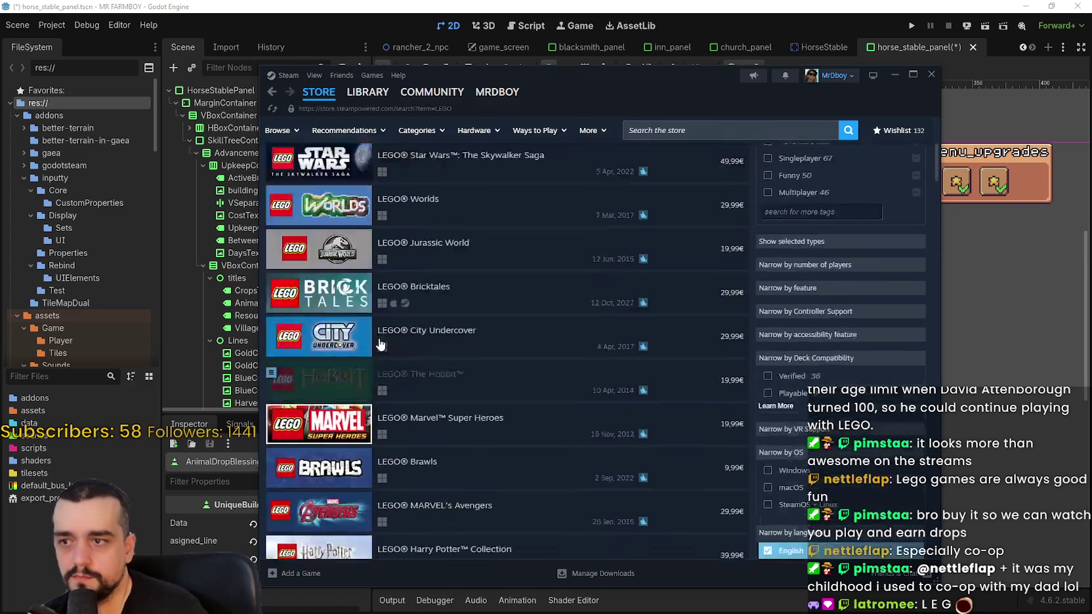
{"action": "scroll", "coordinate": [539, 374], "scroll_direction": "down", "scroll_amount": 3}
{"action": "mouse_move", "coordinate": [326, 293]}
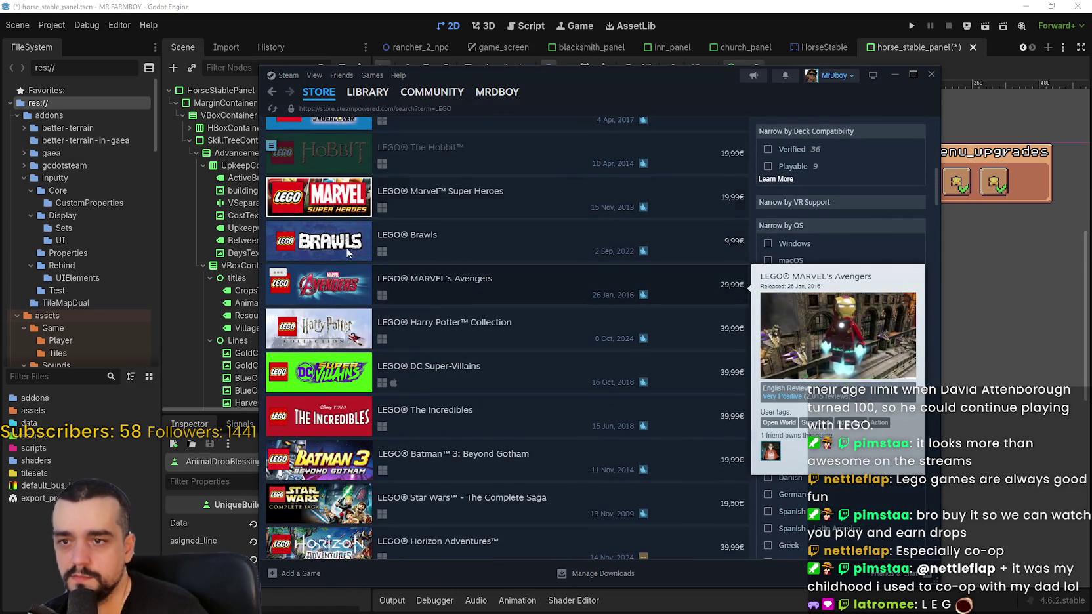
{"action": "scroll", "coordinate": [333, 277], "scroll_direction": "down", "scroll_amount": 6}
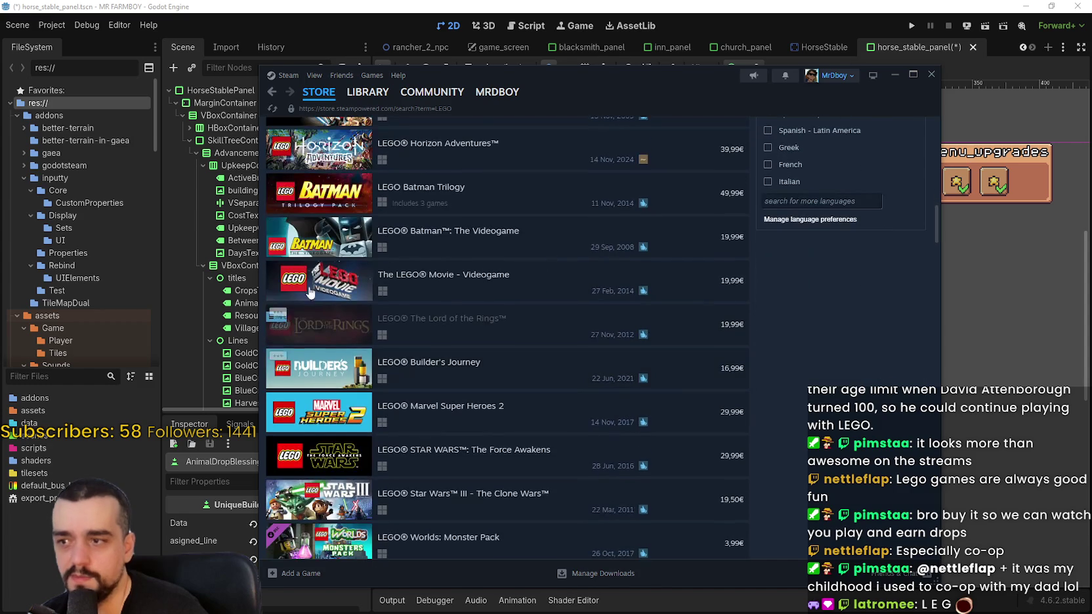
{"action": "mouse_move", "coordinate": [306, 276]}
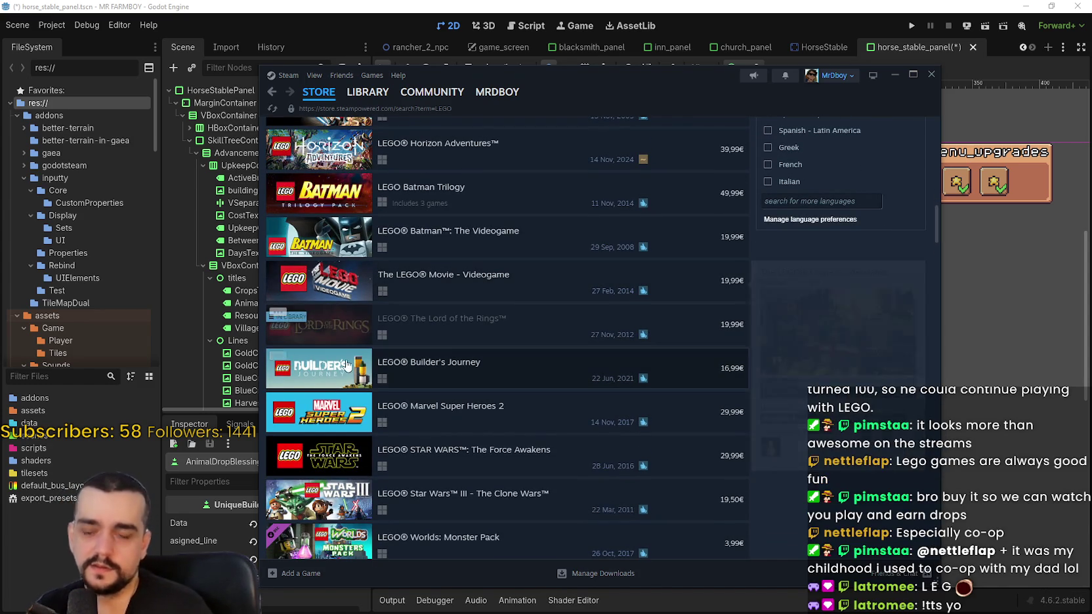
{"action": "mouse_move", "coordinate": [343, 338]}
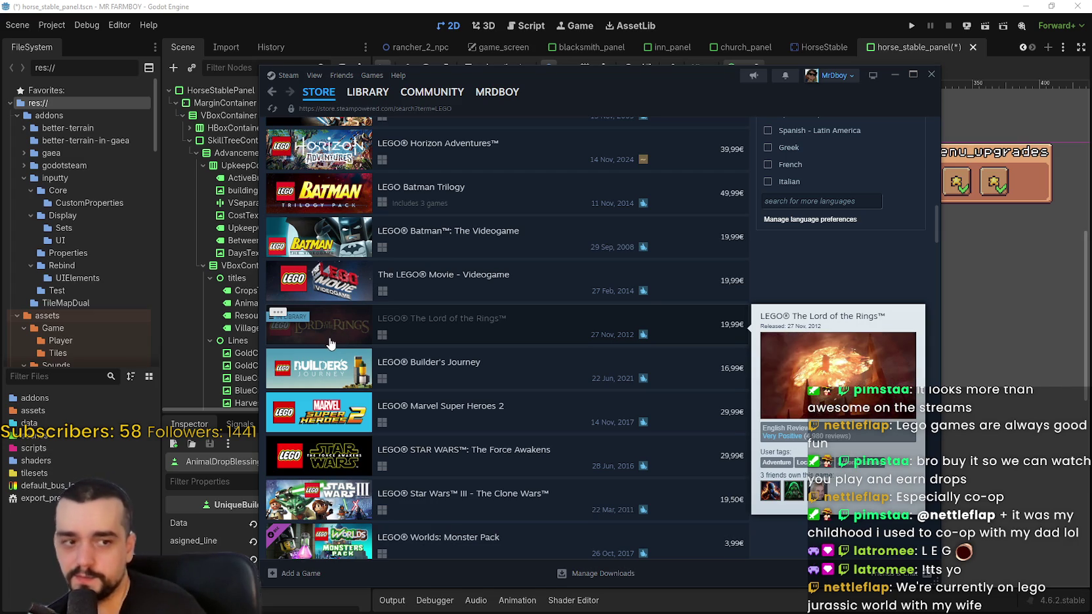
{"action": "scroll", "coordinate": [330, 343], "scroll_direction": "down", "scroll_amount": 2}
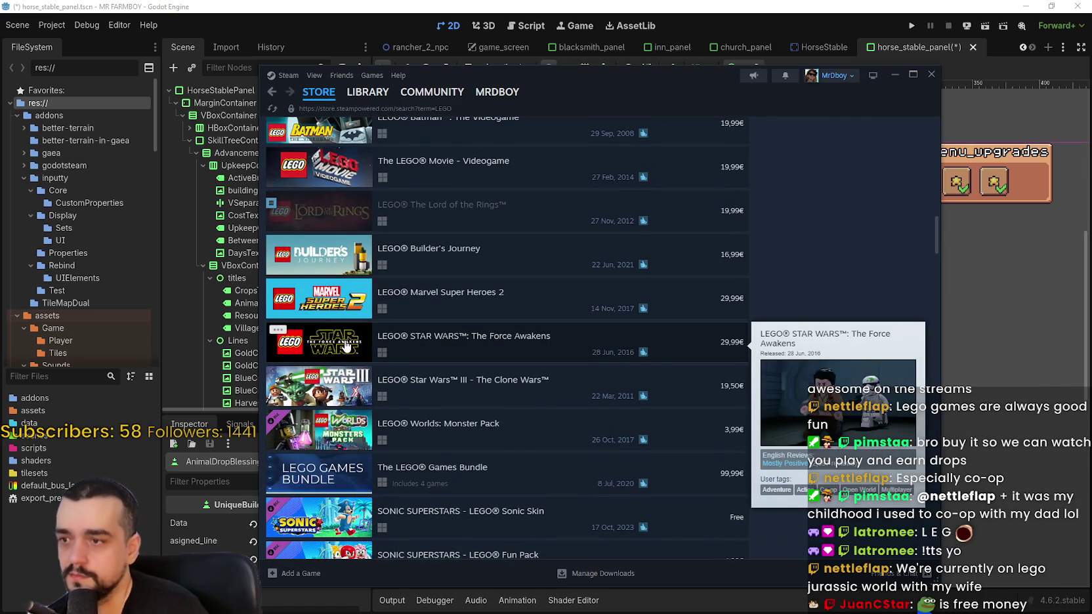
{"action": "scroll", "coordinate": [338, 344], "scroll_direction": "down", "scroll_amount": 3}
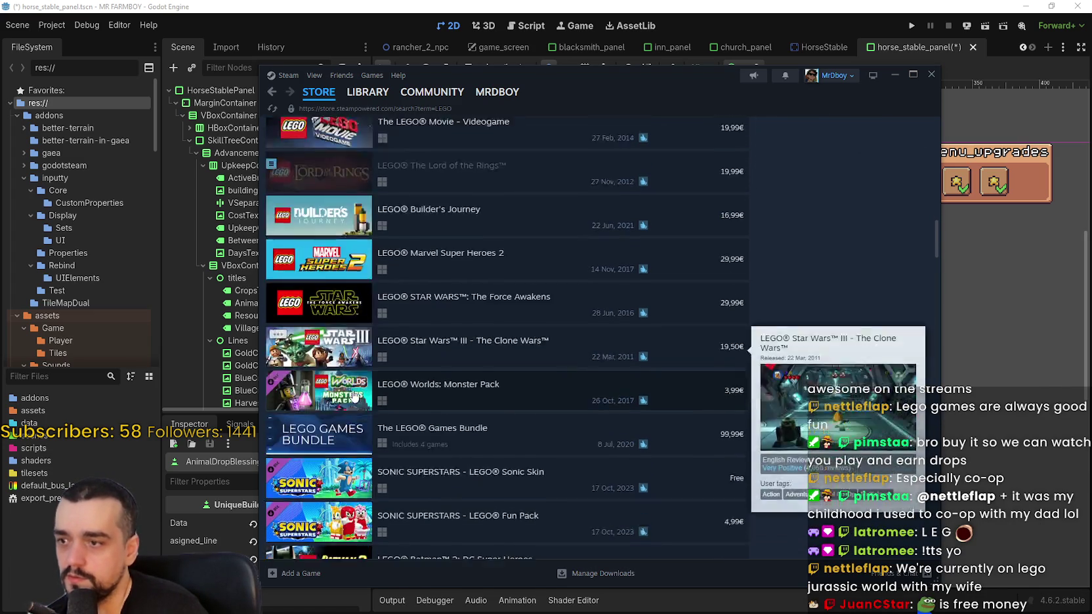
{"action": "scroll", "coordinate": [332, 344], "scroll_direction": "down", "scroll_amount": 3}
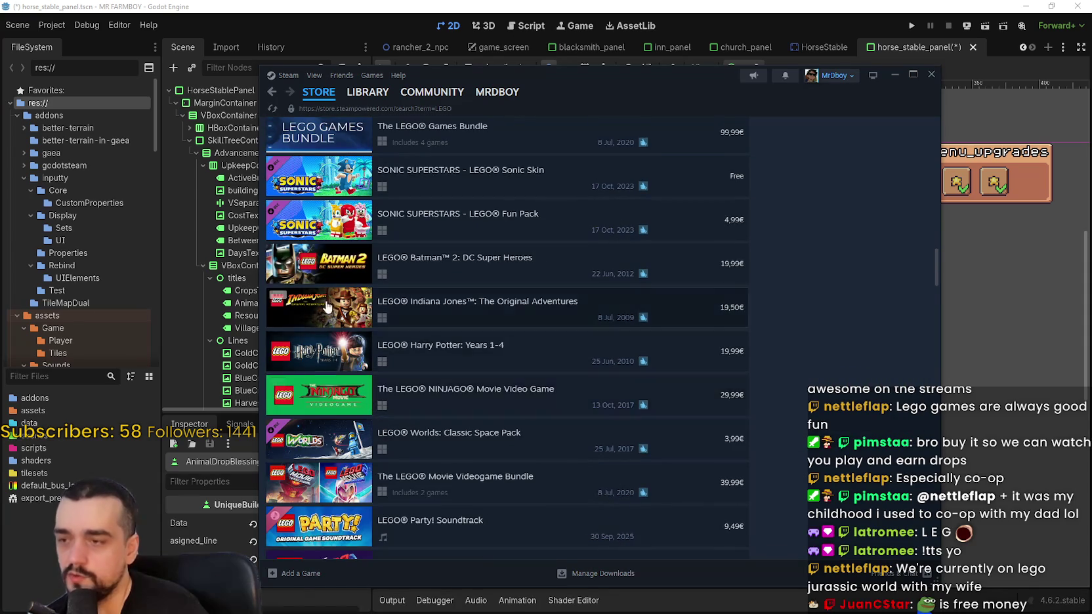
{"action": "scroll", "coordinate": [332, 280], "scroll_direction": "down", "scroll_amount": 2}
{"action": "scroll", "coordinate": [332, 281], "scroll_direction": "down", "scroll_amount": 10}
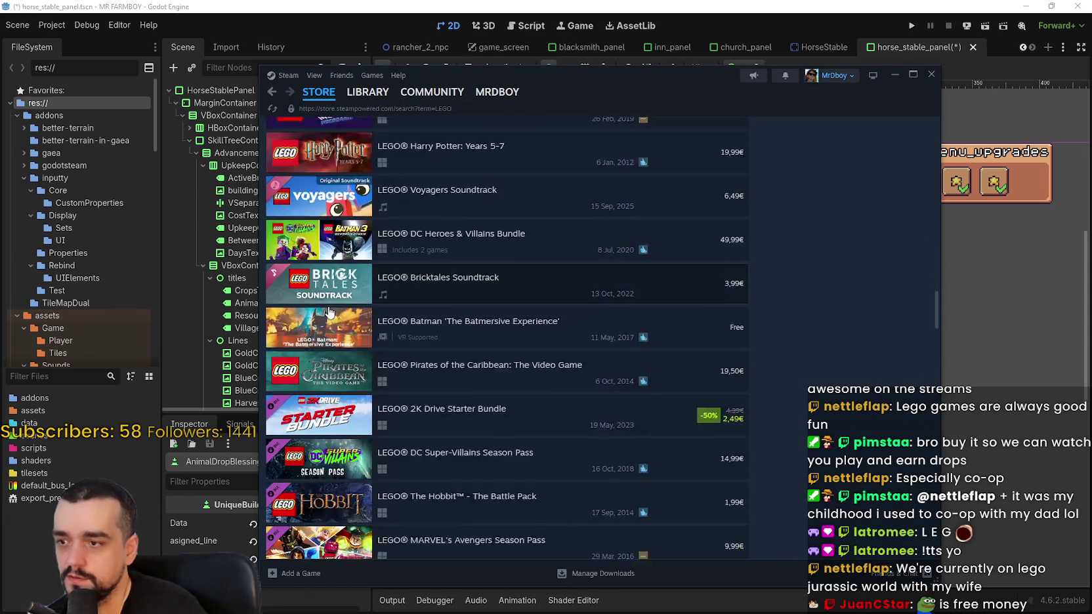
{"action": "mouse_move", "coordinate": [332, 236]}
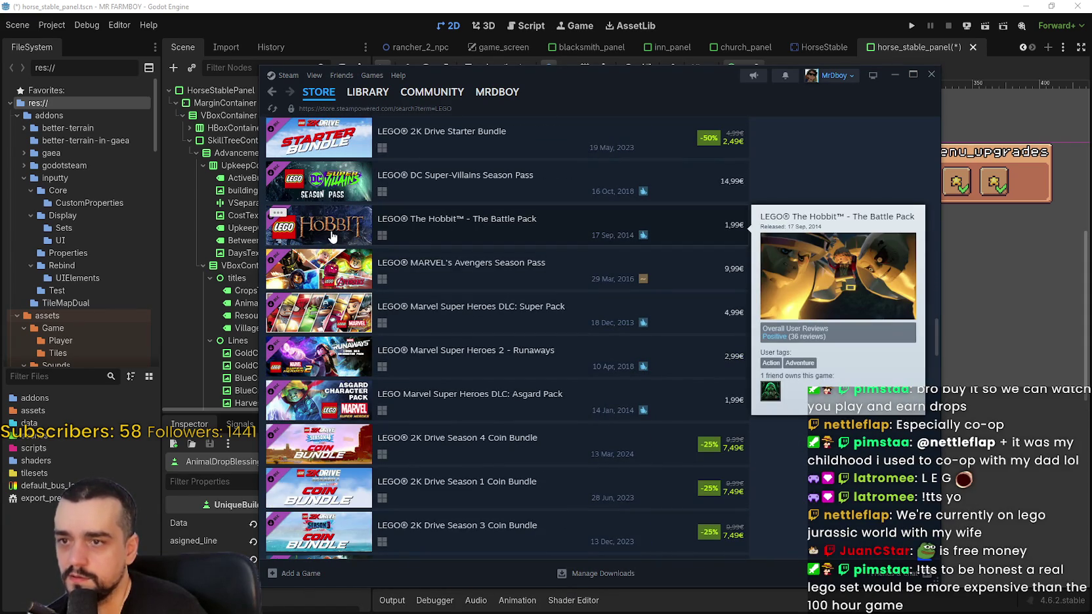
{"action": "scroll", "coordinate": [333, 252], "scroll_direction": "down", "scroll_amount": 3}
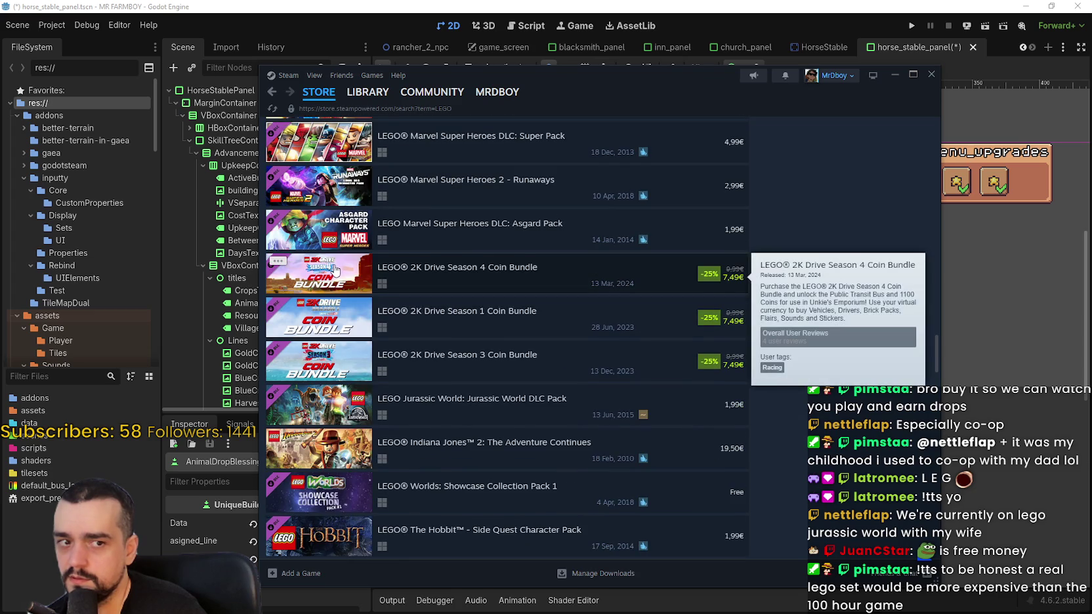
{"action": "scroll", "coordinate": [334, 266], "scroll_direction": "down", "scroll_amount": 2}
Check the link options on the Jurassic World DLC entry, dismiss them, and return to the top
{"action": "right_click", "coordinate": [328, 261]}
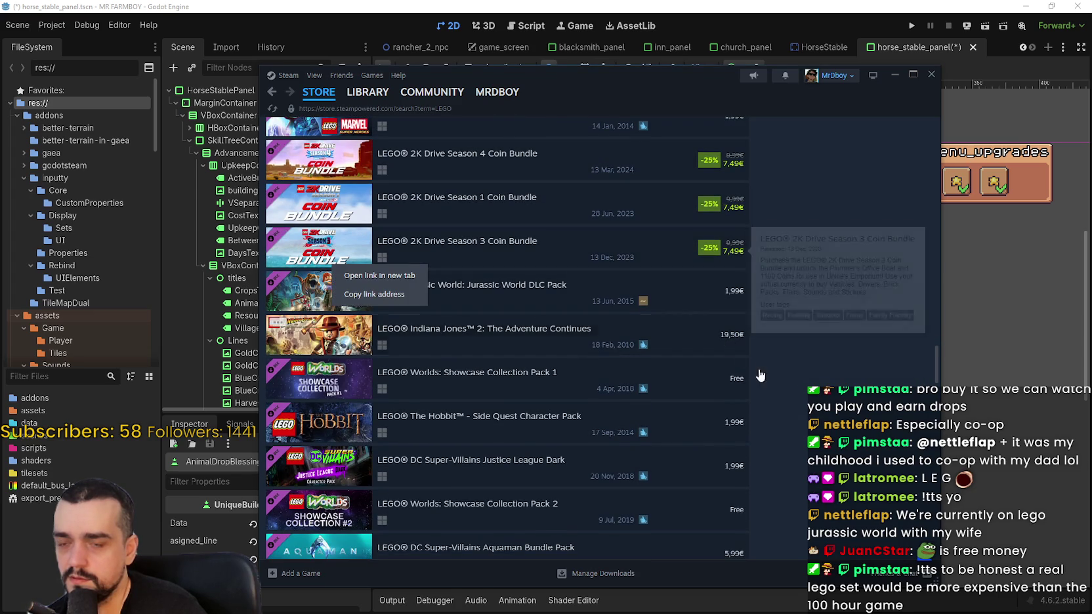
{"action": "left_click", "coordinate": [784, 388]}
{"action": "scroll", "coordinate": [284, 331], "scroll_direction": "down", "scroll_amount": 10}
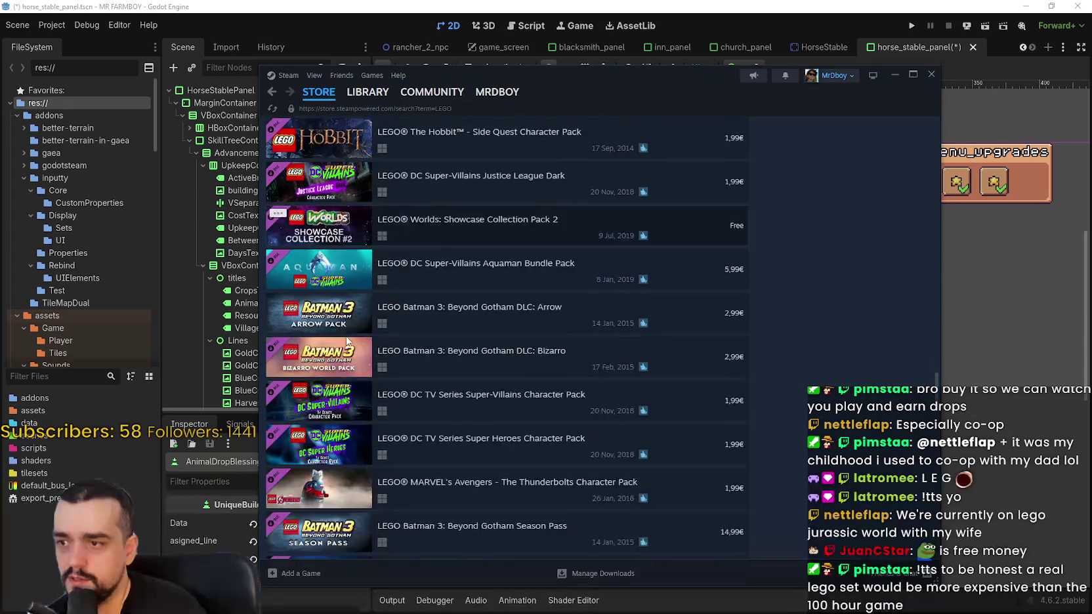
{"action": "scroll", "coordinate": [342, 335], "scroll_direction": "down", "scroll_amount": 7}
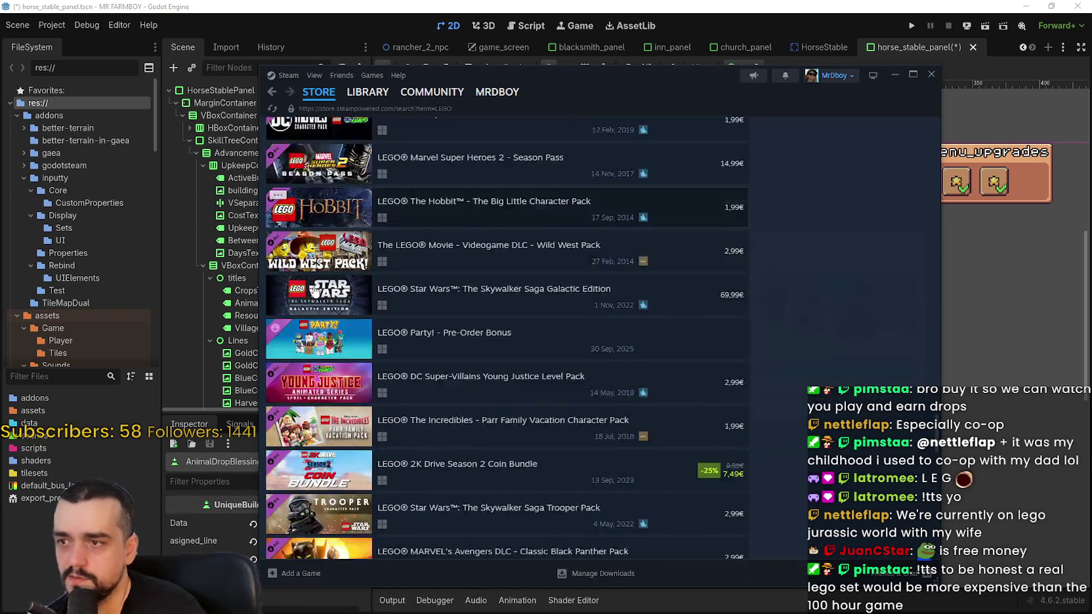
{"action": "left_click_drag", "start_coordinate": [935, 352], "coordinate": [934, 109]}
Search 'go ju', open LEGO Jurassic World, and click through its screenshots
{"action": "left_click", "coordinate": [690, 133]}
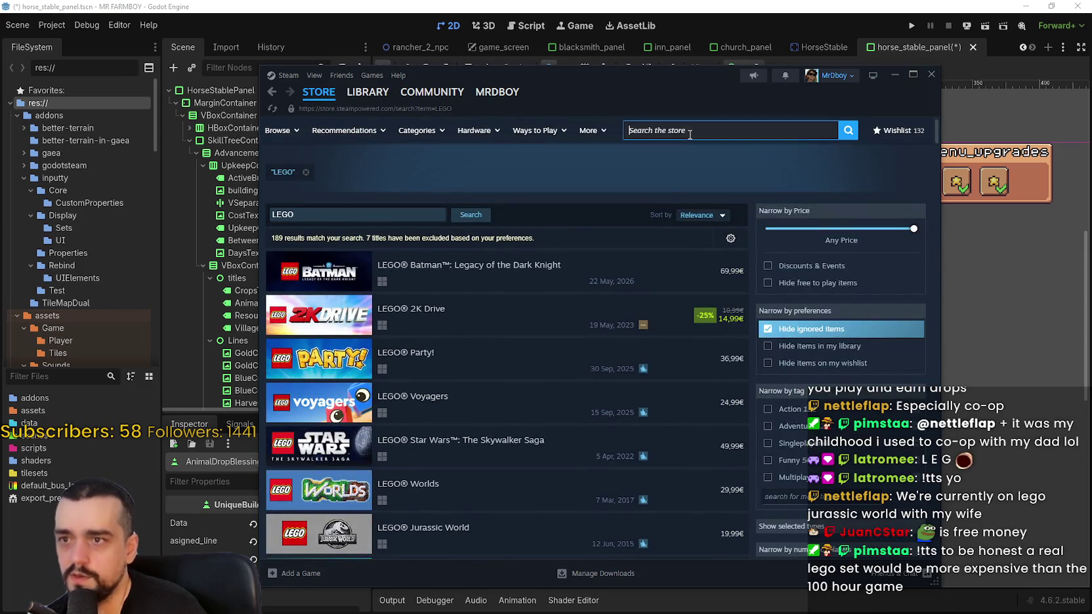
{"action": "type", "text": "Lego ju"}
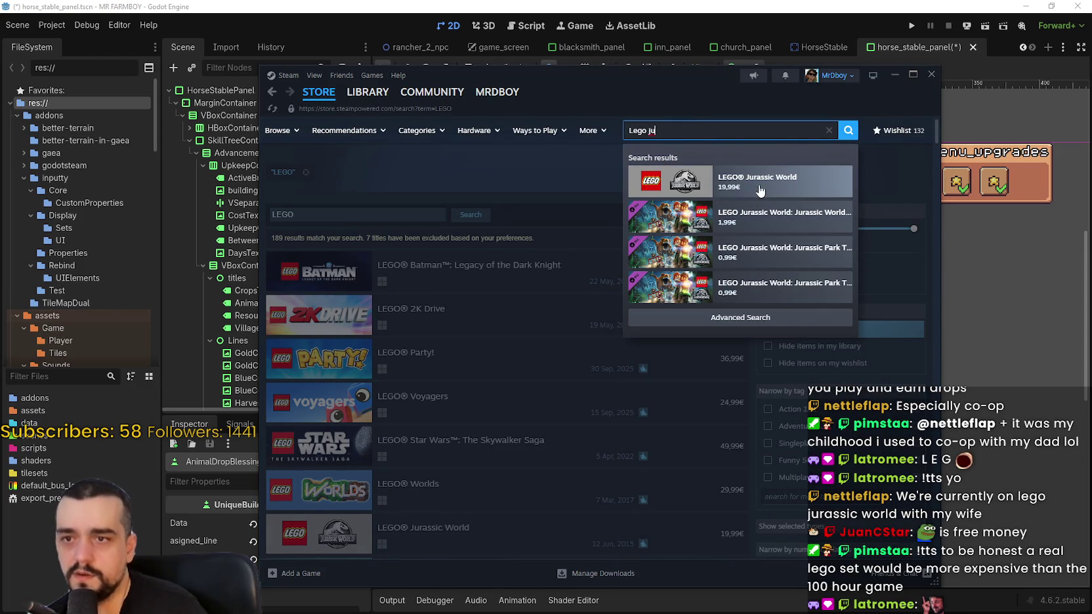
{"action": "left_click", "coordinate": [753, 186]}
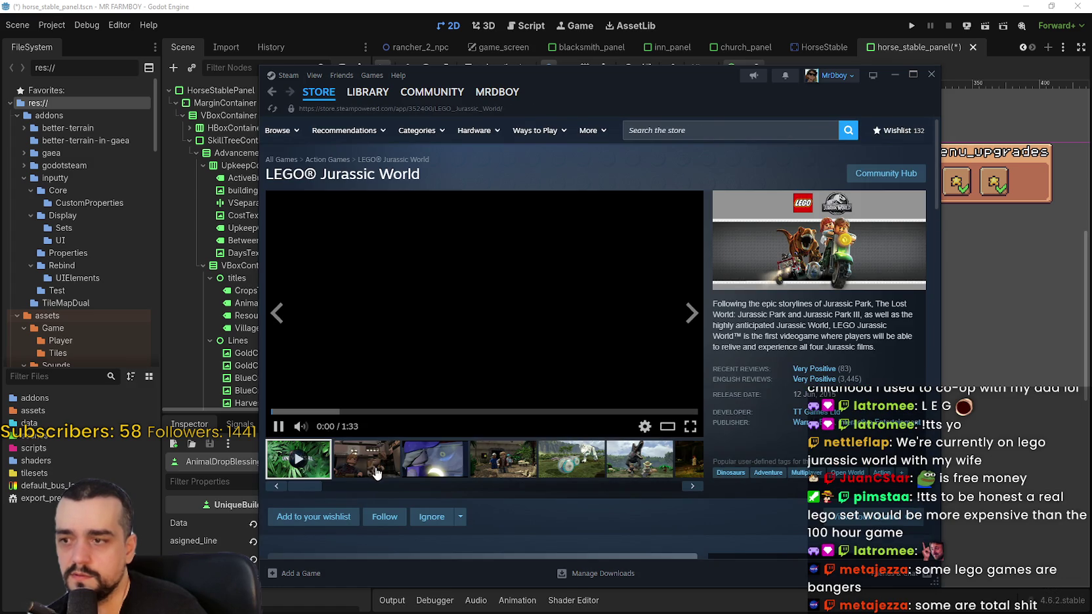
{"action": "left_click", "coordinate": [477, 466]}
{"action": "left_click", "coordinate": [569, 461]}
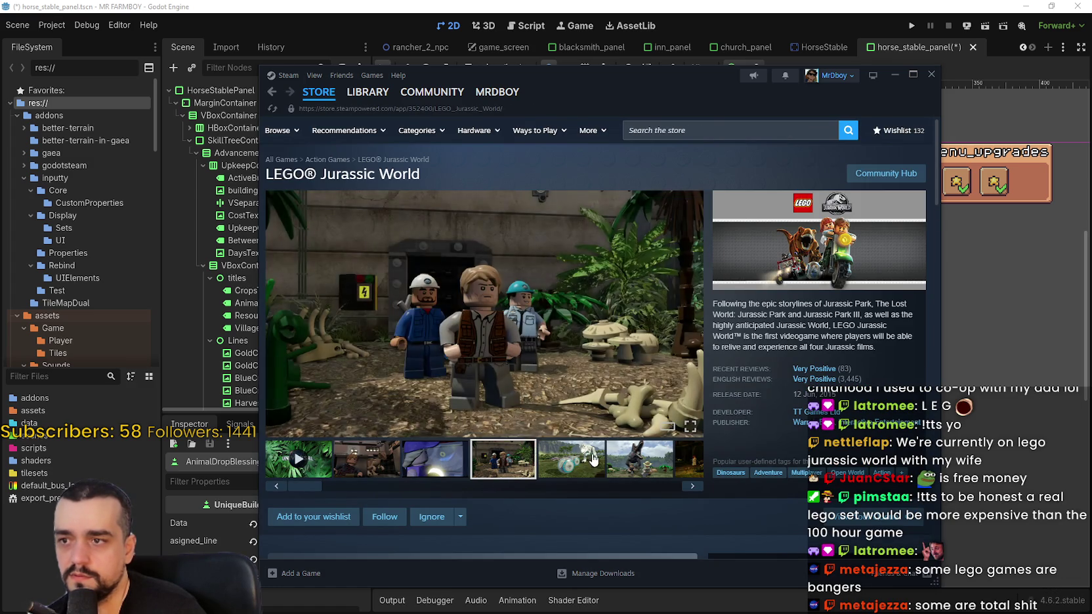
{"action": "left_click", "coordinate": [668, 458]}
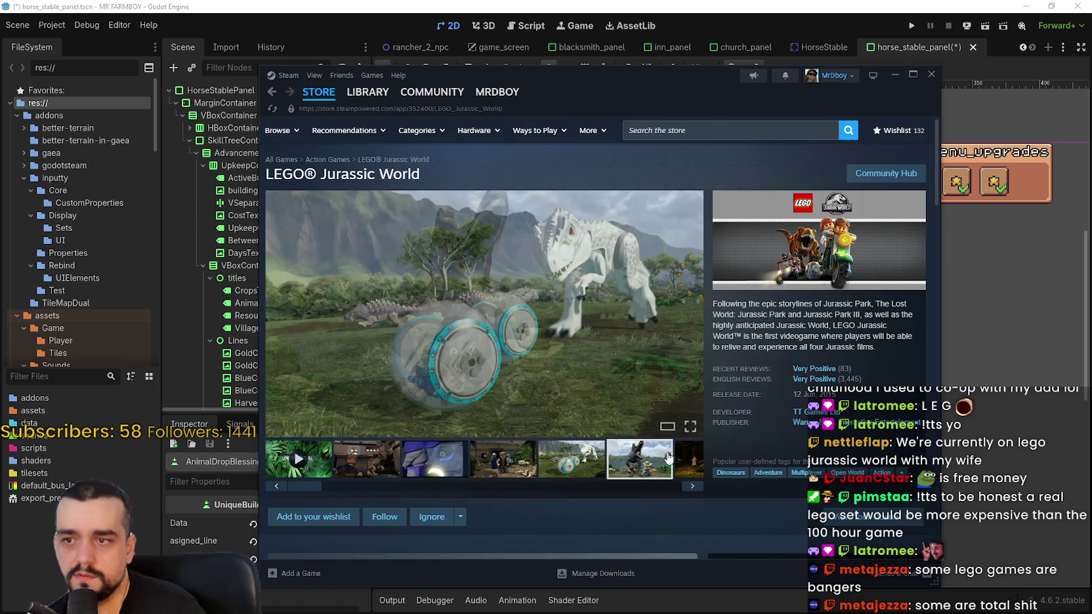
{"action": "left_click", "coordinate": [679, 465]}
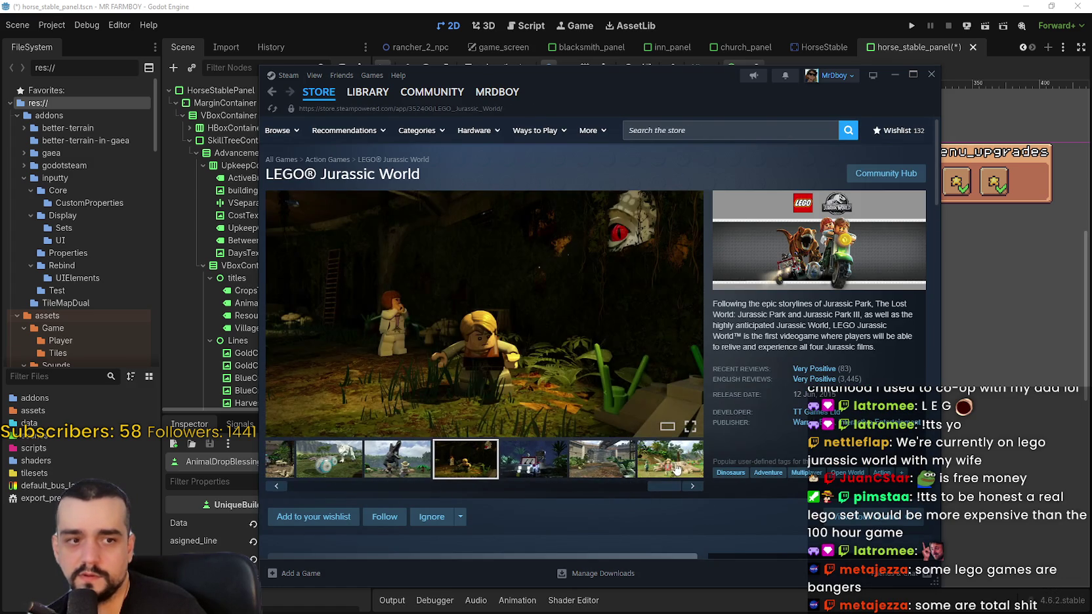
{"action": "left_click", "coordinate": [595, 463]}
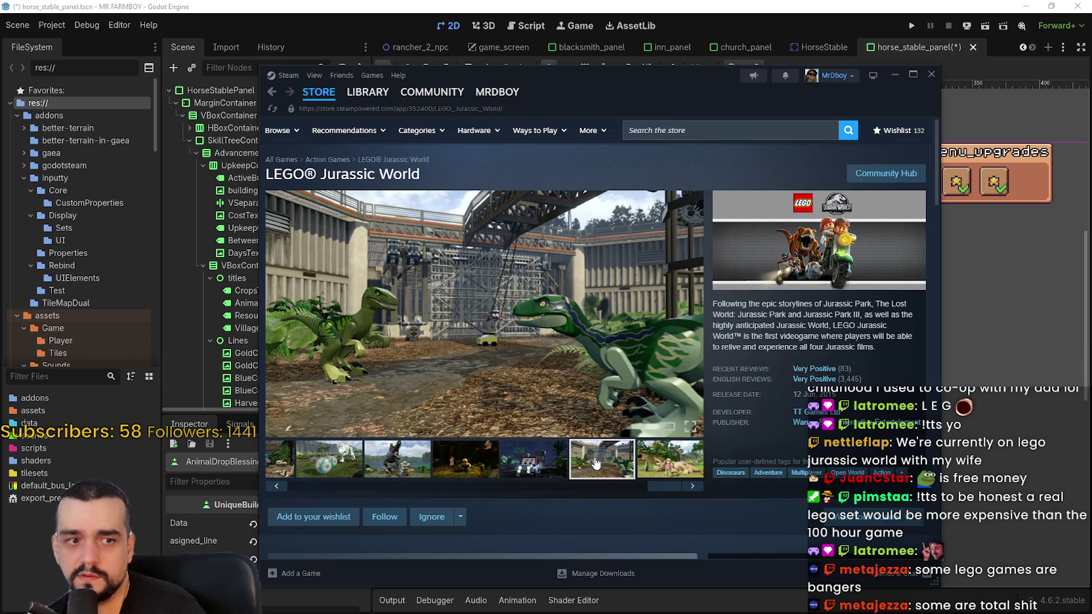
Scroll the LEGO Jurassic World page, then go back to the LEGO search results
{"action": "scroll", "coordinate": [595, 463], "scroll_direction": "down", "scroll_amount": 5}
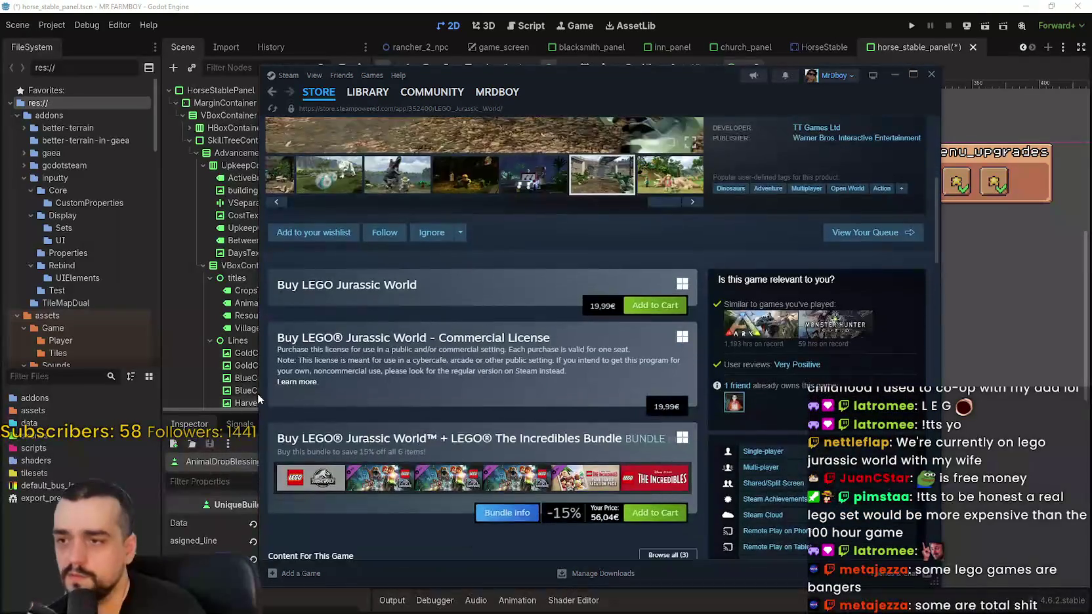
{"action": "scroll", "coordinate": [289, 381], "scroll_direction": "down", "scroll_amount": 5}
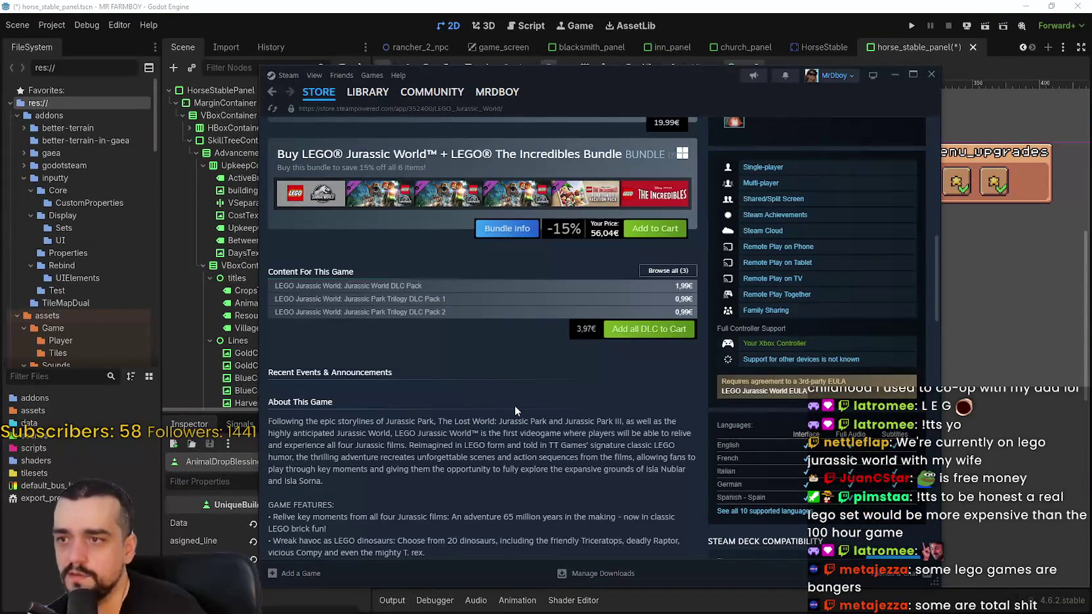
{"action": "scroll", "coordinate": [515, 410], "scroll_direction": "up", "scroll_amount": 9}
{"action": "scroll", "coordinate": [513, 418], "scroll_direction": "down", "scroll_amount": 6}
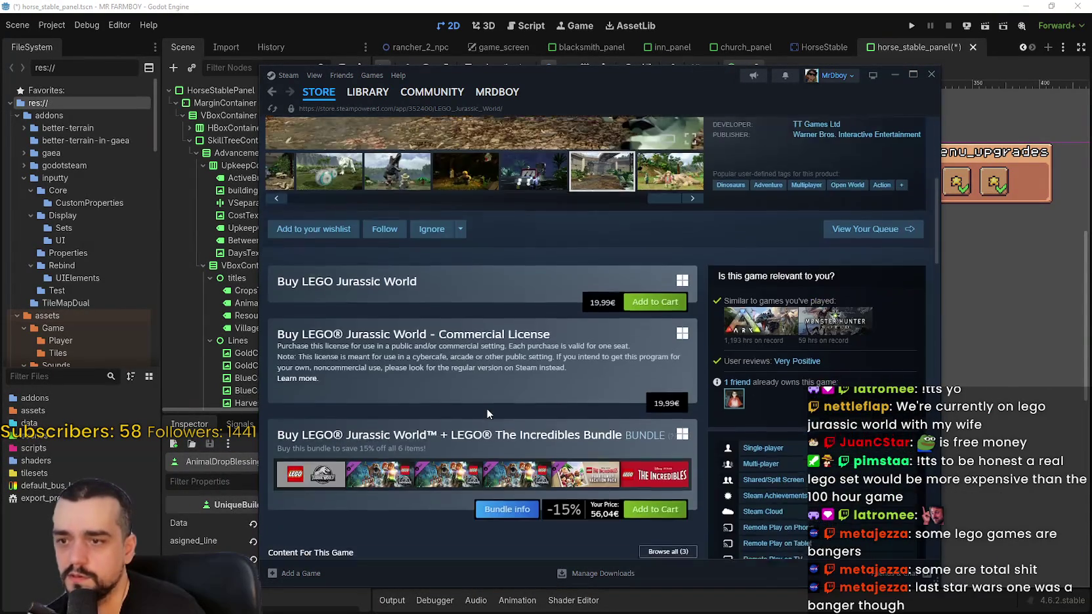
{"action": "scroll", "coordinate": [487, 407], "scroll_direction": "up", "scroll_amount": 7}
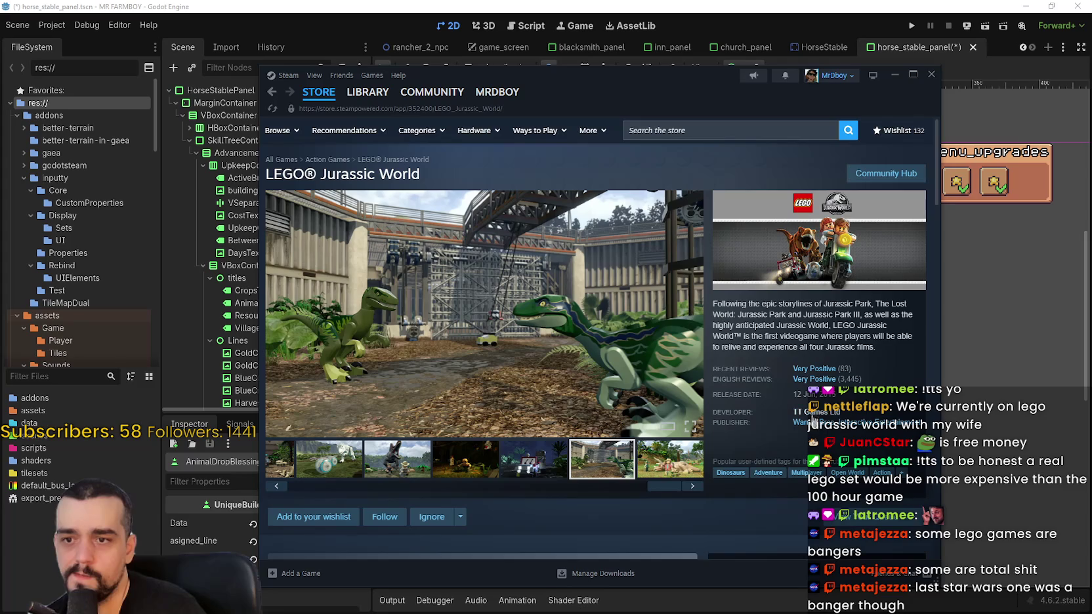
{"action": "left_click", "coordinate": [273, 93]}
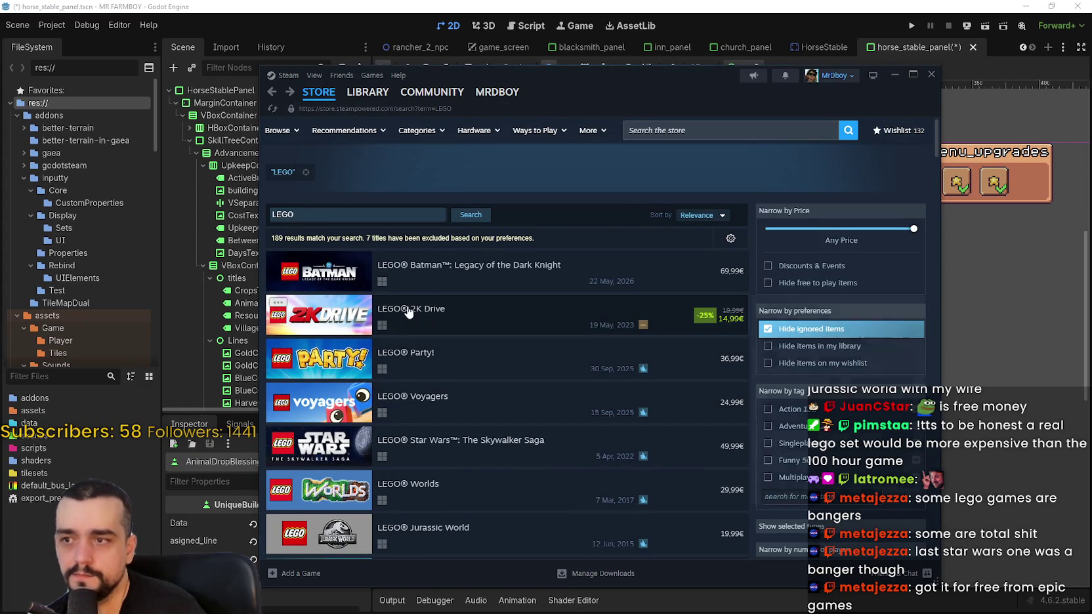
Scroll through the 189 LEGO search results and start a new store search
{"action": "scroll", "coordinate": [409, 312], "scroll_direction": "down", "scroll_amount": 1}
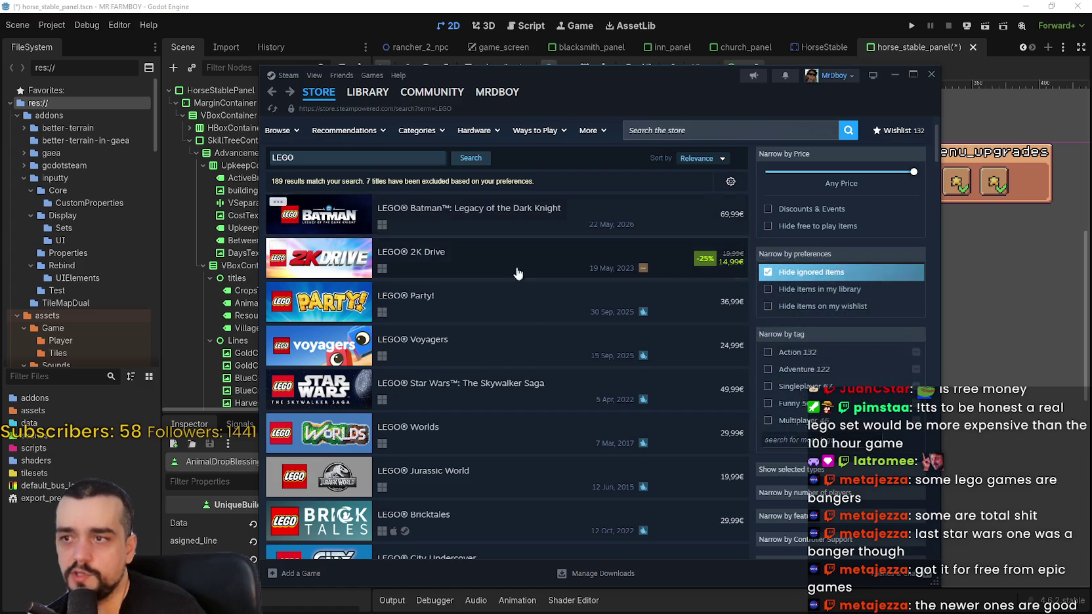
{"action": "scroll", "coordinate": [508, 249], "scroll_direction": "down", "scroll_amount": 2}
{"action": "scroll", "coordinate": [529, 319], "scroll_direction": "up", "scroll_amount": 2}
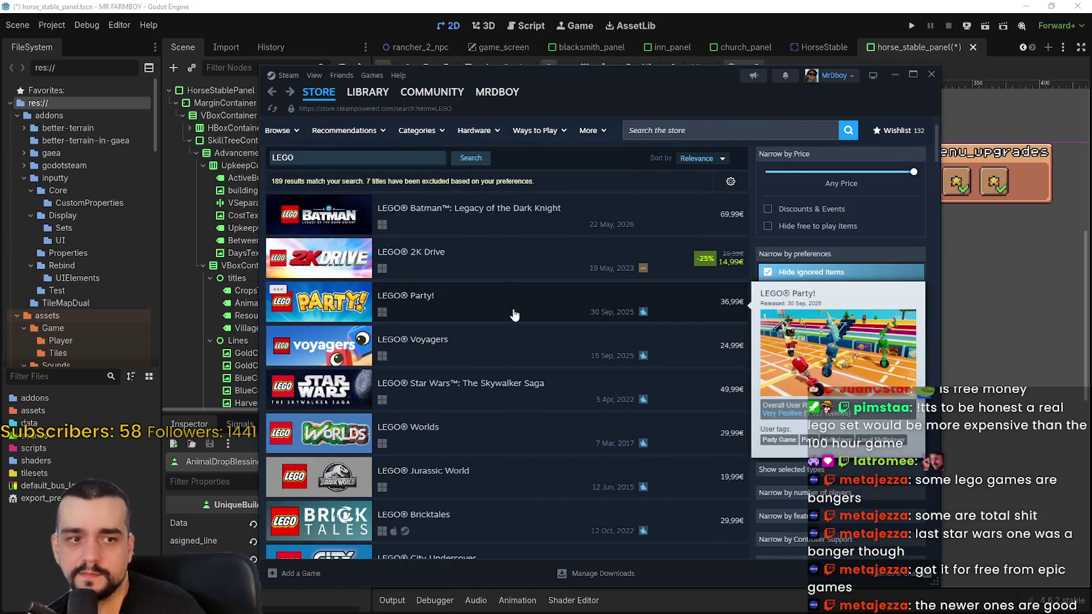
{"action": "mouse_move", "coordinate": [519, 343]}
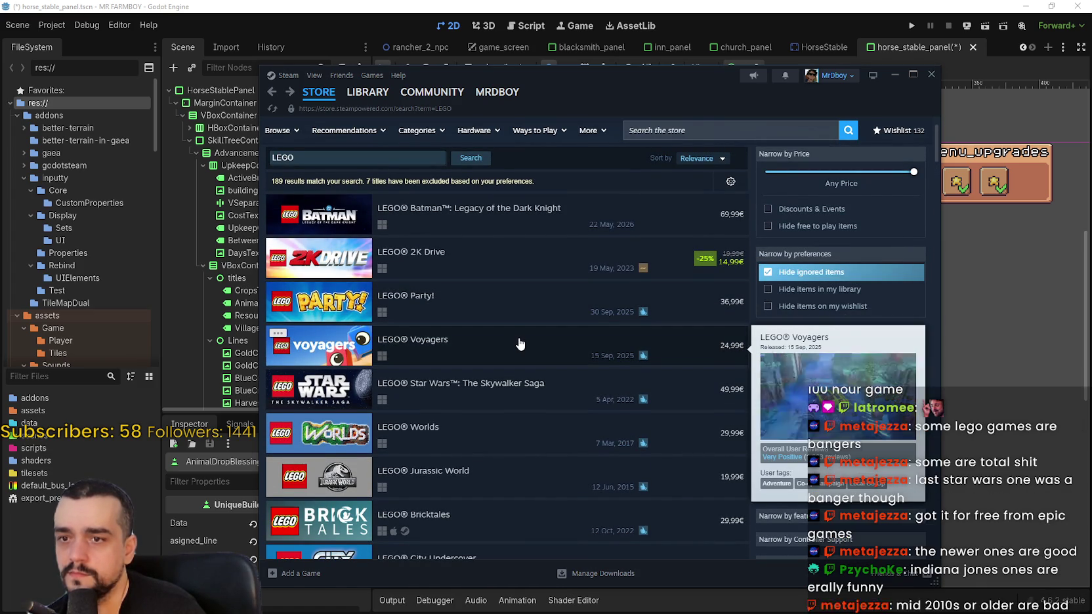
{"action": "scroll", "coordinate": [516, 328], "scroll_direction": "down", "scroll_amount": 3}
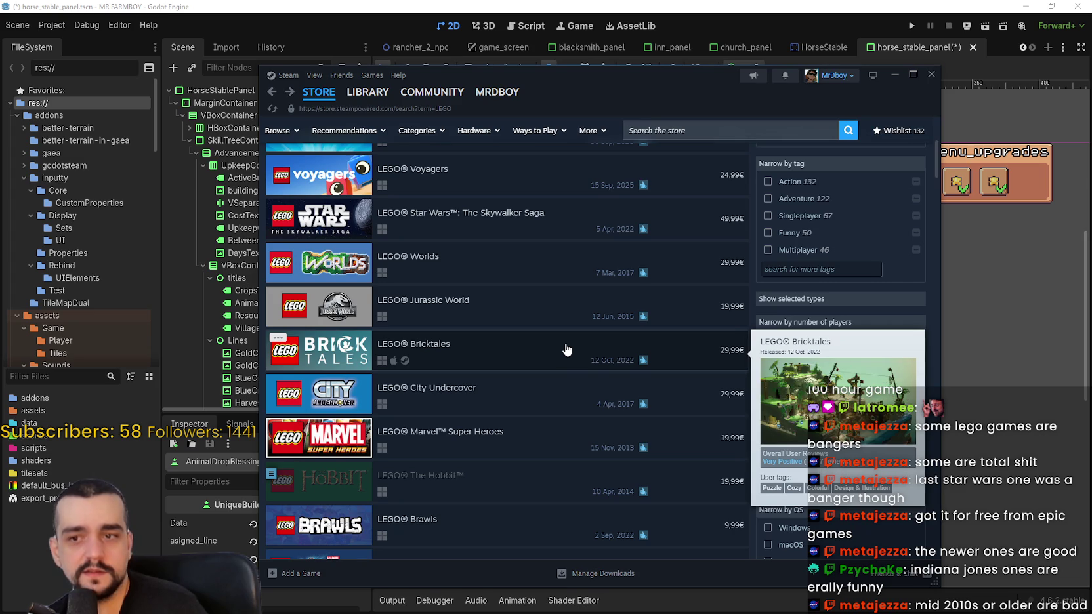
{"action": "scroll", "coordinate": [558, 328], "scroll_direction": "down", "scroll_amount": 3}
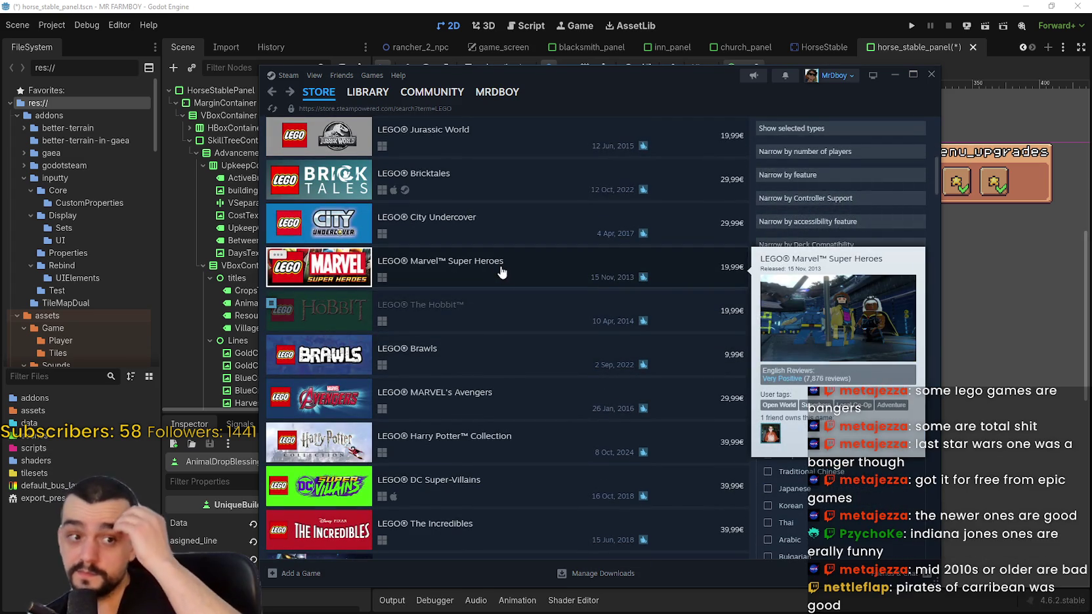
{"action": "scroll", "coordinate": [558, 262], "scroll_direction": "up", "scroll_amount": 5}
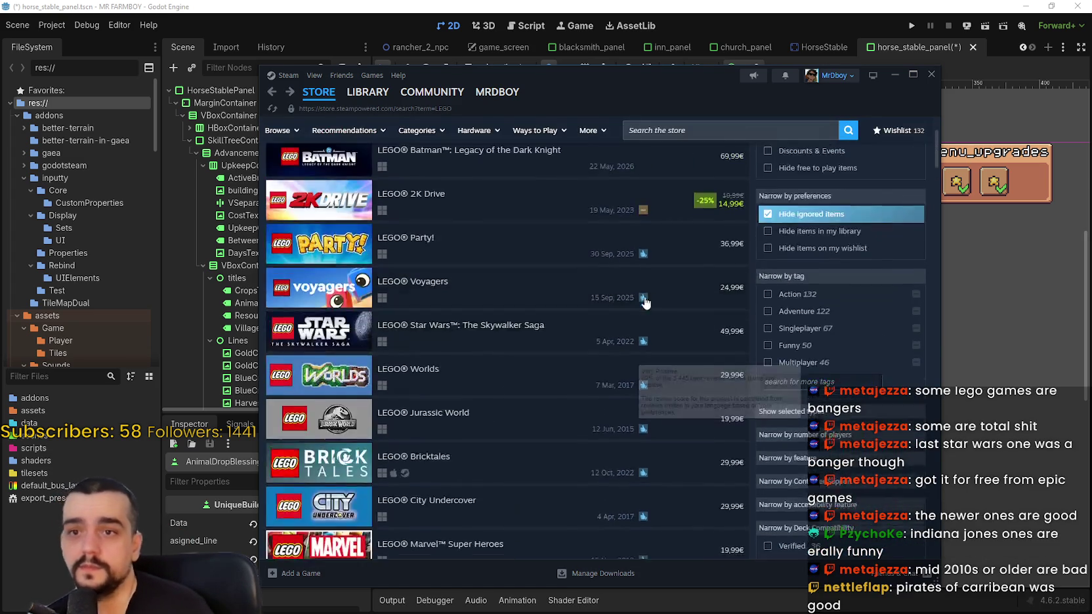
{"action": "left_click", "coordinate": [689, 131]}
Search 'Lego pira', open LEGO Pirates of the Caribbean, and show its second screenshot
{"action": "type", "text": "Lego"}
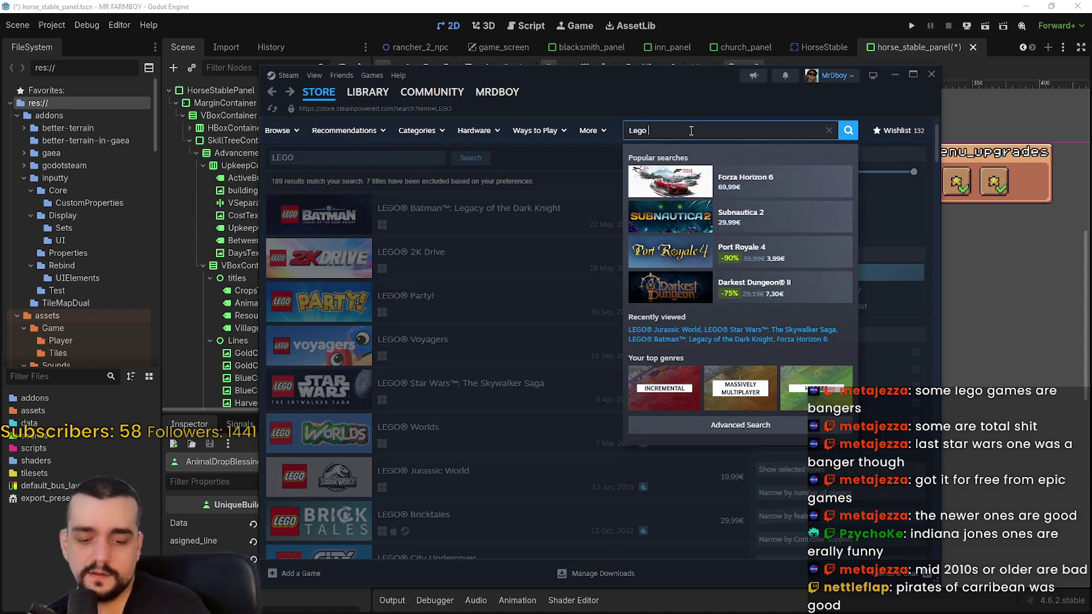
{"action": "type", "text": " pira"}
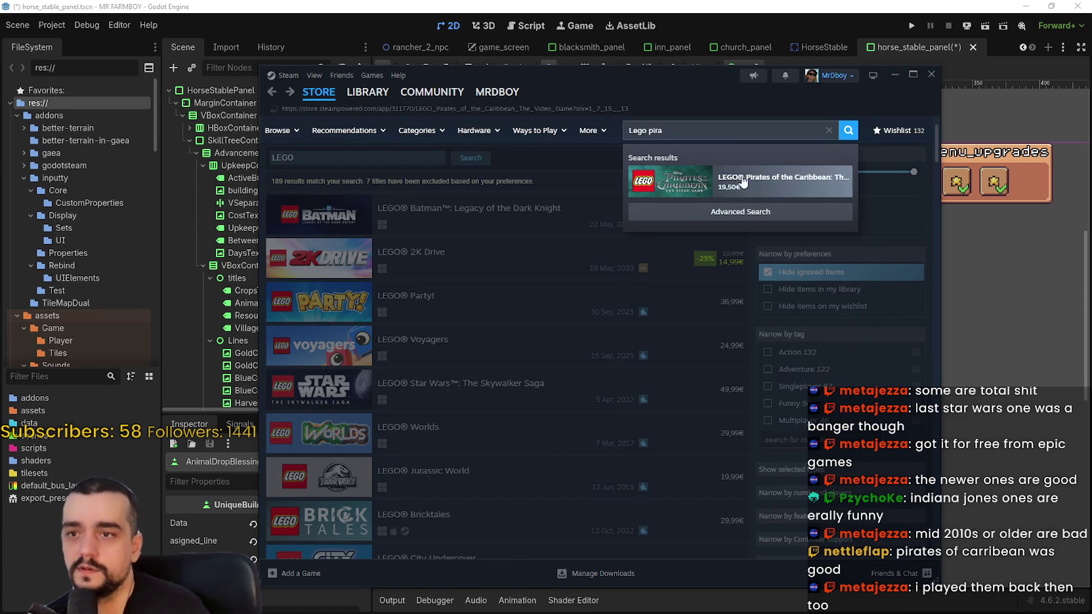
{"action": "left_click", "coordinate": [761, 175]}
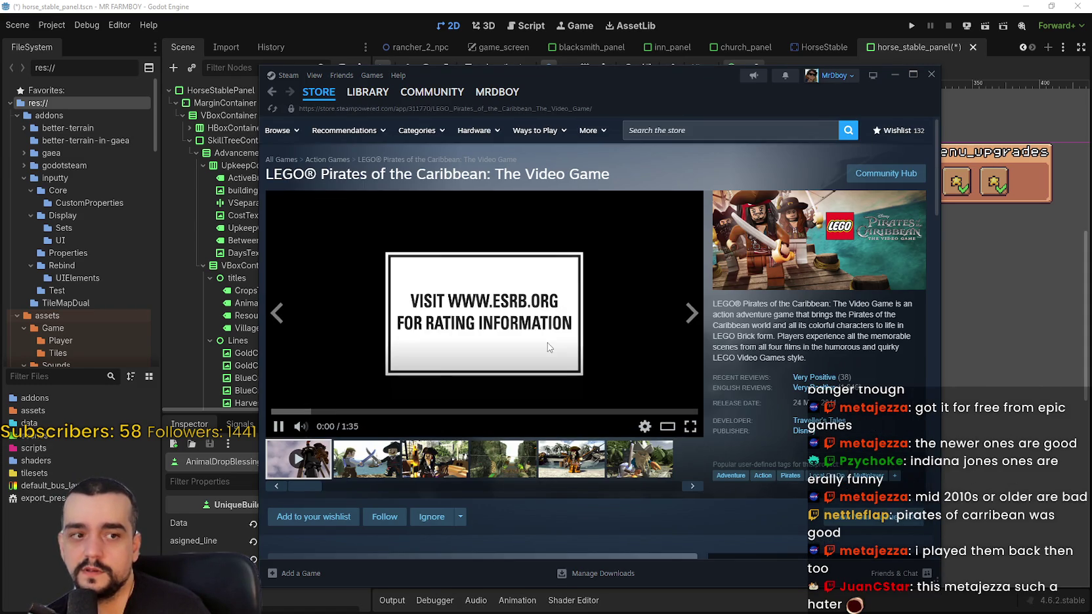
{"action": "scroll", "coordinate": [550, 347], "scroll_direction": "down", "scroll_amount": 1}
{"action": "left_click", "coordinate": [379, 402]}
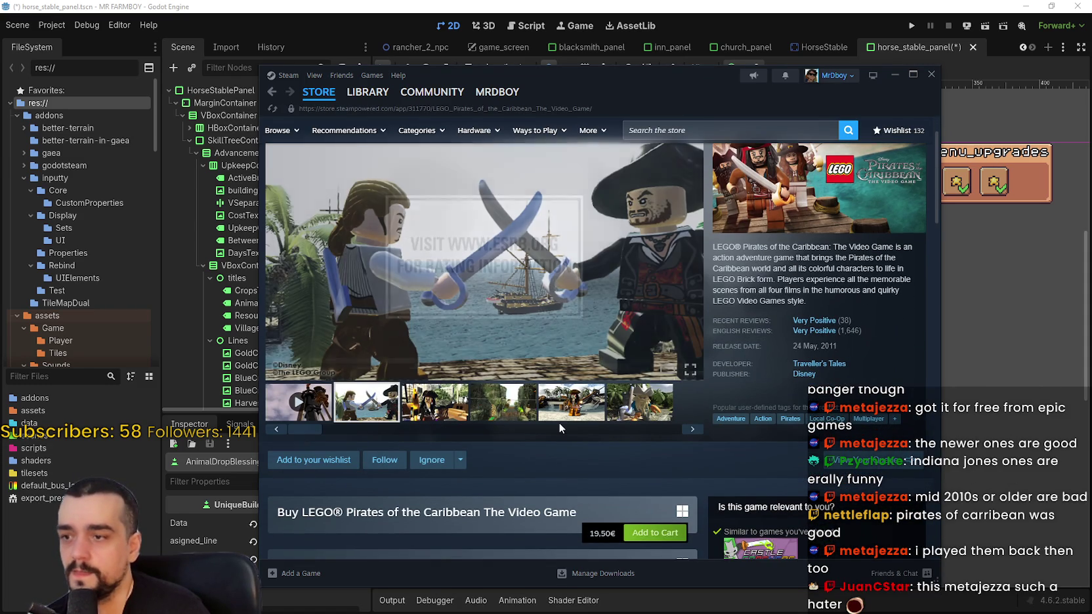
{"action": "scroll", "coordinate": [559, 426], "scroll_direction": "down", "scroll_amount": 1}
{"action": "scroll", "coordinate": [559, 427], "scroll_direction": "up", "scroll_amount": 1}
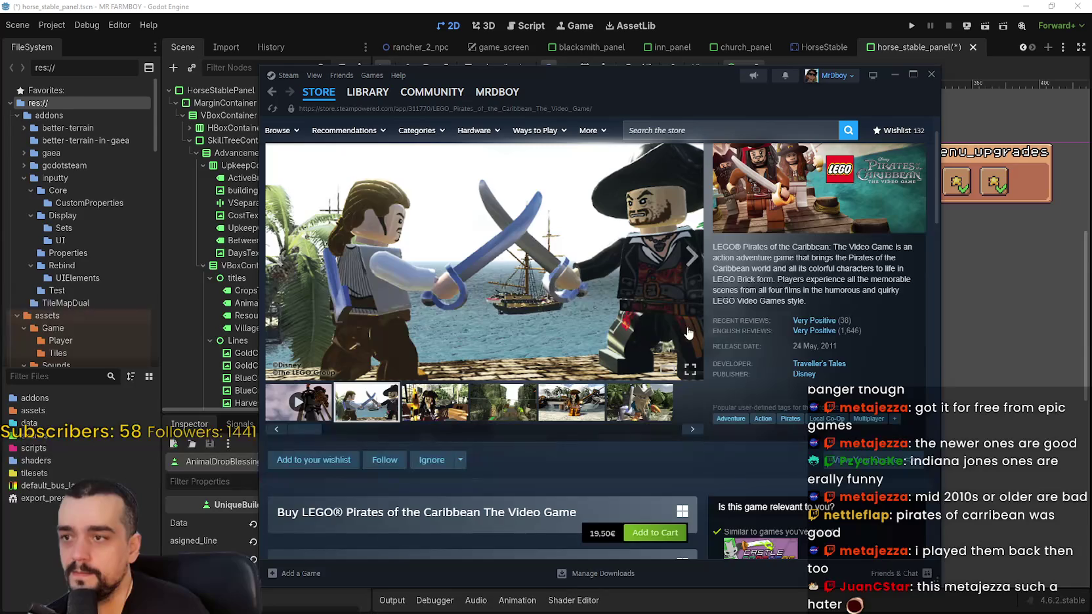
Cycle through the LEGO Pirates of the Caribbean screenshots
{"action": "left_click", "coordinate": [692, 256]}
{"action": "left_click", "coordinate": [694, 257]}
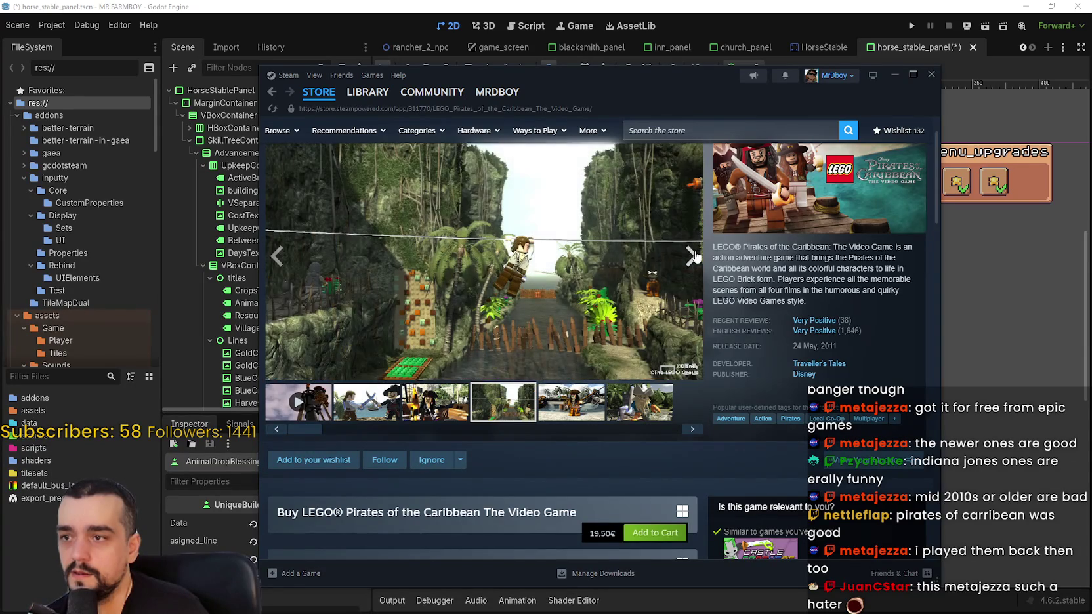
{"action": "left_click", "coordinate": [693, 257]}
{"action": "left_click", "coordinate": [692, 430]}
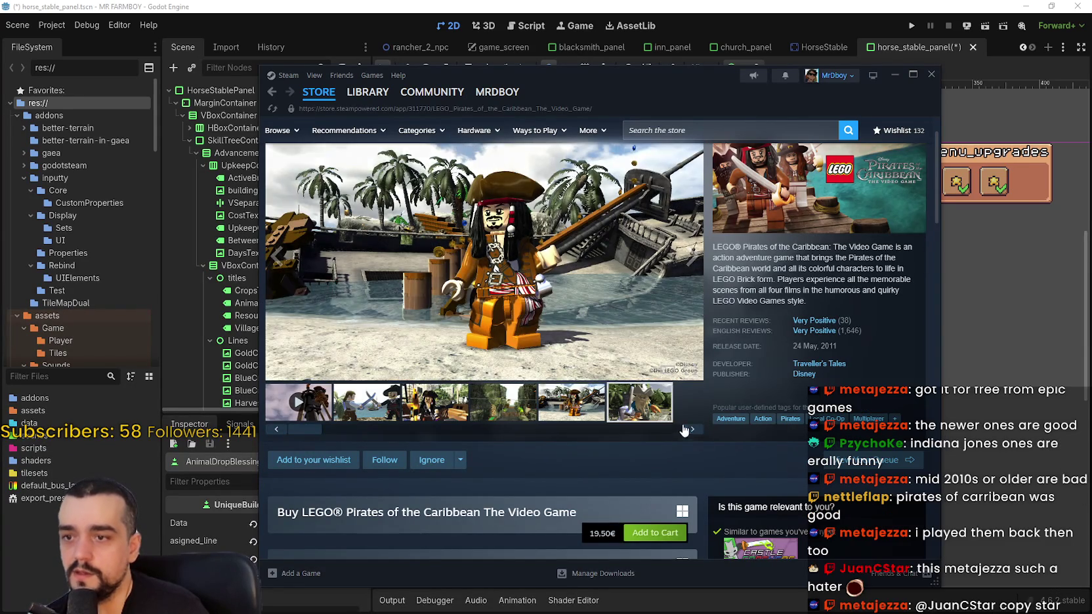
{"action": "left_click", "coordinate": [692, 431]}
{"action": "left_click", "coordinate": [692, 431]}
{"action": "scroll", "coordinate": [514, 450], "scroll_direction": "down", "scroll_amount": 10}
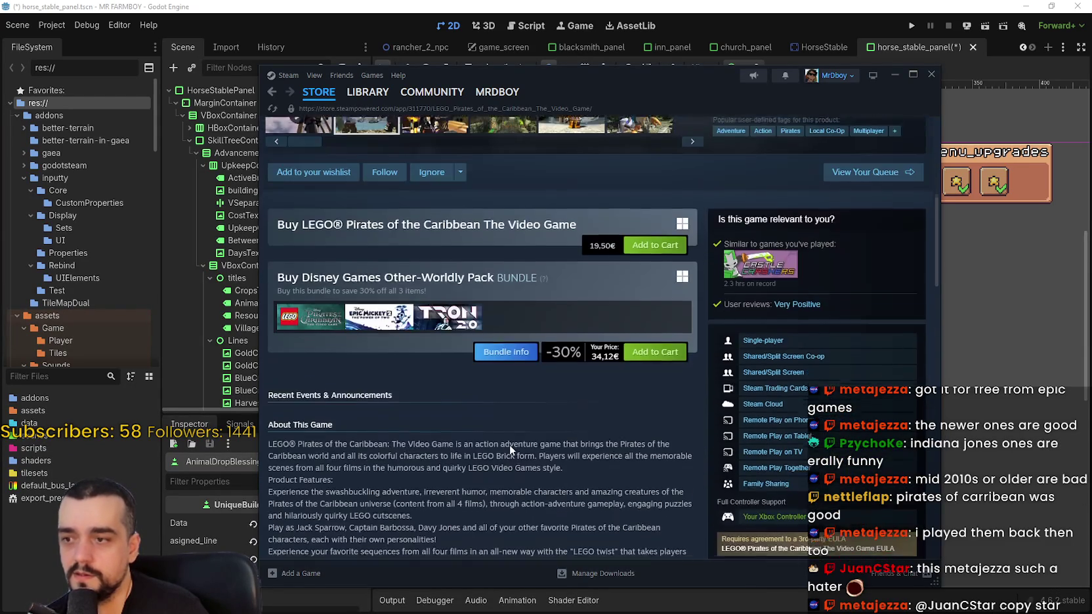
{"action": "scroll", "coordinate": [510, 442], "scroll_direction": "up", "scroll_amount": 10}
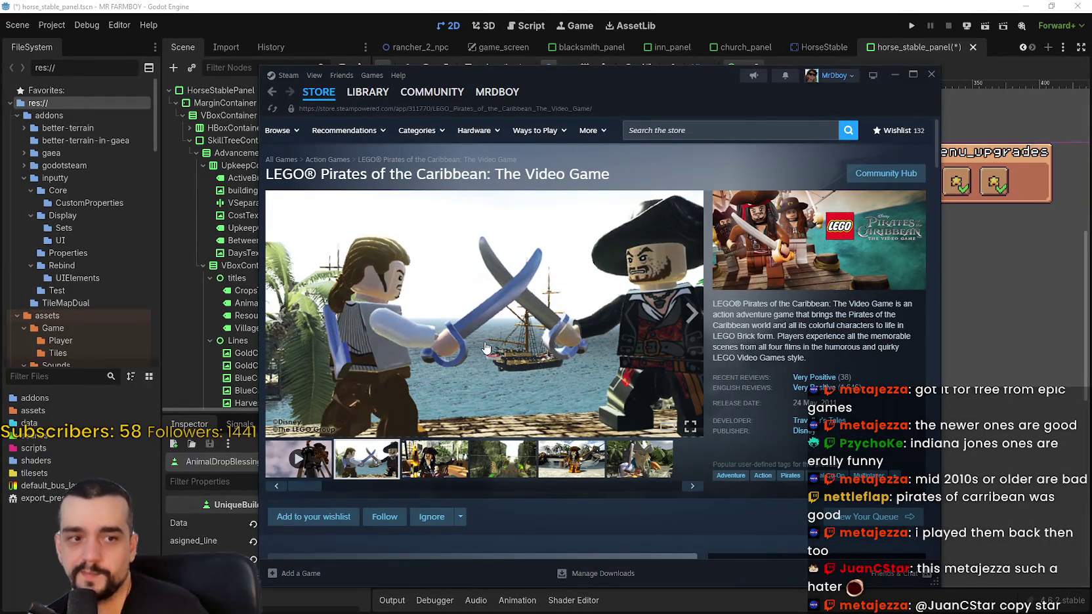
View a screenshot full size, advance two more, close it, and return to the store front
{"action": "left_click", "coordinate": [393, 303]}
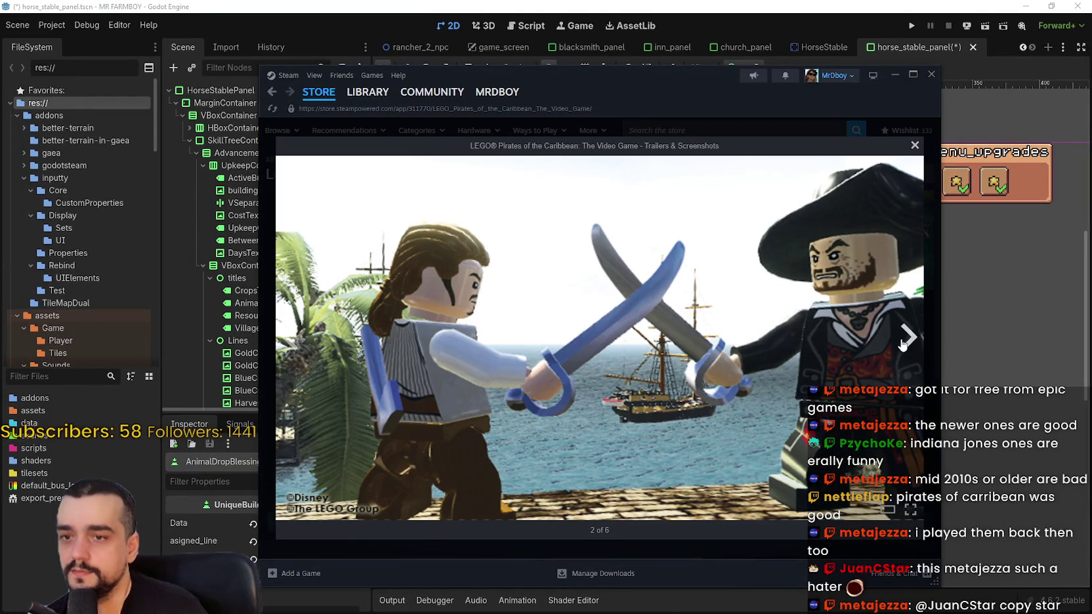
{"action": "left_click", "coordinate": [905, 338]}
{"action": "left_click", "coordinate": [905, 338]}
{"action": "key", "text": "Escape"}
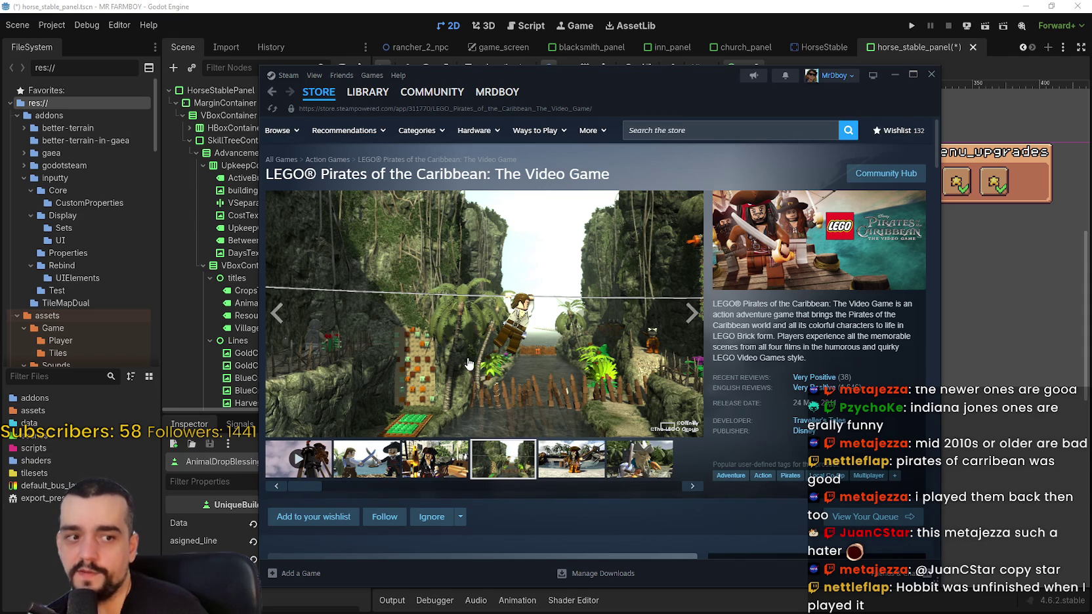
{"action": "left_click", "coordinate": [315, 95]}
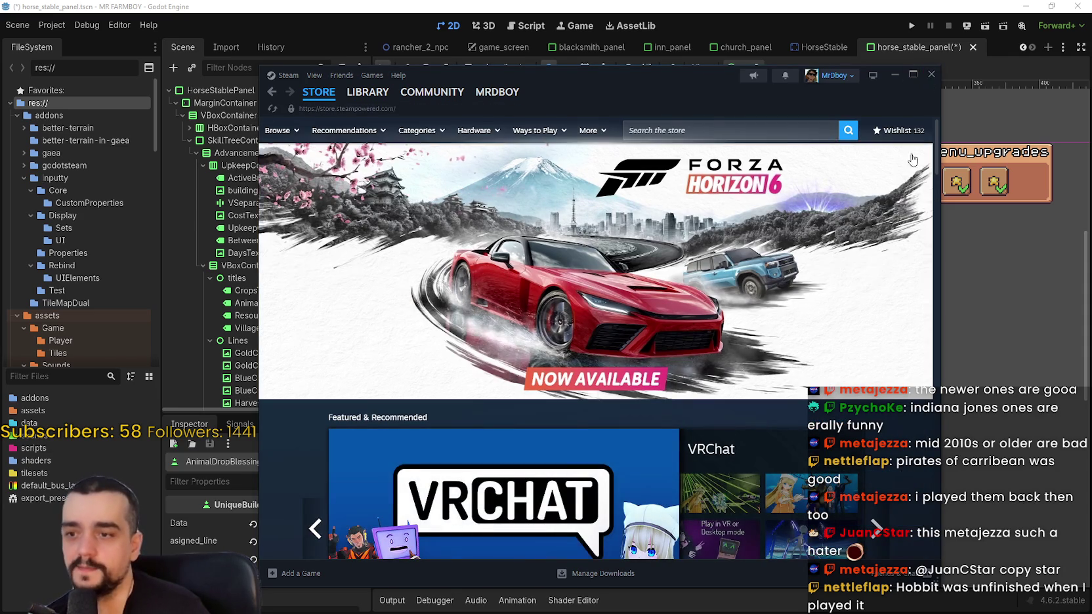
Page three times through the discounted deals and open S.T.A.L.K.E.R. 2: Heart of Chornobyl
{"action": "scroll", "coordinate": [883, 369], "scroll_direction": "down", "scroll_amount": 6}
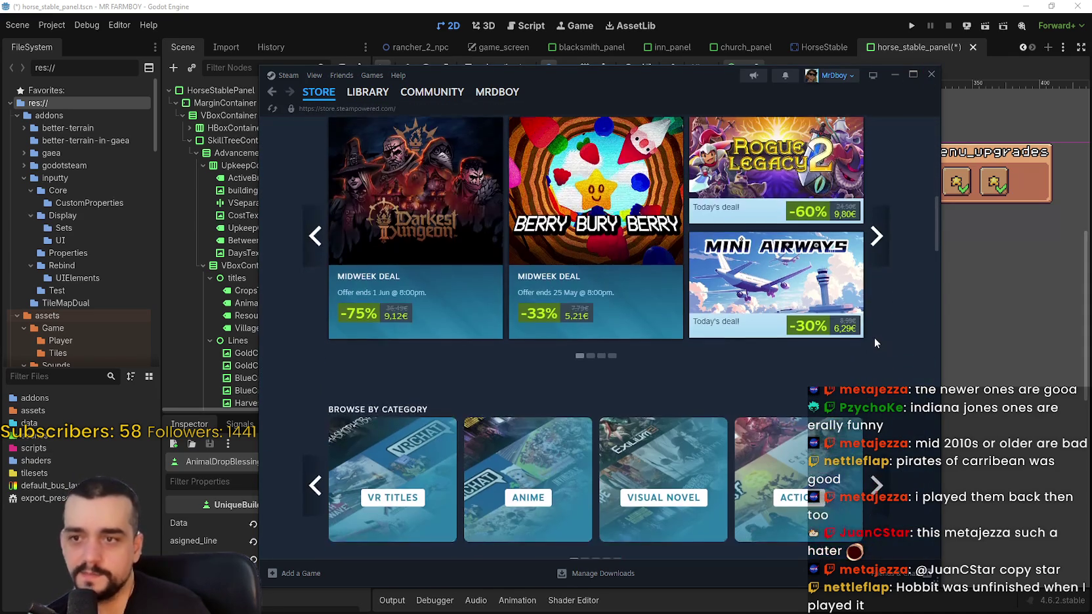
{"action": "scroll", "coordinate": [874, 337], "scroll_direction": "down", "scroll_amount": 4}
{"action": "scroll", "coordinate": [864, 335], "scroll_direction": "up", "scroll_amount": 4}
{"action": "left_click", "coordinate": [877, 295]}
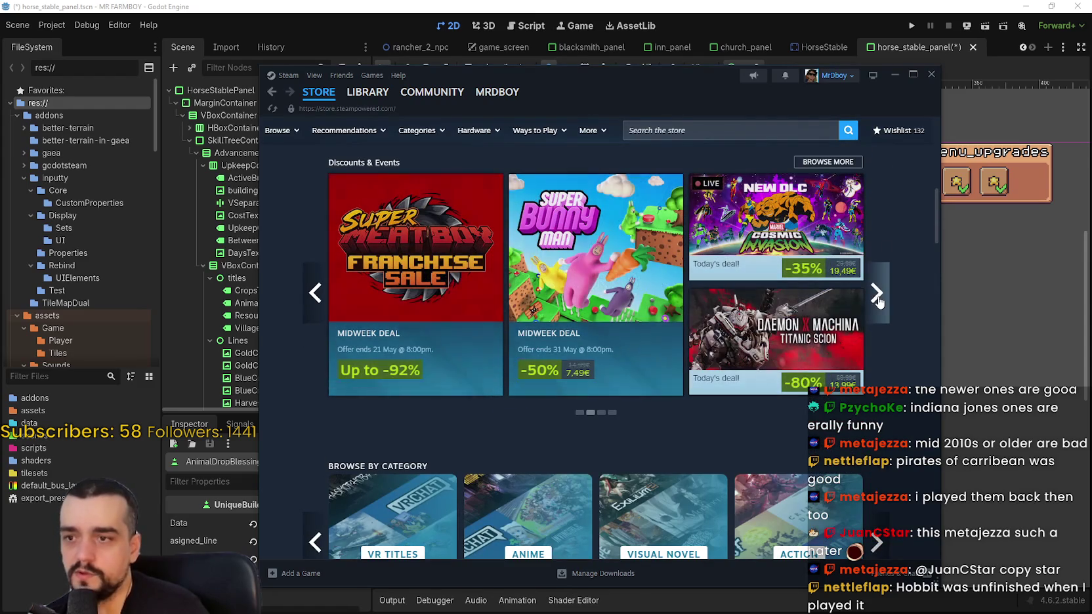
{"action": "left_click", "coordinate": [876, 294]}
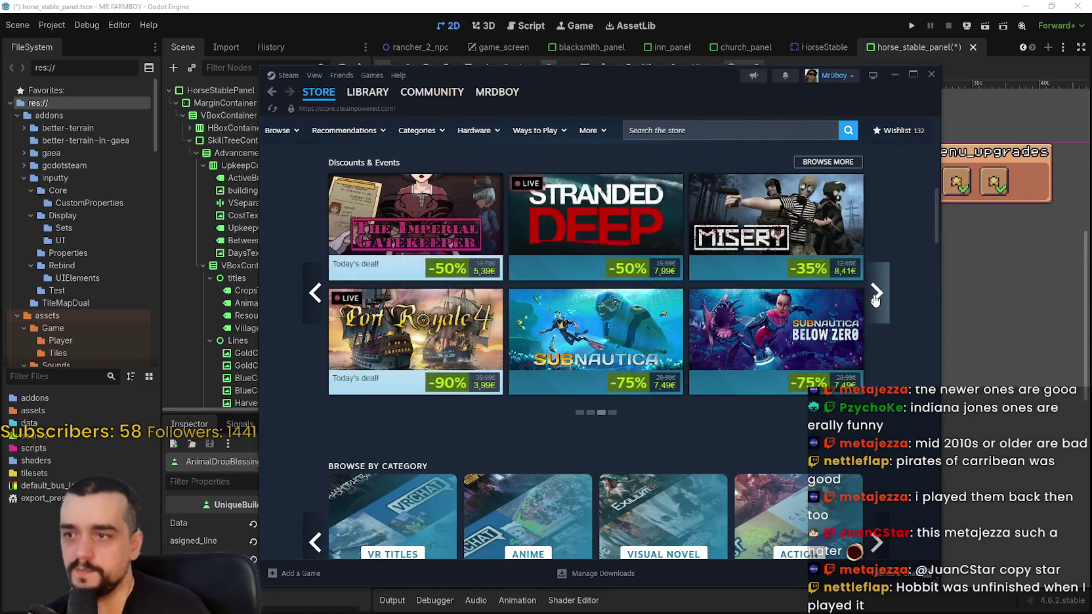
{"action": "left_click", "coordinate": [876, 295]}
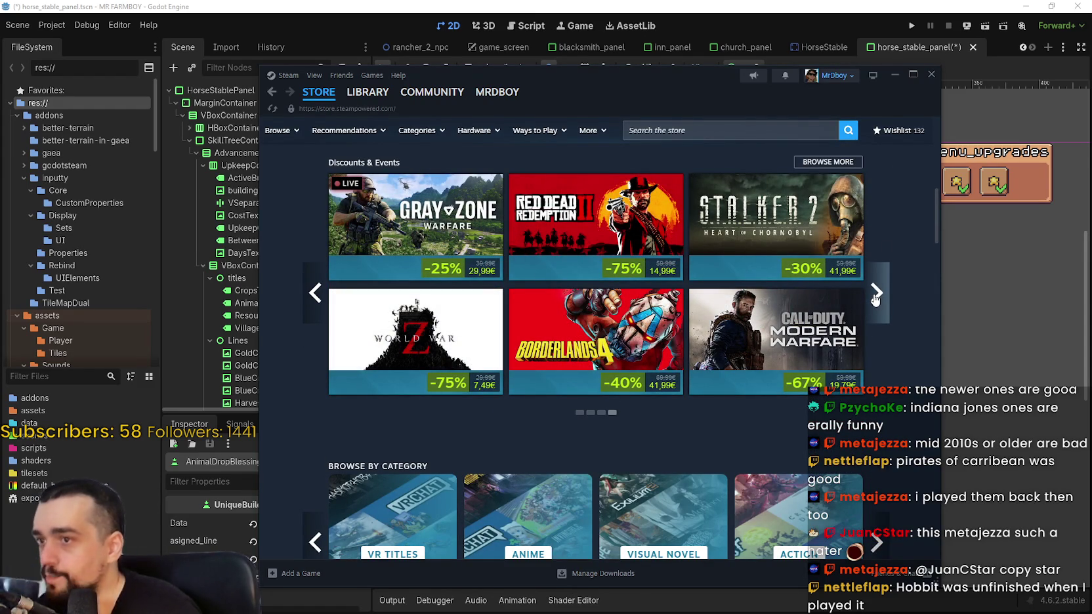
{"action": "left_click", "coordinate": [778, 232]}
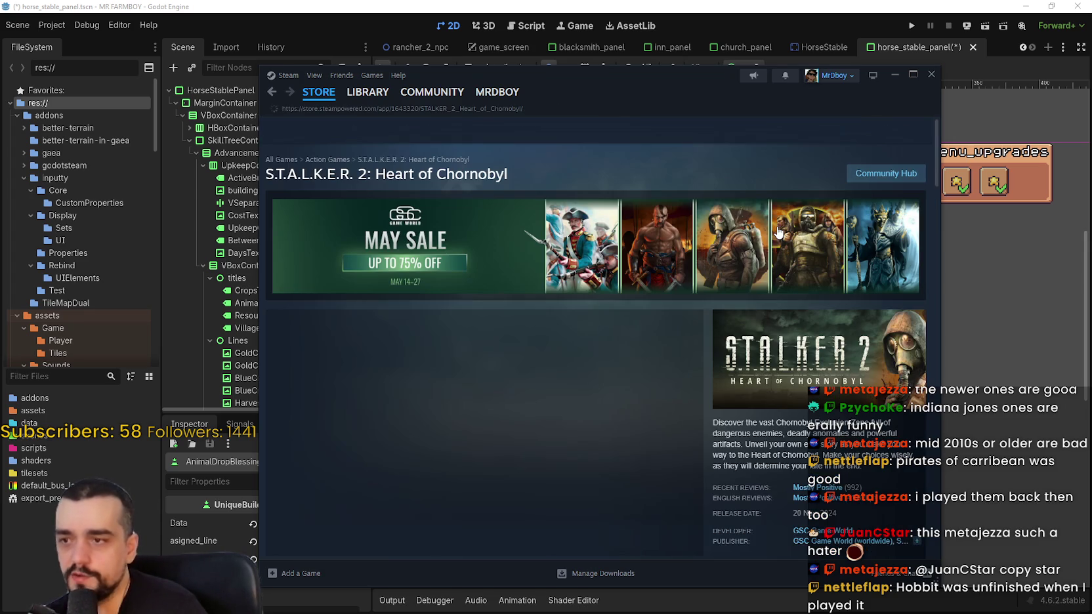
Scroll through the S.T.A.L.K.E.R. 2 store page, discounted 30% to 41,99€
{"action": "scroll", "coordinate": [485, 429], "scroll_direction": "down", "scroll_amount": 5}
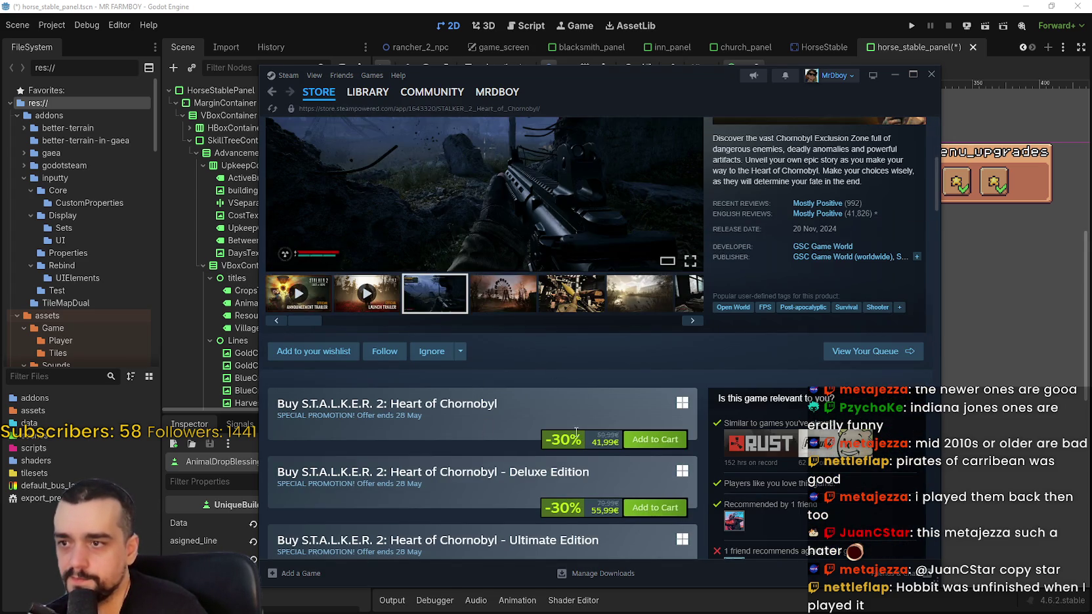
{"action": "scroll", "coordinate": [524, 407], "scroll_direction": "down", "scroll_amount": 9}
{"action": "scroll", "coordinate": [520, 408], "scroll_direction": "down", "scroll_amount": 4}
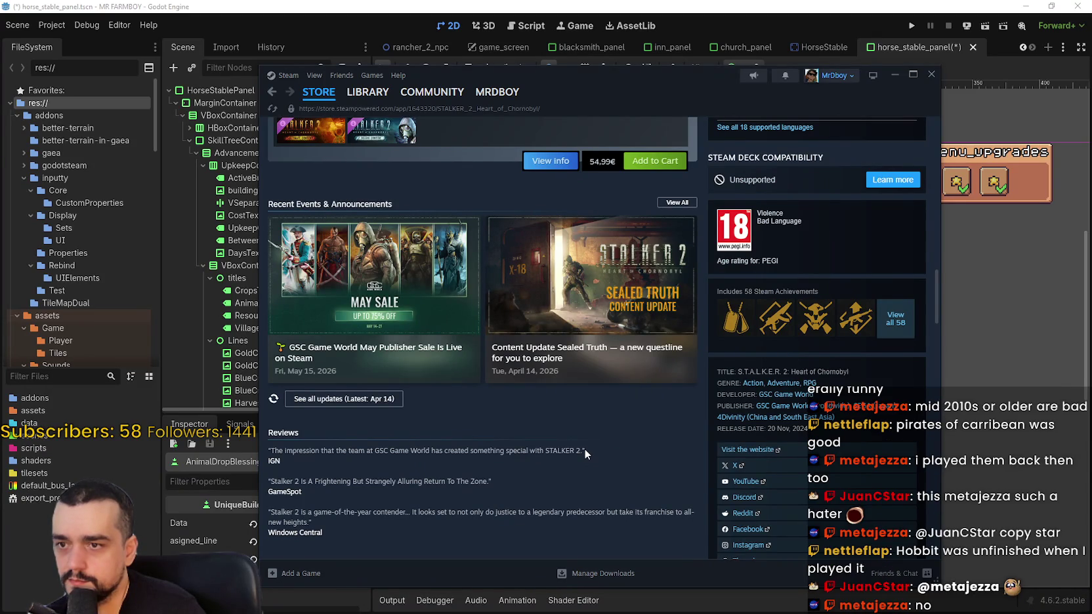
{"action": "scroll", "coordinate": [585, 450], "scroll_direction": "down", "scroll_amount": 1}
{"action": "scroll", "coordinate": [584, 443], "scroll_direction": "up", "scroll_amount": 13}
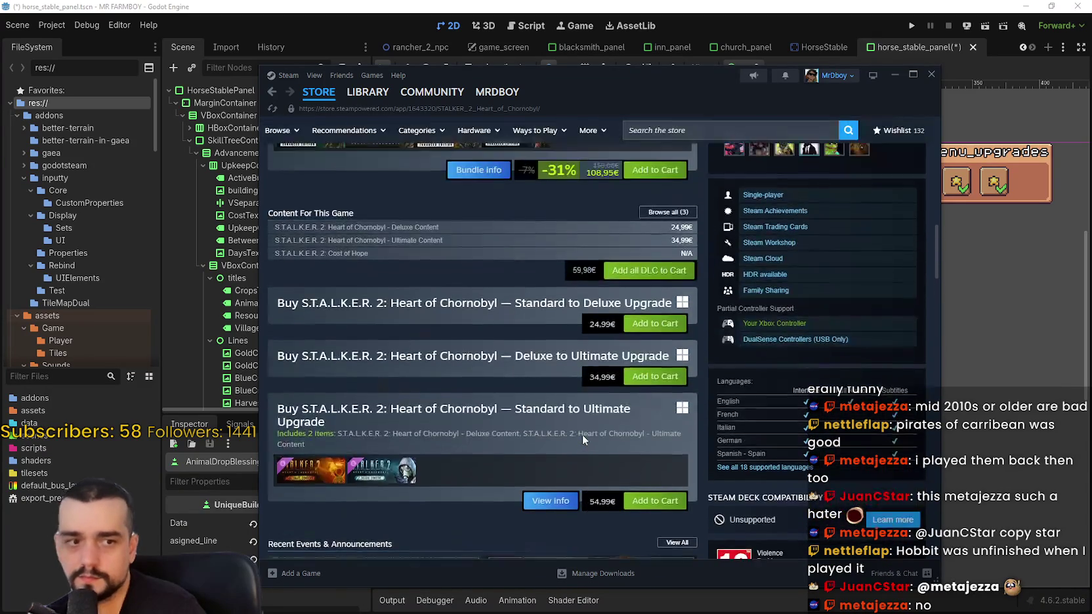
{"action": "scroll", "coordinate": [577, 431], "scroll_direction": "up", "scroll_amount": 5}
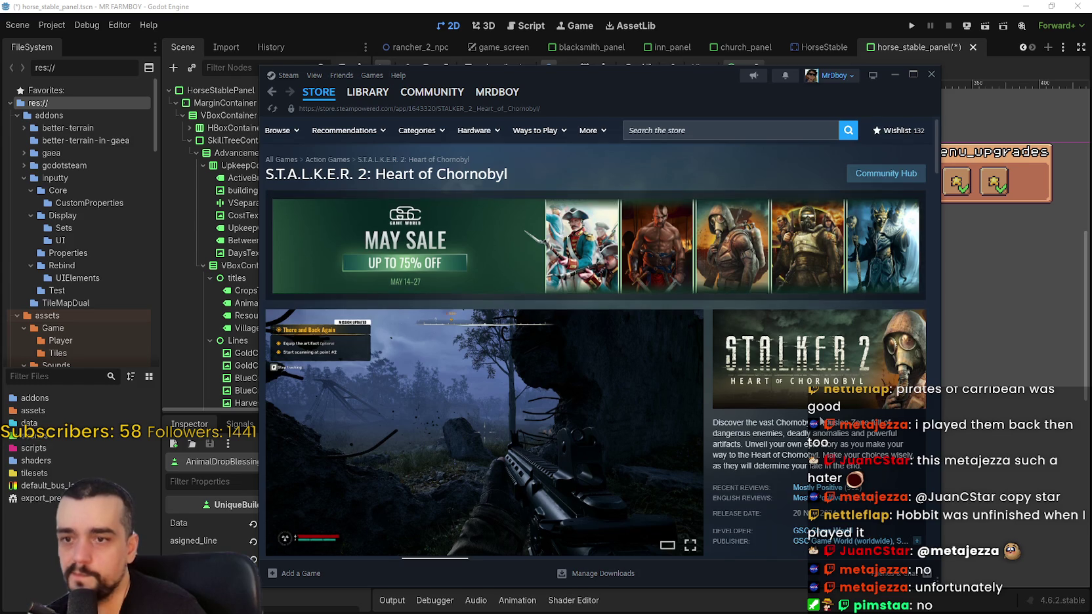
{"action": "scroll", "coordinate": [568, 411], "scroll_direction": "down", "scroll_amount": 3}
{"action": "left_click", "coordinate": [517, 413]}
{"action": "left_click", "coordinate": [656, 328]}
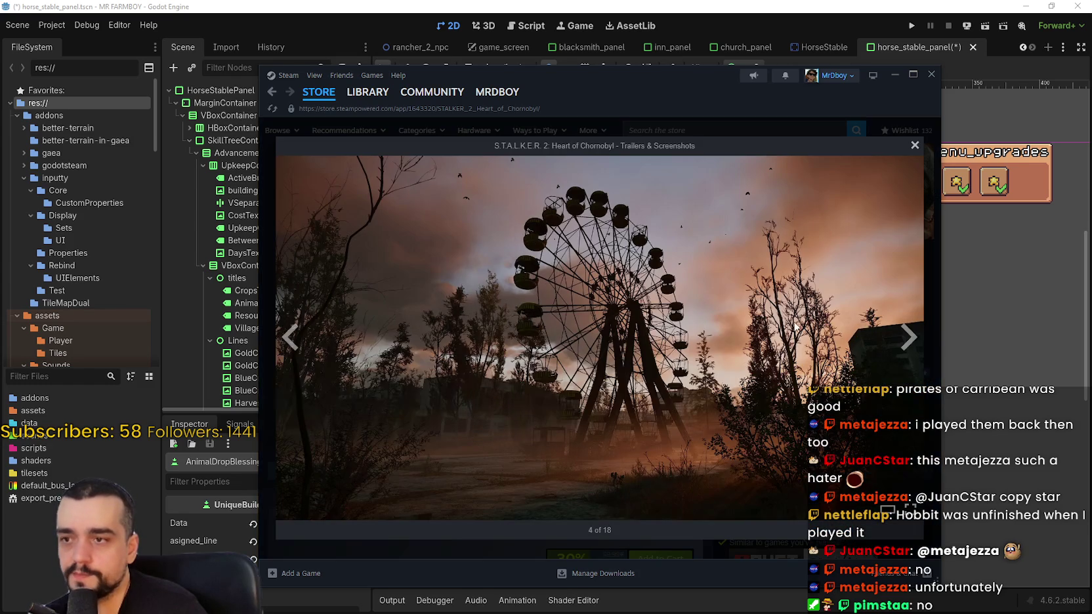
{"action": "left_click", "coordinate": [905, 346]}
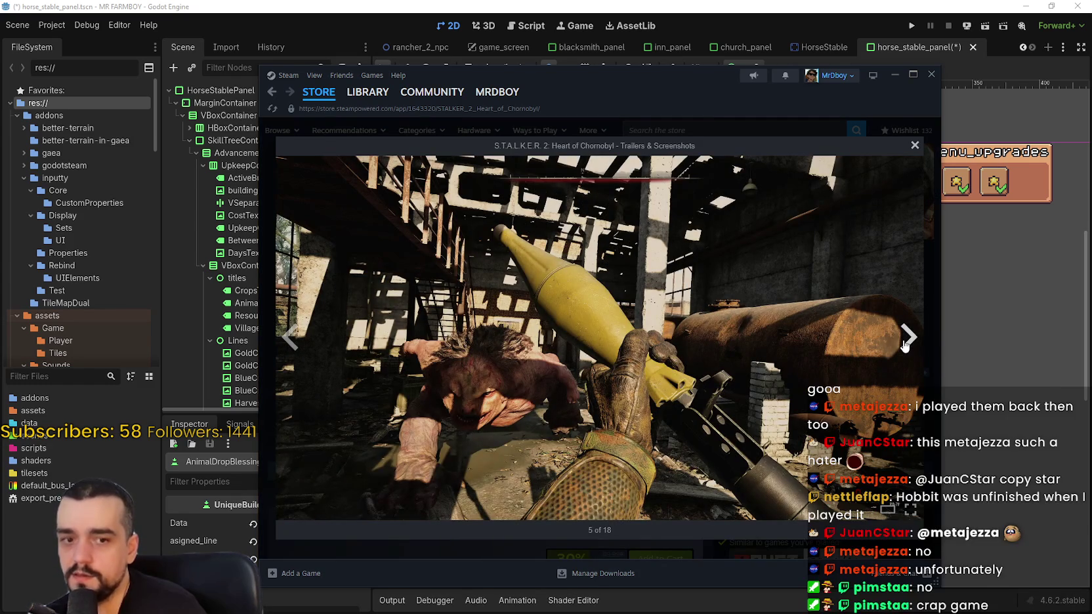
{"action": "left_click", "coordinate": [904, 347]}
{"action": "left_click", "coordinate": [904, 347]}
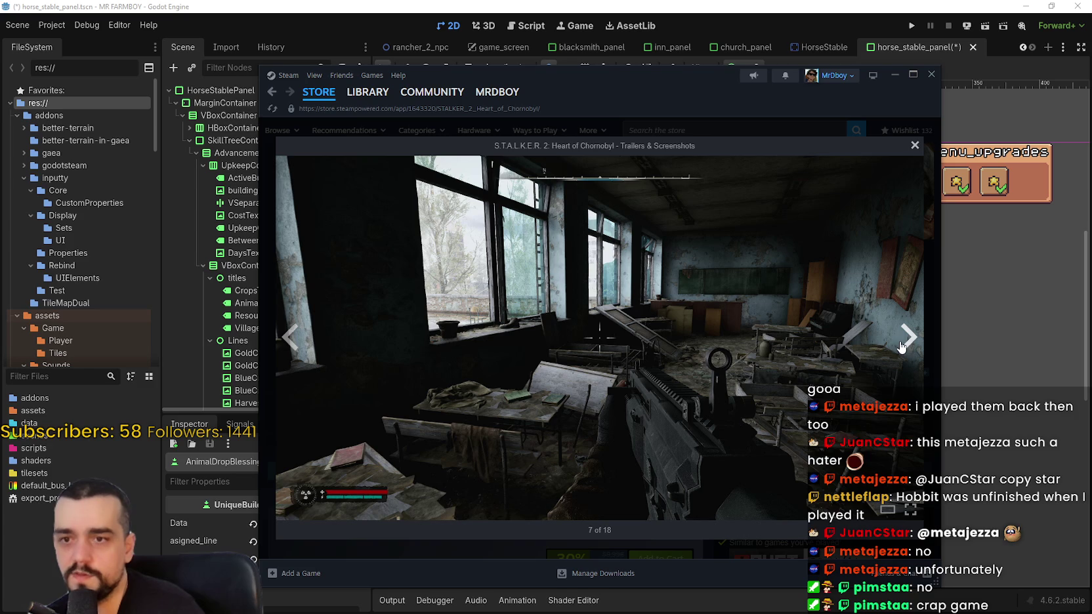
{"action": "left_click", "coordinate": [905, 346]}
{"action": "left_click", "coordinate": [904, 347]}
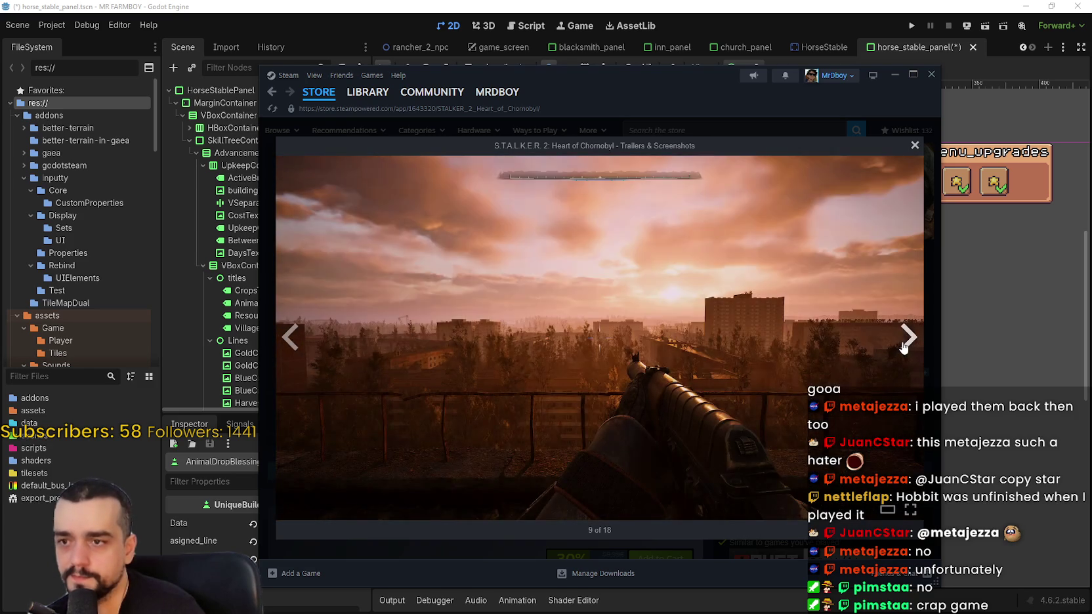
{"action": "left_click", "coordinate": [904, 346]}
{"action": "left_click", "coordinate": [904, 346]}
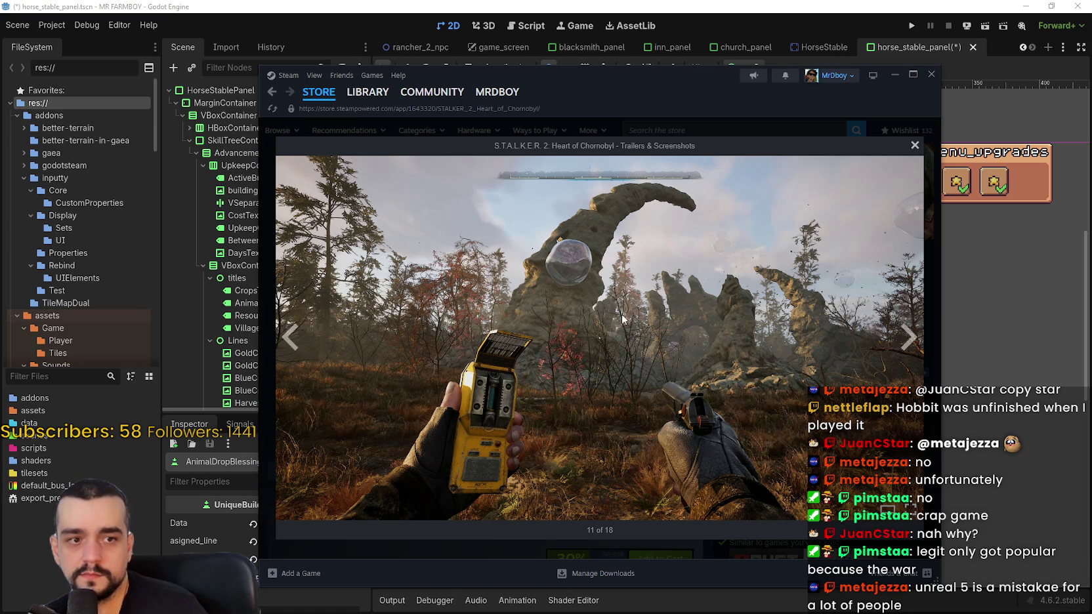
{"action": "left_click", "coordinate": [908, 337]}
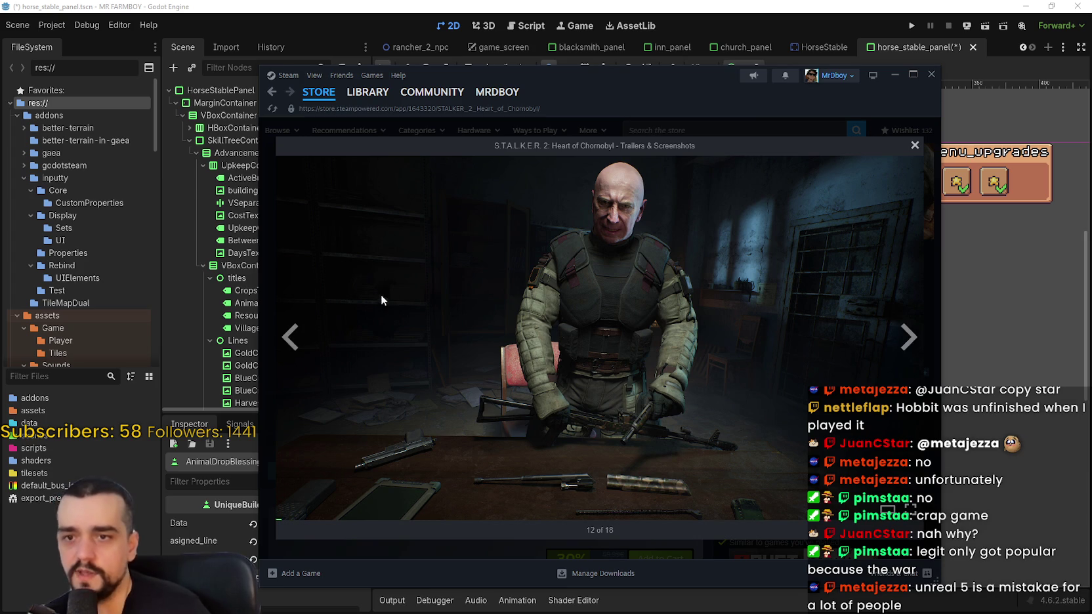
{"action": "left_click", "coordinate": [908, 338]}
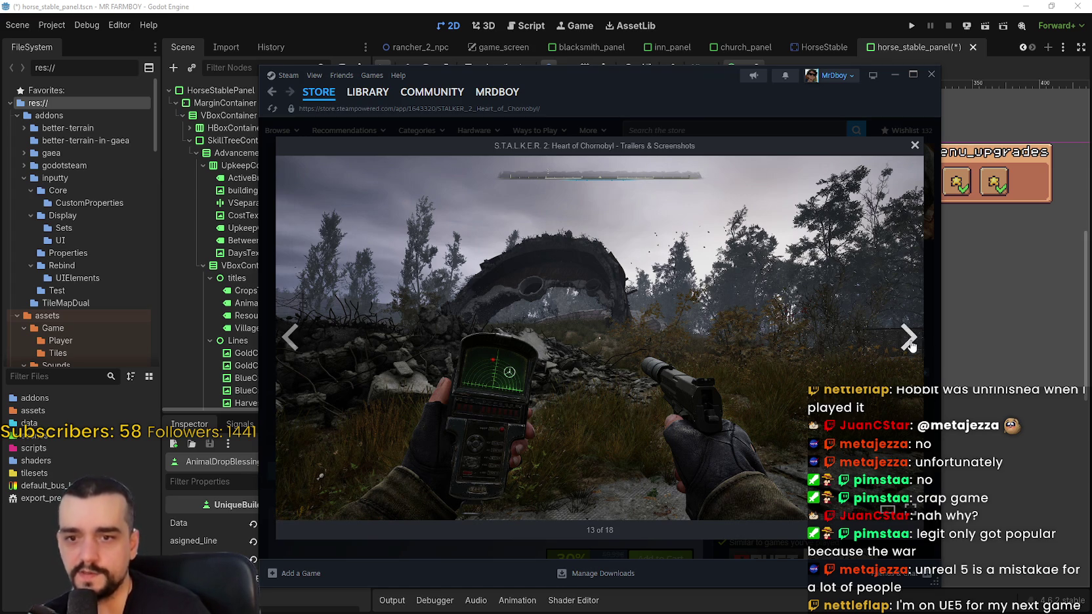
{"action": "left_click", "coordinate": [910, 338]}
{"action": "left_click", "coordinate": [907, 338]}
{"action": "left_click", "coordinate": [908, 338]}
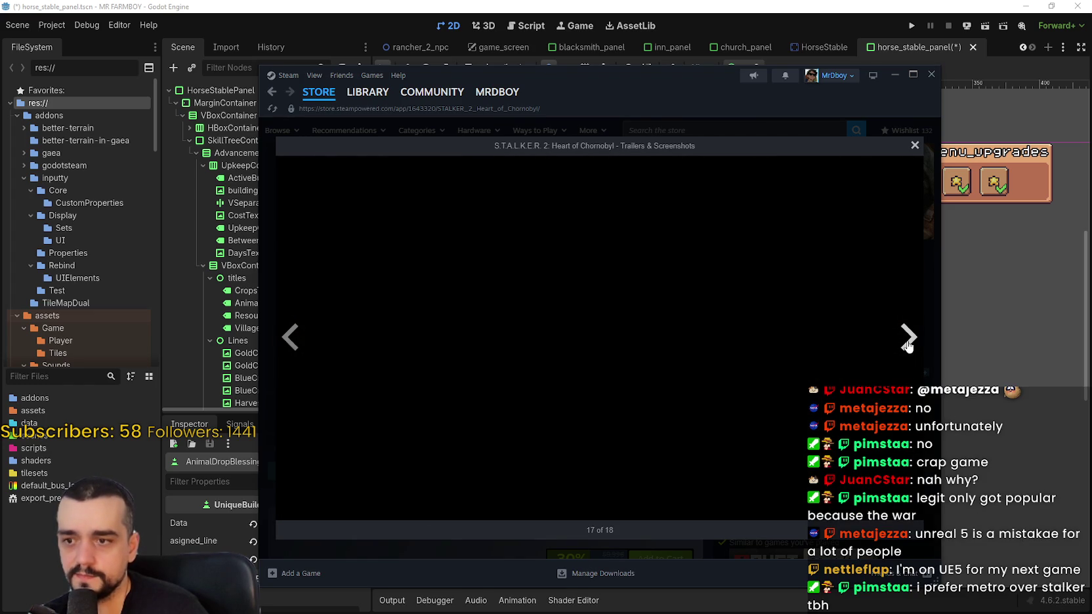
{"action": "left_click", "coordinate": [906, 341]}
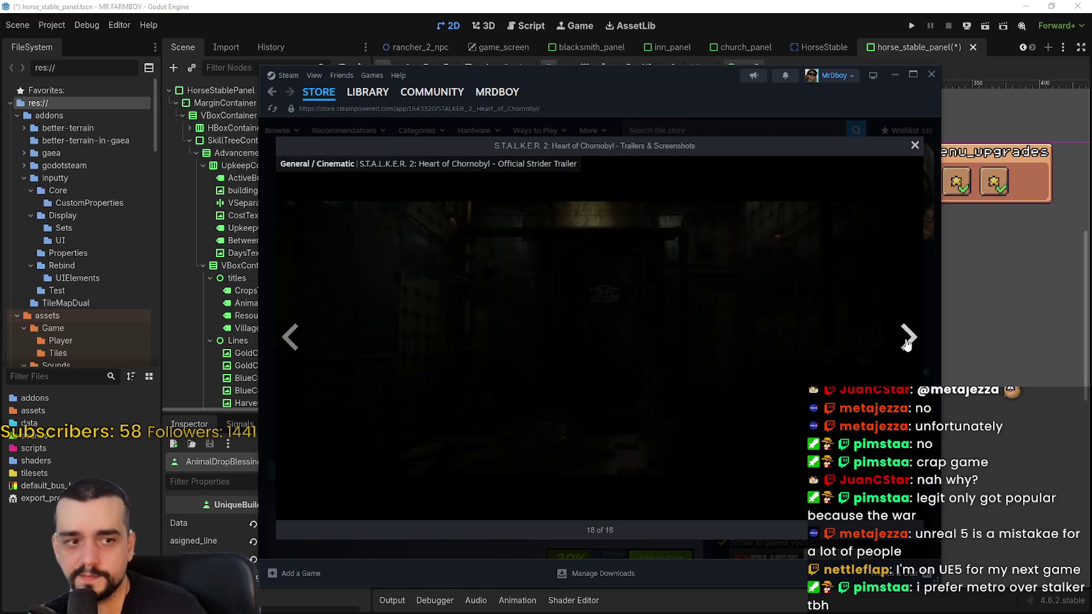
{"action": "left_click", "coordinate": [906, 342]}
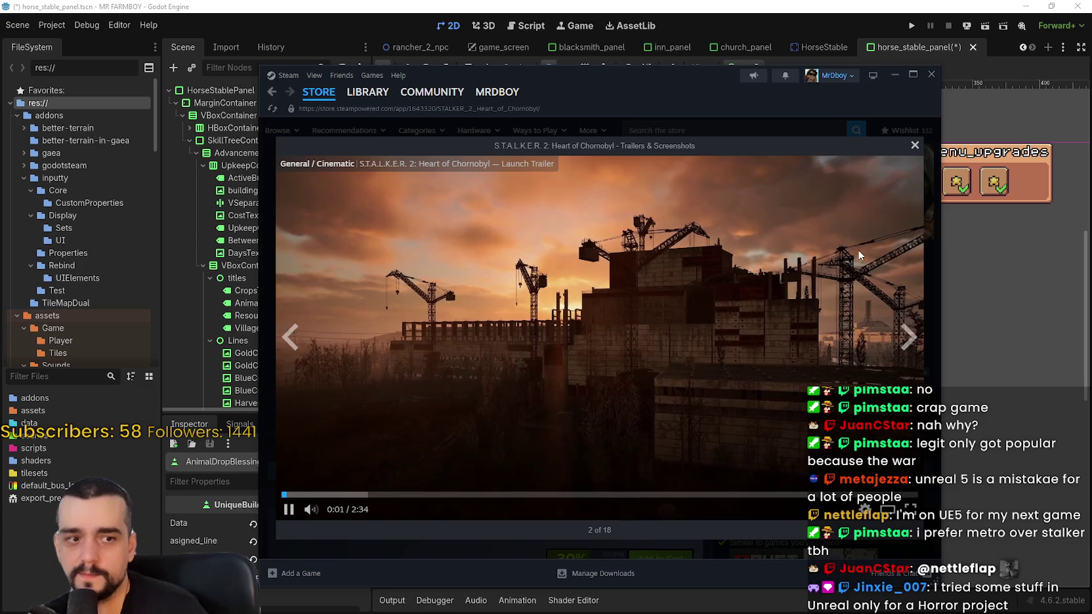
{"action": "left_click", "coordinate": [906, 339]}
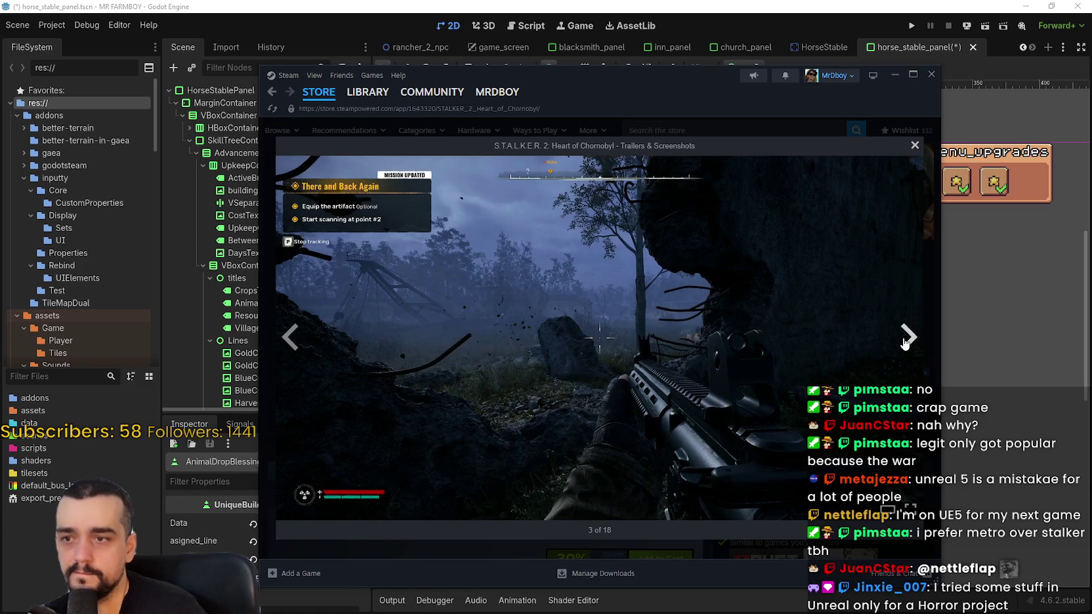
{"action": "left_click", "coordinate": [914, 146]}
{"action": "scroll", "coordinate": [630, 358], "scroll_direction": "up", "scroll_amount": 3}
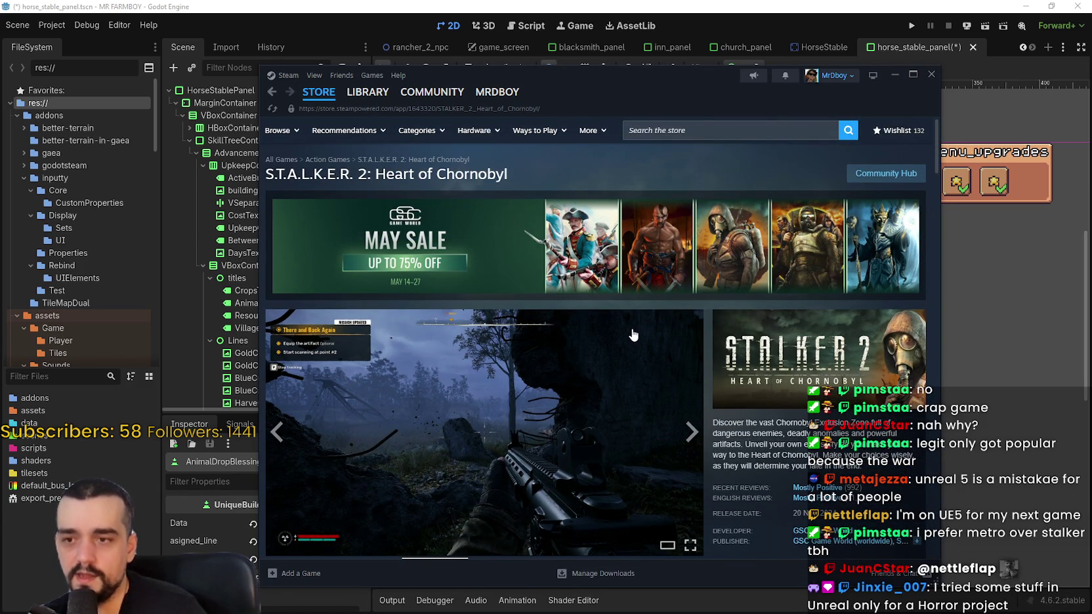
{"action": "scroll", "coordinate": [632, 334], "scroll_direction": "down", "scroll_amount": 1}
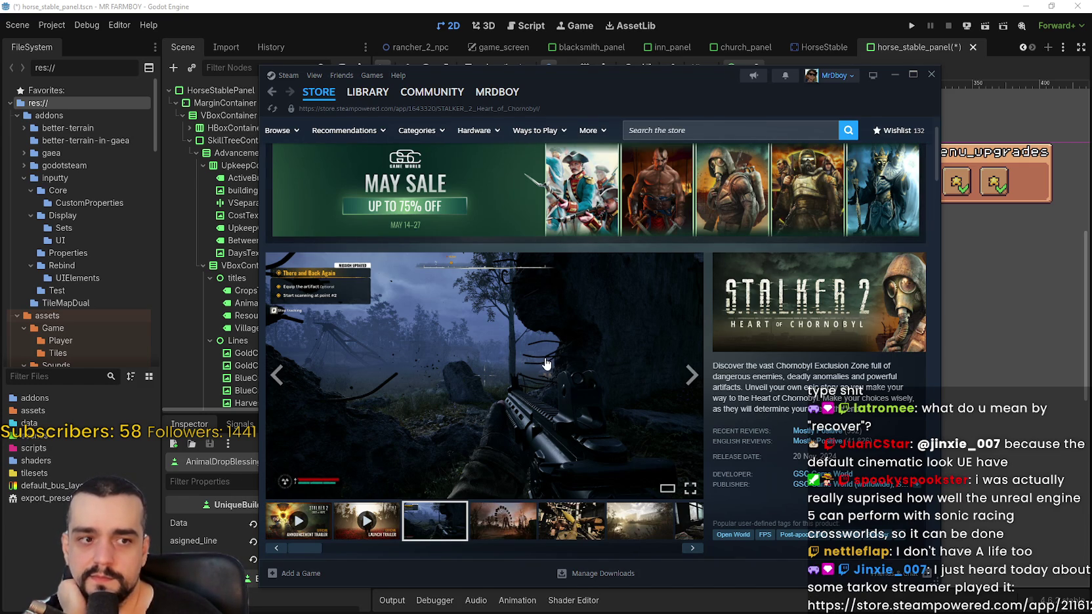
Browse the S.T.A.L.K.E.R. 2 rocket launcher, lake, sunset and dark room screenshots, then start a store search
{"action": "left_click", "coordinate": [526, 514]}
{"action": "left_click", "coordinate": [571, 525]}
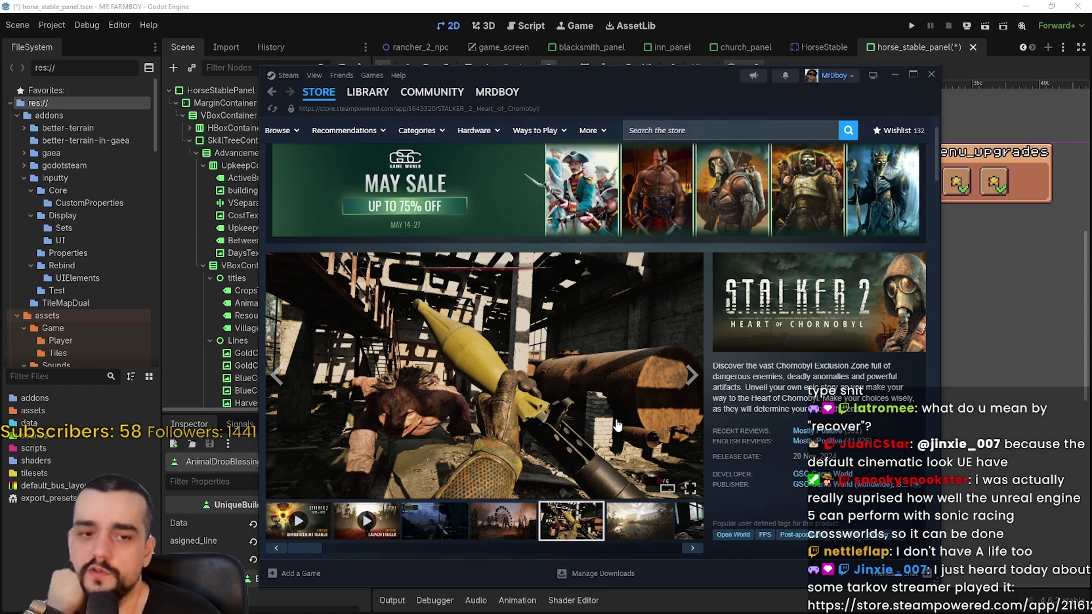
{"action": "left_click", "coordinate": [621, 529]}
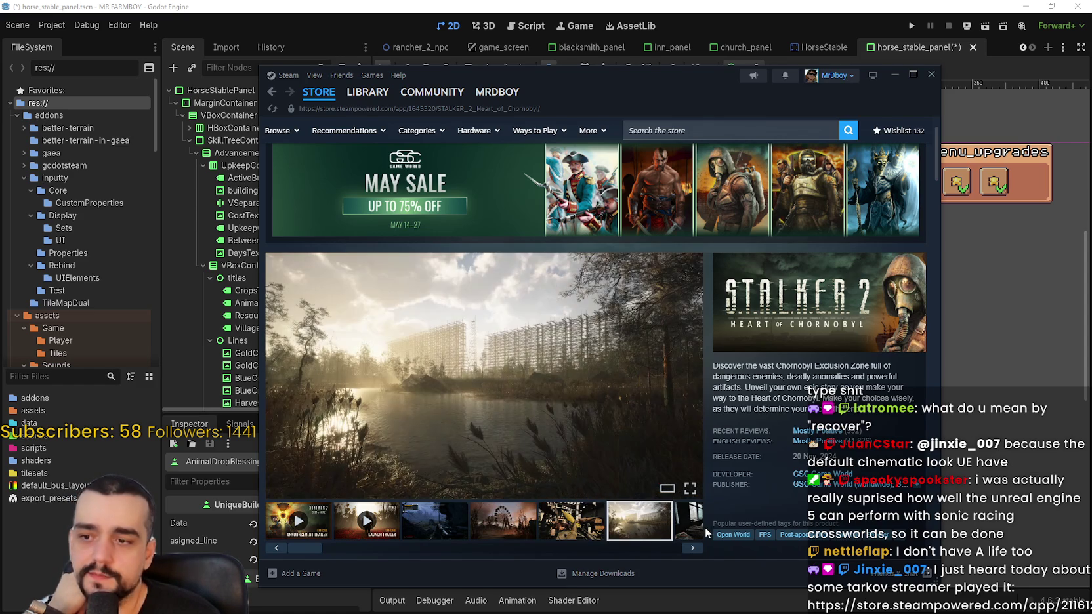
{"action": "left_click", "coordinate": [687, 523]}
{"action": "left_click", "coordinate": [393, 534]}
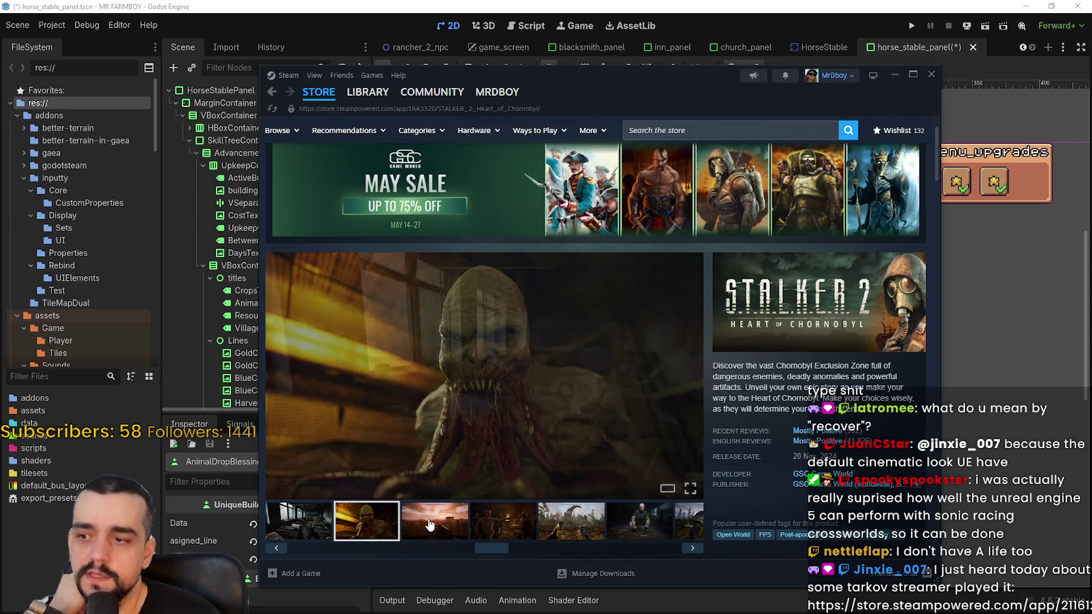
{"action": "left_click", "coordinate": [437, 533]}
{"action": "left_click", "coordinate": [496, 535]}
{"action": "left_click", "coordinate": [750, 135]}
{"action": "type", "text": "incursio"}
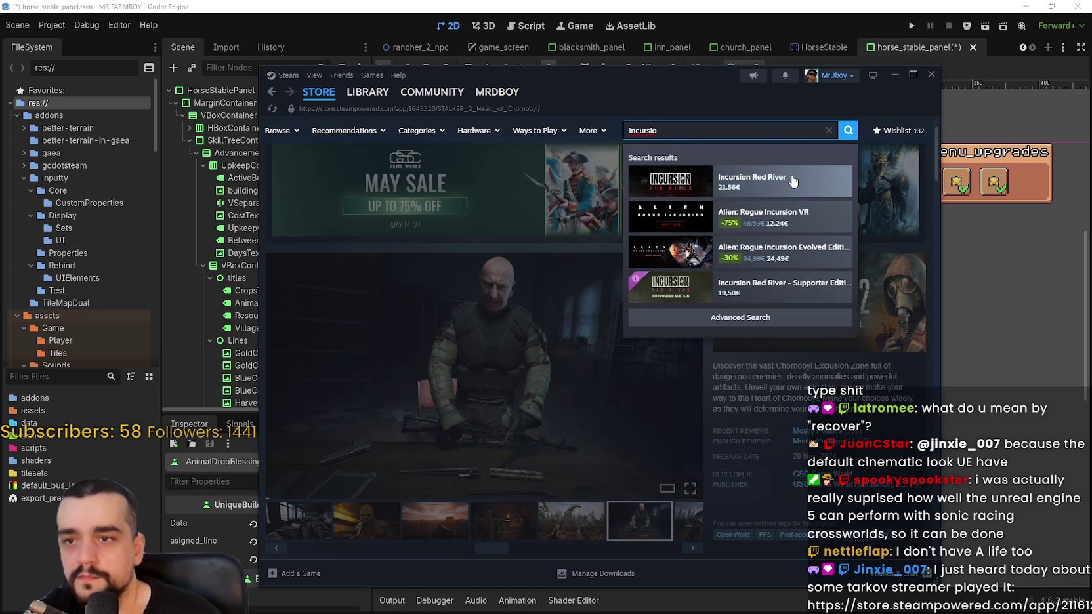
Open Incursion Red River and step through its screenshots up to the Safehouse Stash one
{"action": "left_click", "coordinate": [793, 181]}
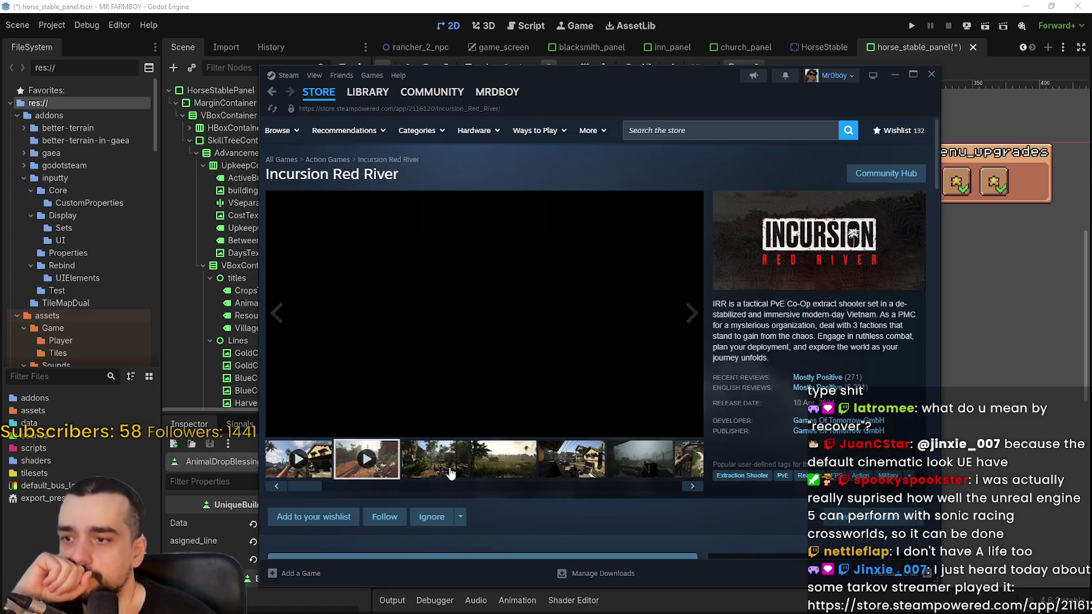
{"action": "left_click", "coordinate": [503, 467]}
{"action": "left_click", "coordinate": [568, 471]}
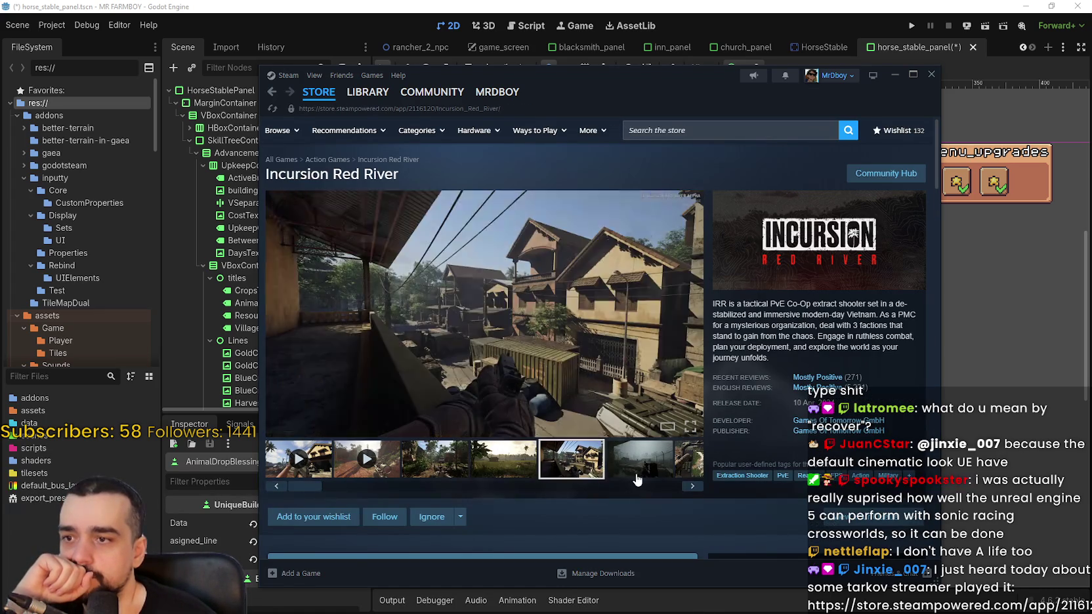
{"action": "left_click", "coordinate": [452, 471]}
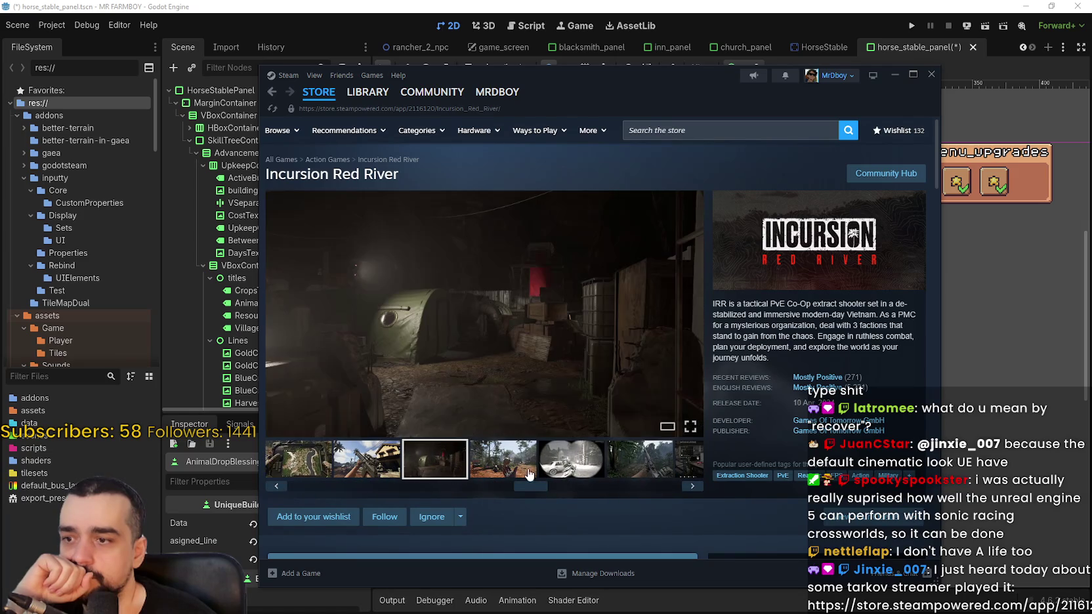
{"action": "left_click", "coordinate": [568, 468]}
{"action": "left_click", "coordinate": [640, 467]}
{"action": "left_click", "coordinate": [692, 473]}
{"action": "left_click", "coordinate": [669, 462]}
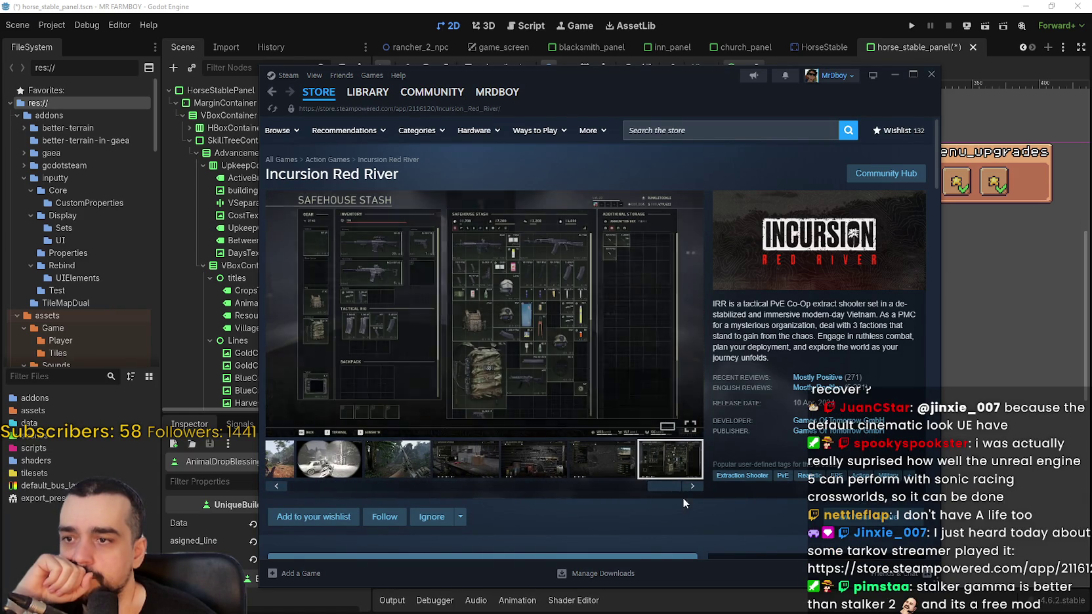
{"action": "left_click_drag", "start_coordinate": [667, 485], "coordinate": [321, 474]}
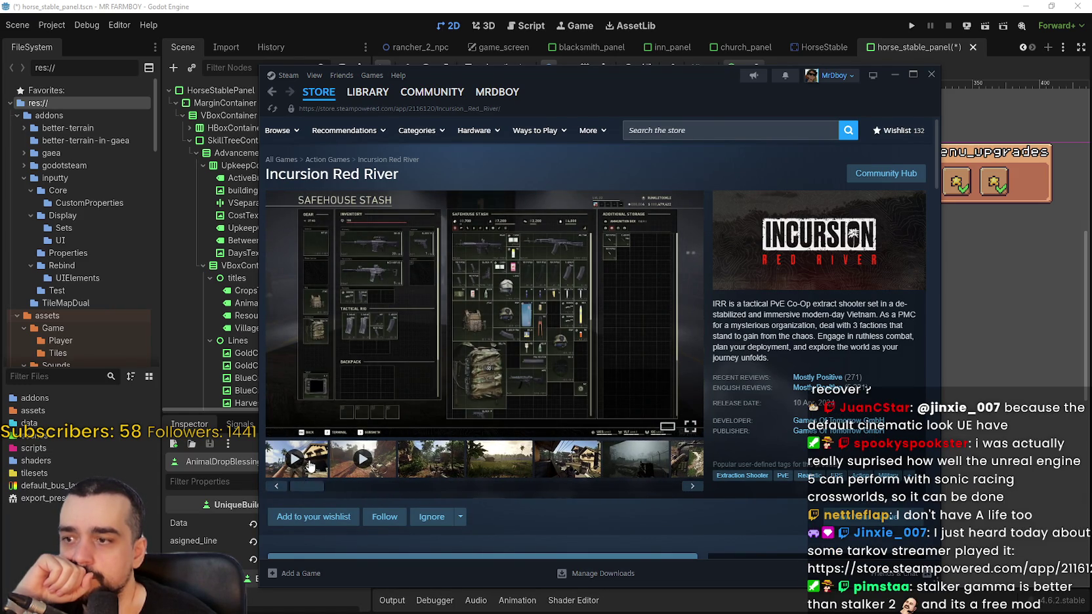
Play the Incursion Red River trailer, seeking to 0:13, 0:59, 1:20 and near the end
{"action": "left_click", "coordinate": [305, 463]}
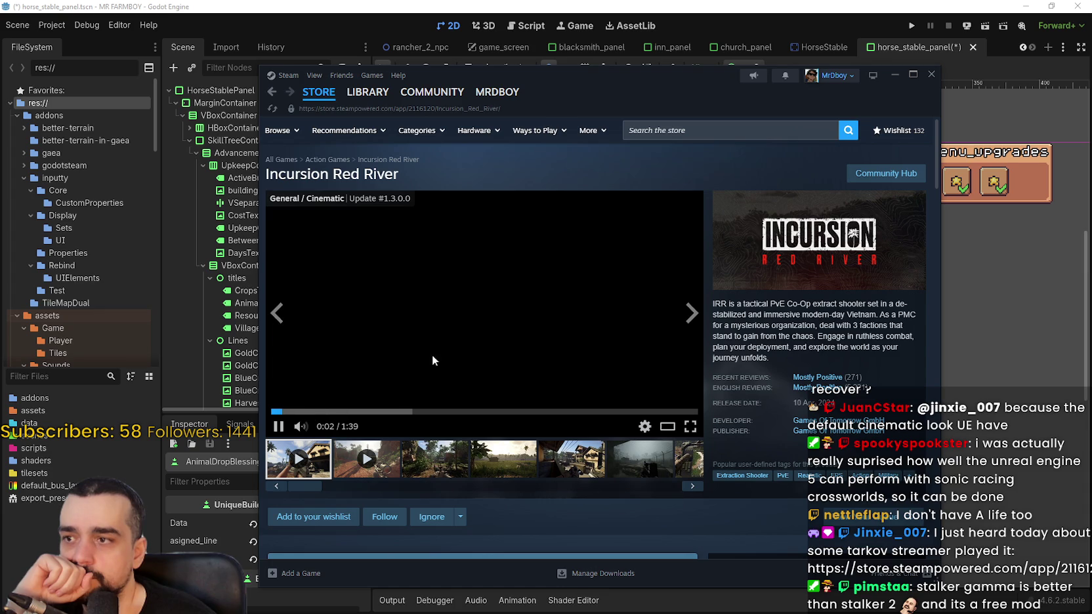
{"action": "left_click", "coordinate": [321, 411]}
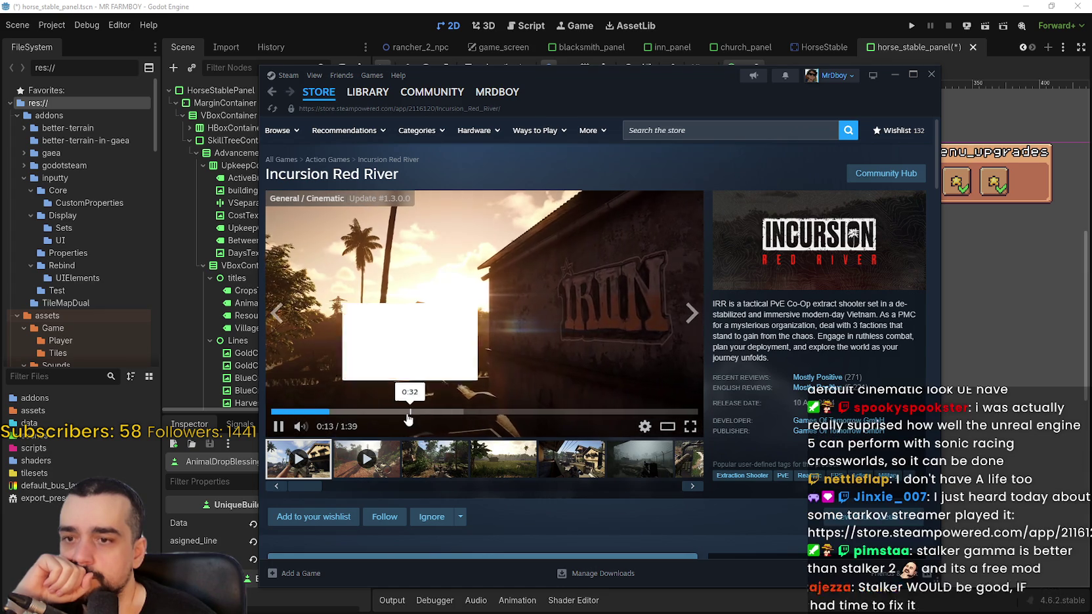
{"action": "left_click", "coordinate": [461, 412]}
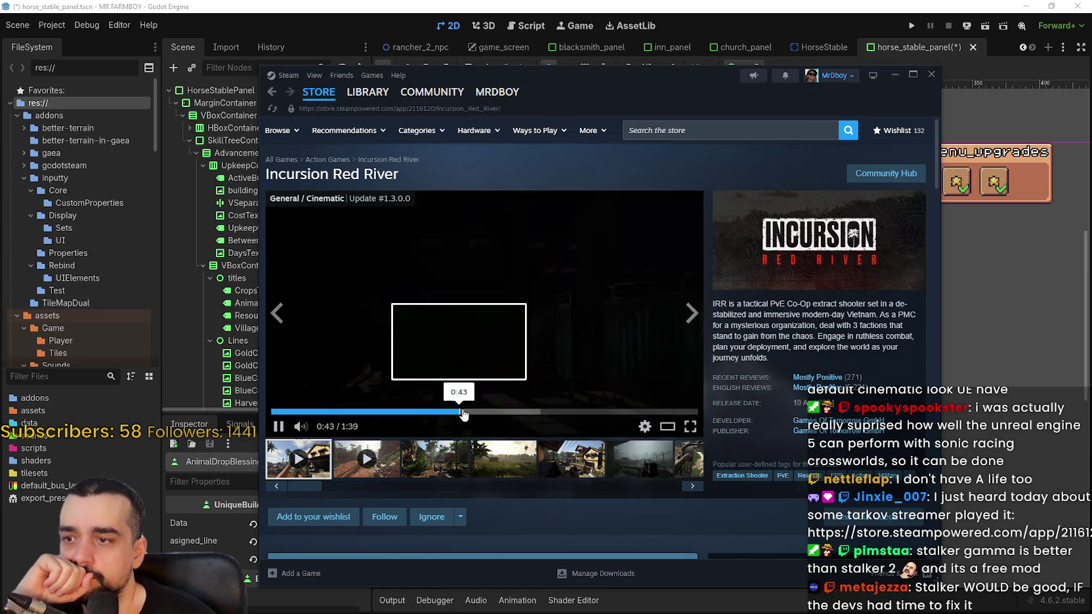
{"action": "left_click", "coordinate": [526, 412]}
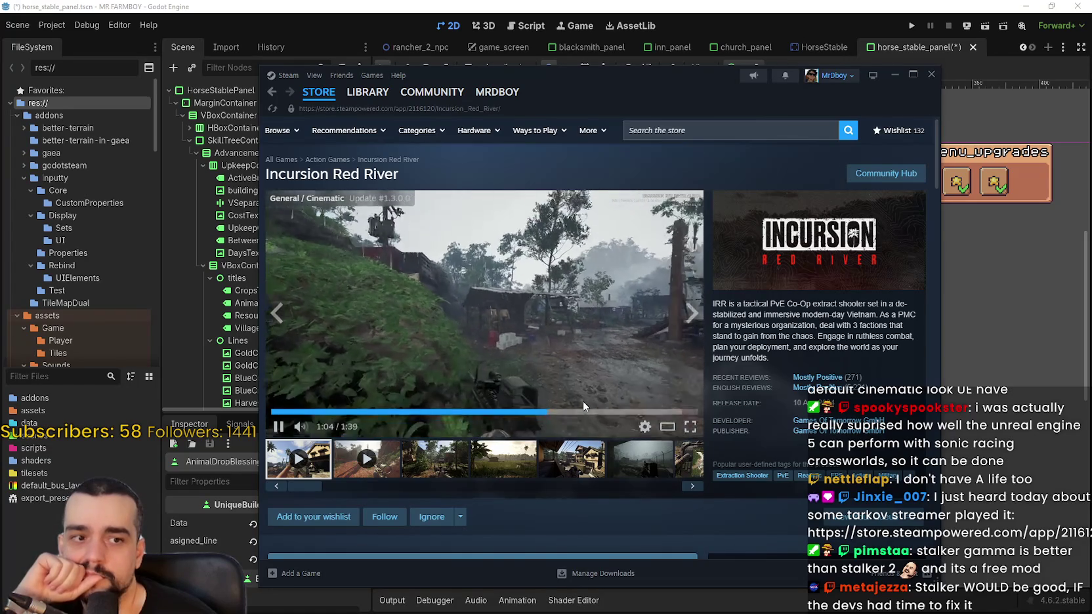
{"action": "left_click", "coordinate": [615, 412]}
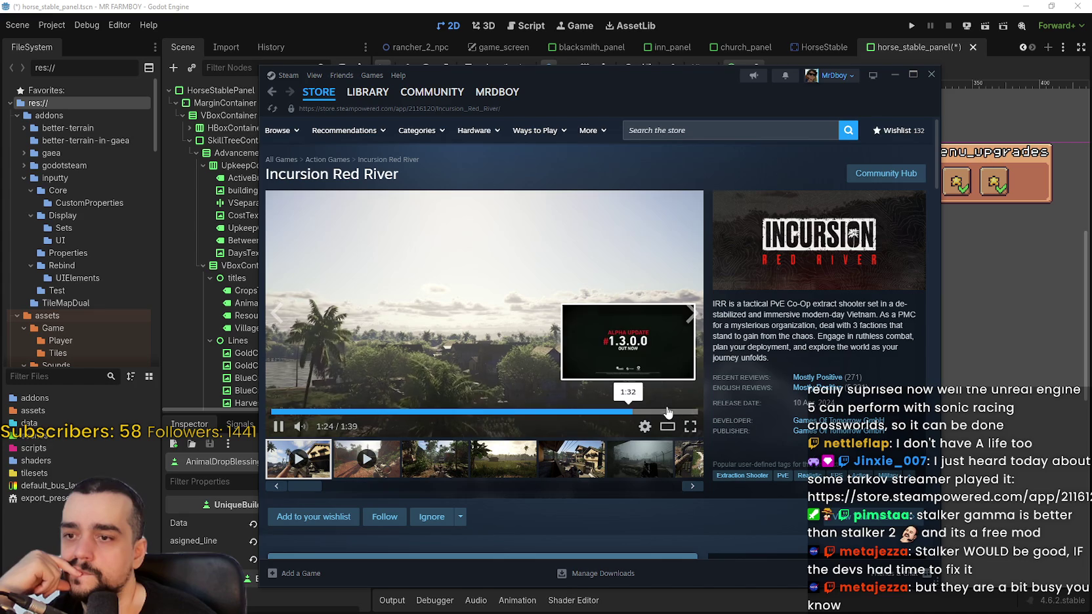
{"action": "left_click", "coordinate": [663, 411]}
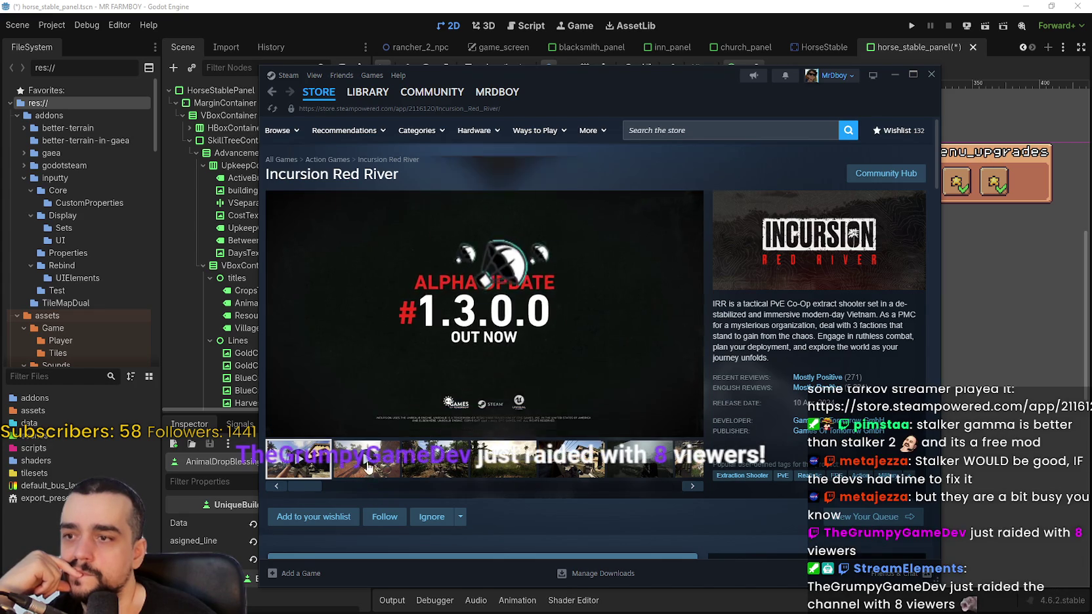
{"action": "scroll", "coordinate": [483, 328], "scroll_direction": "down", "scroll_amount": 4}
{"action": "scroll", "coordinate": [483, 328], "scroll_direction": "up", "scroll_amount": 5}
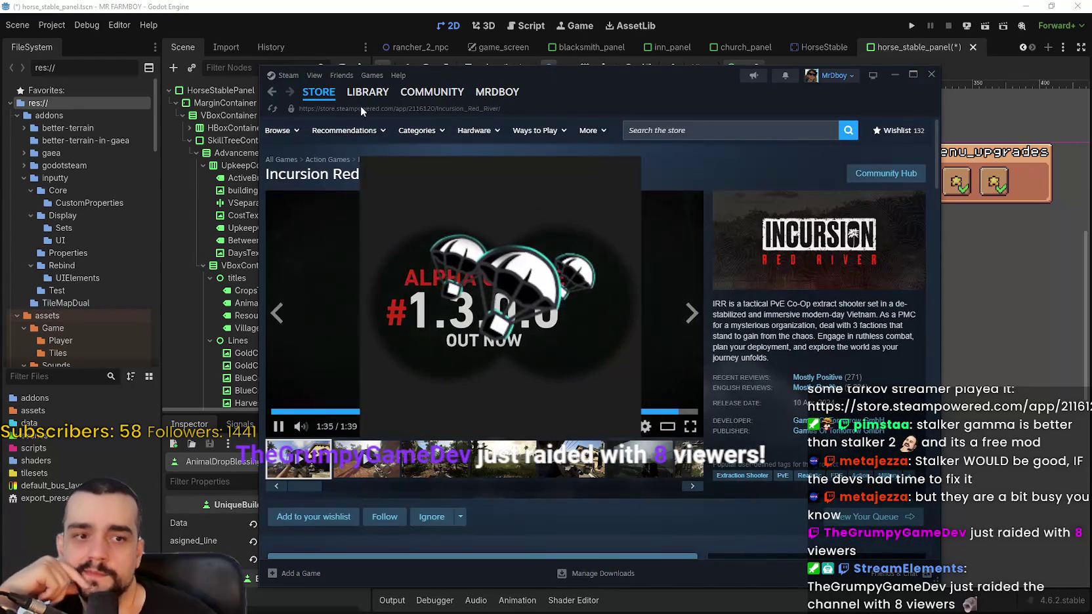
{"action": "left_click", "coordinate": [317, 97]}
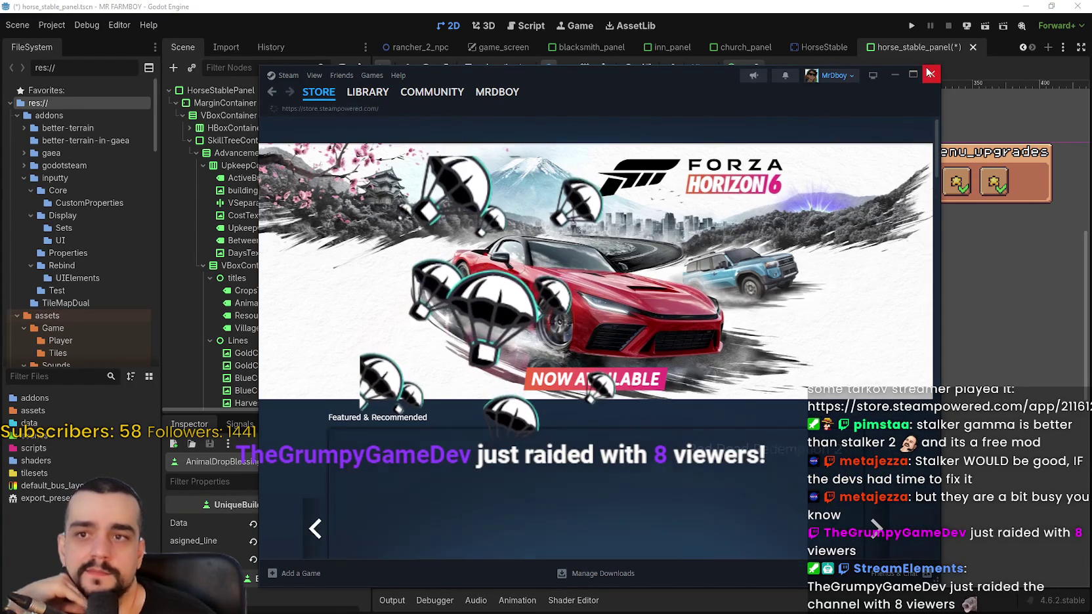
Close the Steam window, save horse_stable_panel, and run the Mr Farmboy project
{"action": "left_click", "coordinate": [930, 76]}
{"action": "scroll", "coordinate": [674, 381], "scroll_direction": "up", "scroll_amount": 2}
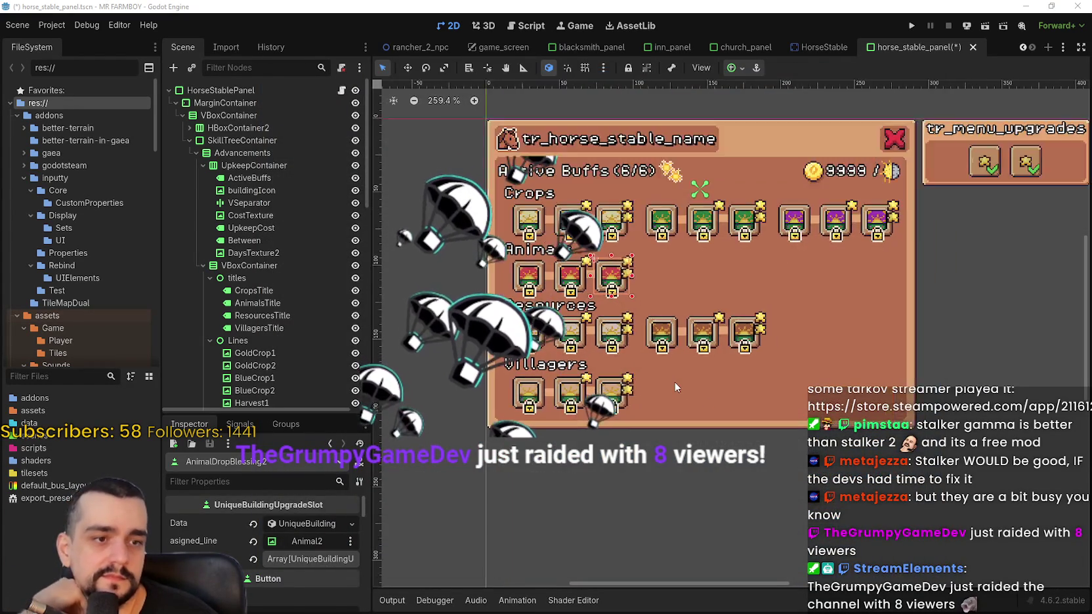
{"action": "scroll", "coordinate": [674, 381], "scroll_direction": "down", "scroll_amount": 2}
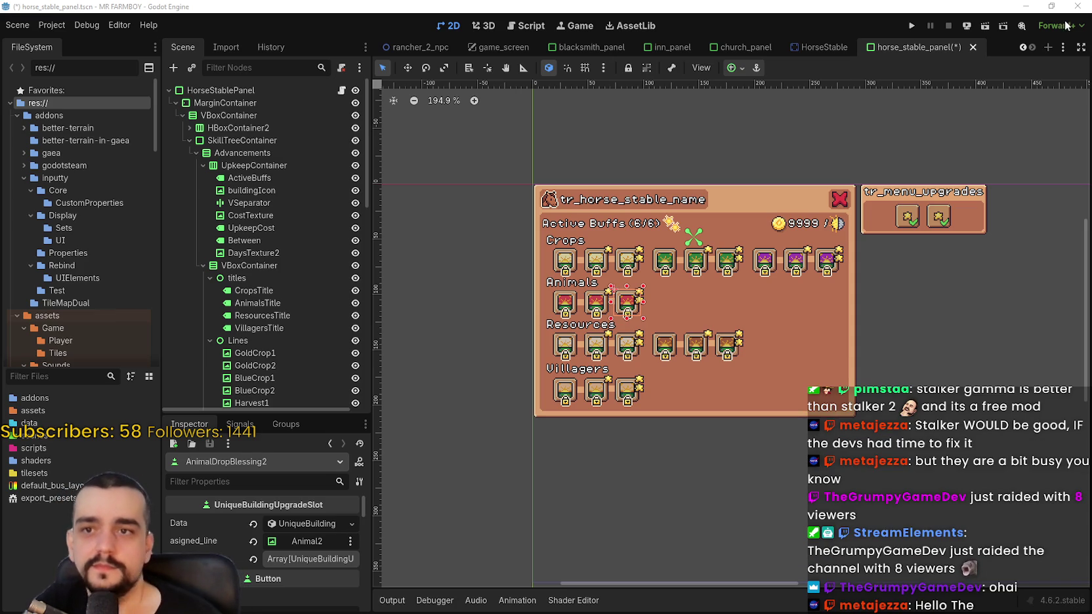
{"action": "key", "text": "ctrl+s"}
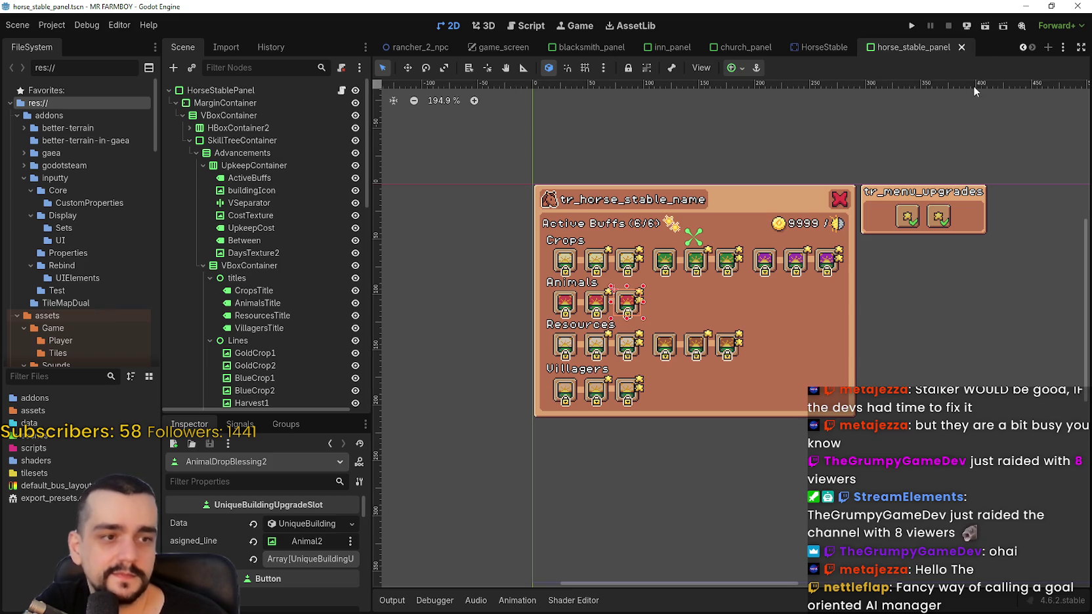
{"action": "left_click", "coordinate": [912, 26]}
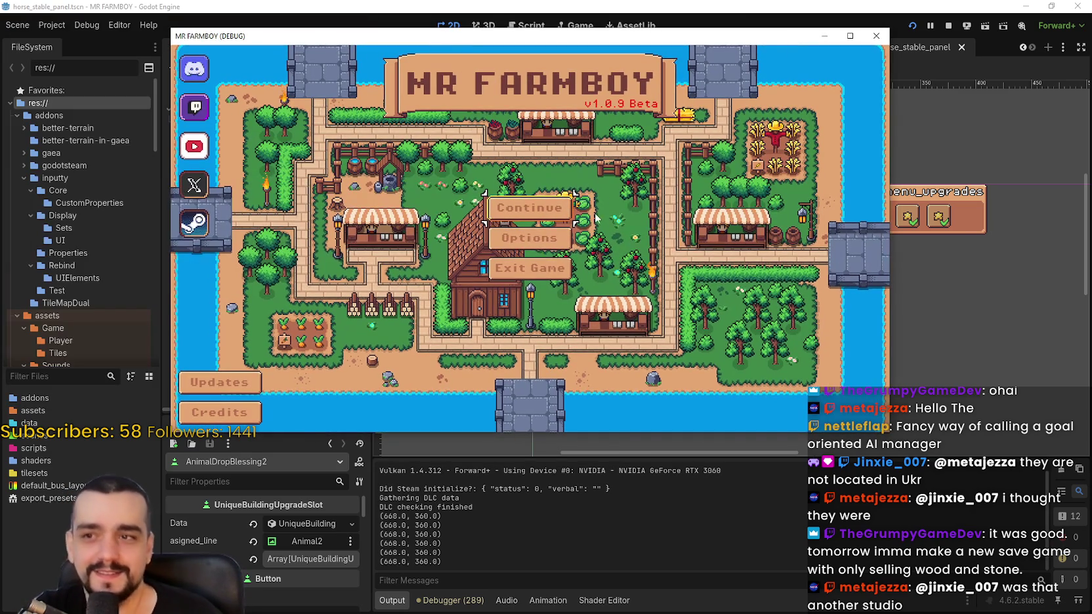
Open the saved games list from Continue in a maximized game window
{"action": "left_click", "coordinate": [595, 218]}
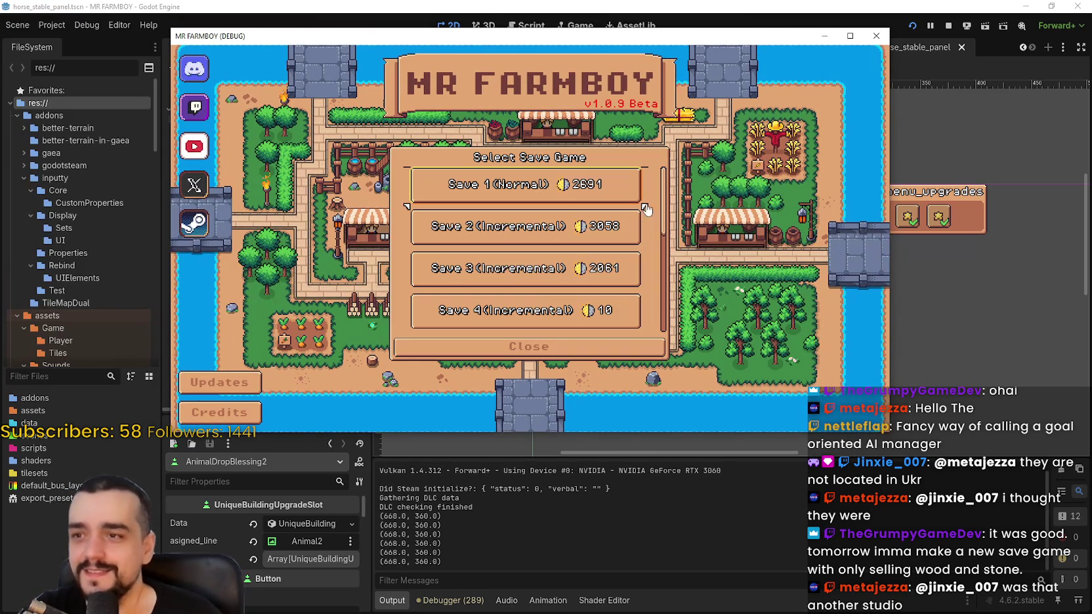
{"action": "left_click", "coordinate": [850, 35]}
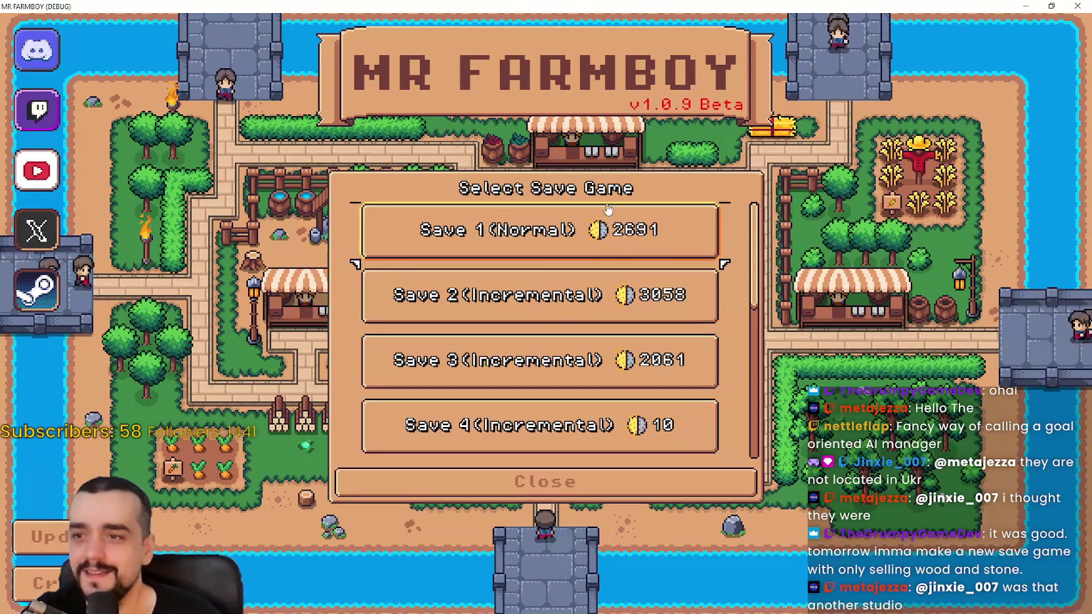
{"action": "left_click", "coordinate": [595, 227]}
Scroll the save list to Save 7 (Normal), expand it and load it
{"action": "scroll", "coordinate": [617, 366], "scroll_direction": "down", "scroll_amount": 5}
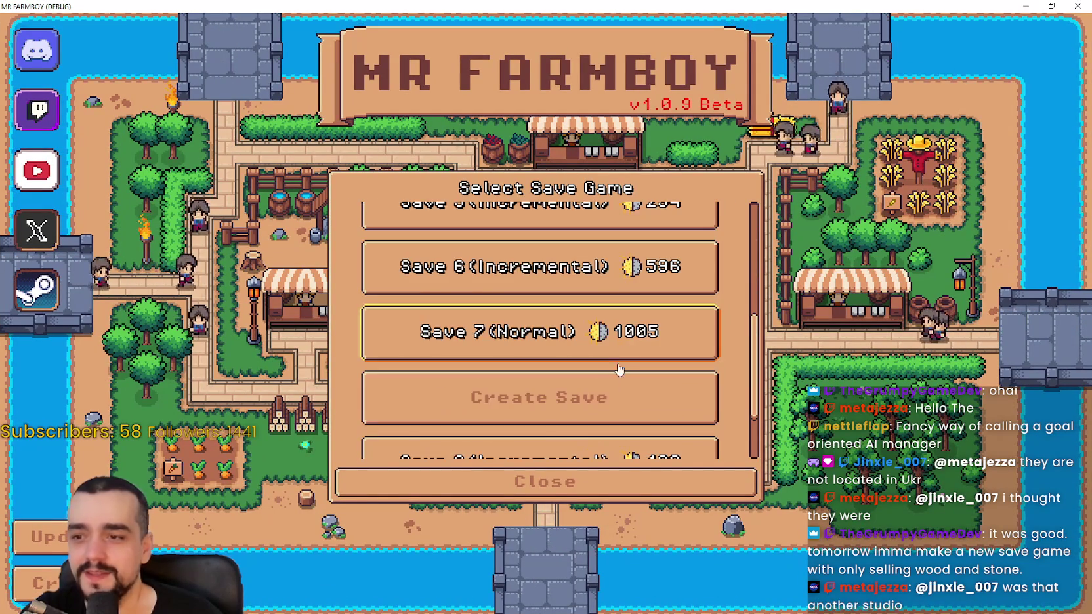
{"action": "scroll", "coordinate": [617, 366], "scroll_direction": "down", "scroll_amount": 1}
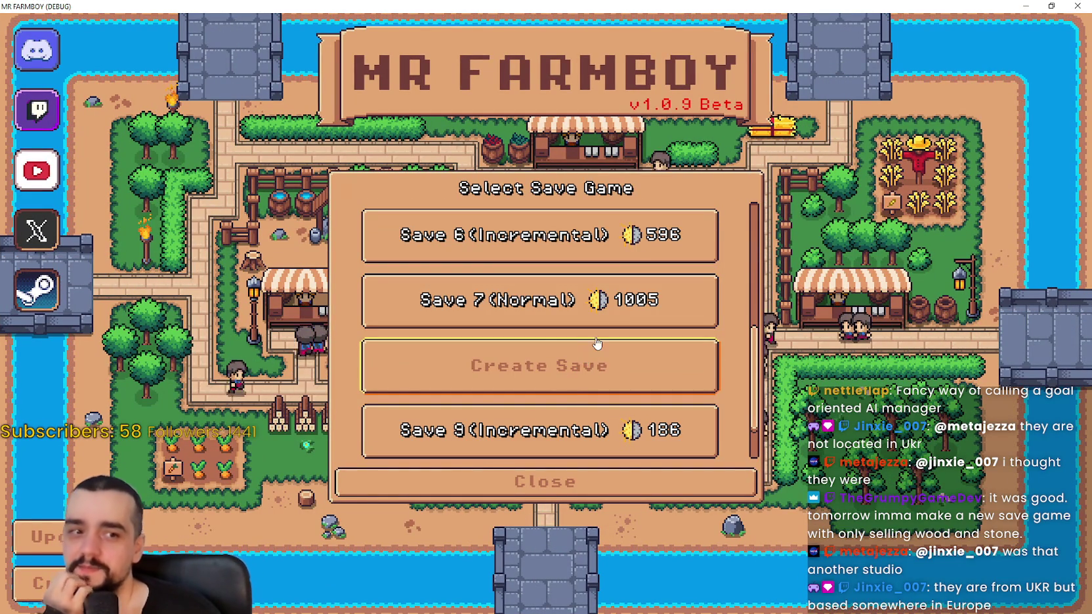
{"action": "scroll", "coordinate": [586, 355], "scroll_direction": "up", "scroll_amount": 1}
{"action": "scroll", "coordinate": [586, 355], "scroll_direction": "up", "scroll_amount": 4}
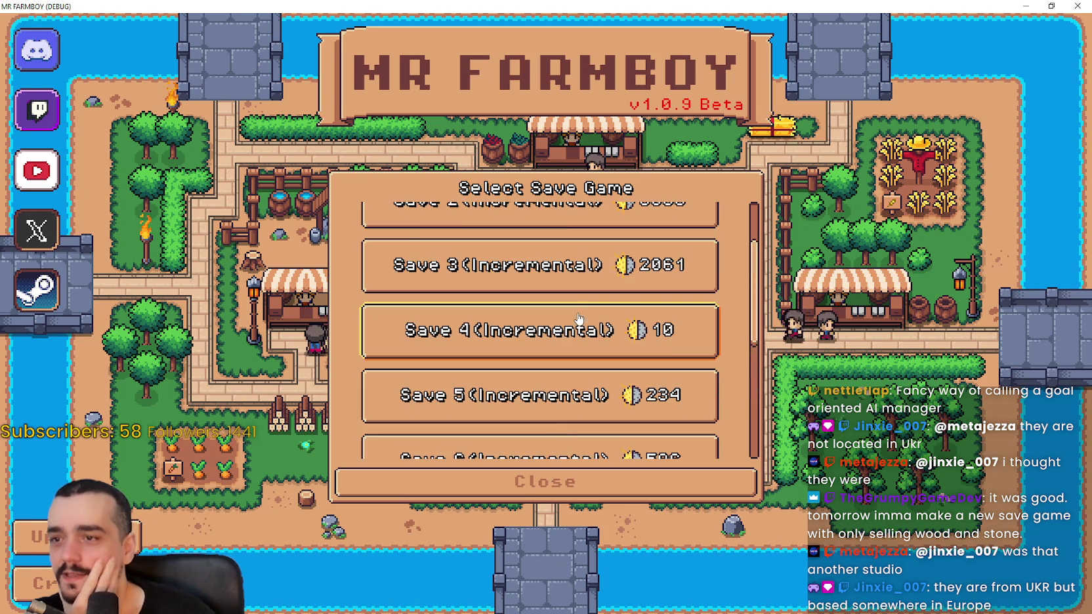
{"action": "scroll", "coordinate": [588, 304], "scroll_direction": "up", "scroll_amount": 2}
{"action": "scroll", "coordinate": [584, 295], "scroll_direction": "down", "scroll_amount": 5}
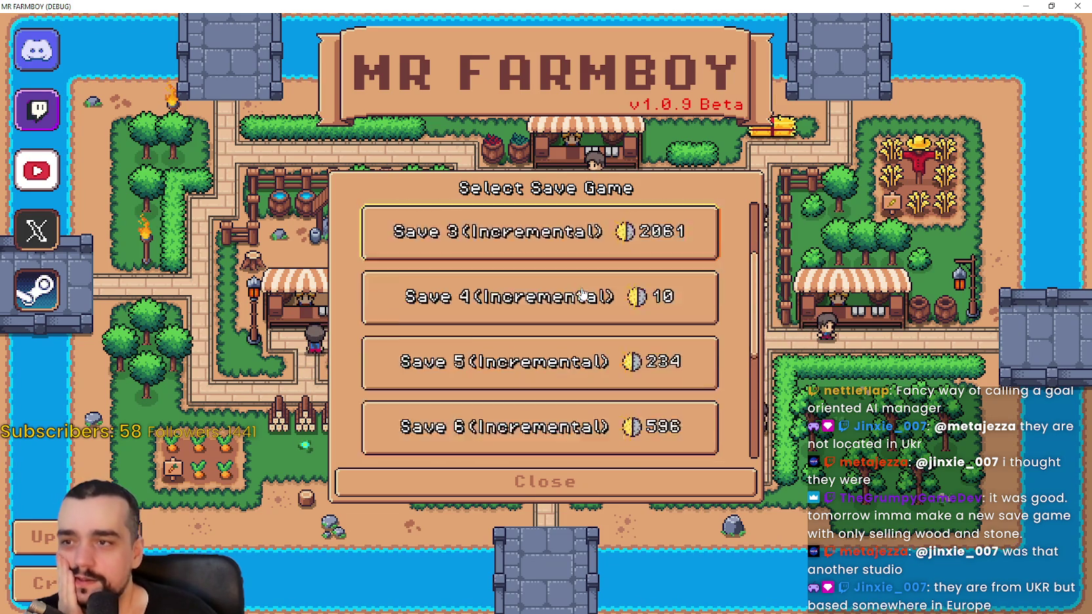
{"action": "left_click", "coordinate": [604, 287]}
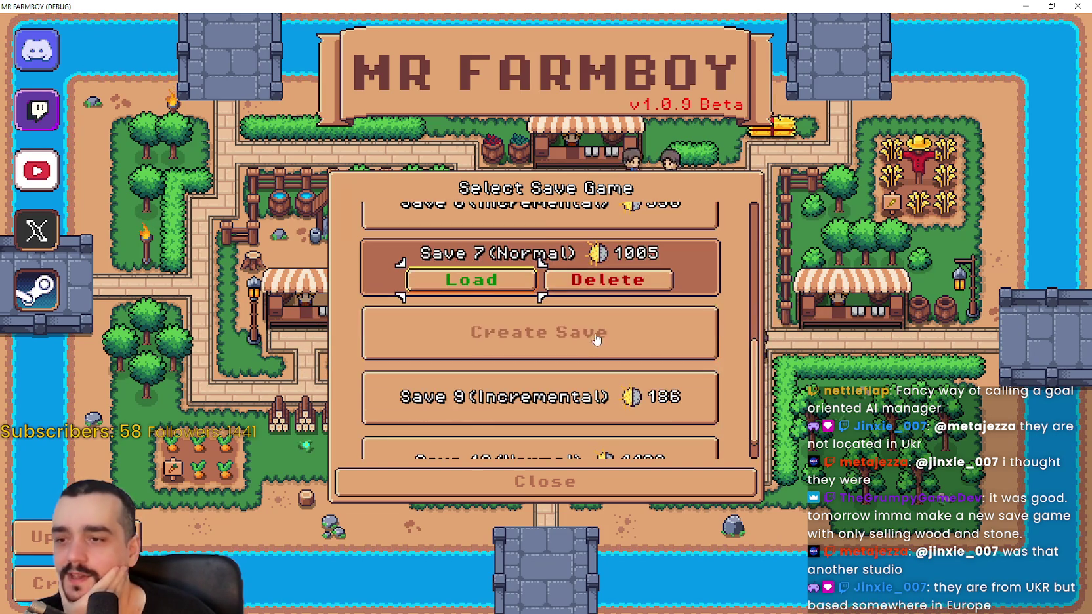
{"action": "scroll", "coordinate": [664, 415], "scroll_direction": "down", "scroll_amount": 1}
{"action": "scroll", "coordinate": [590, 367], "scroll_direction": "up", "scroll_amount": 2}
{"action": "left_click", "coordinate": [469, 341]}
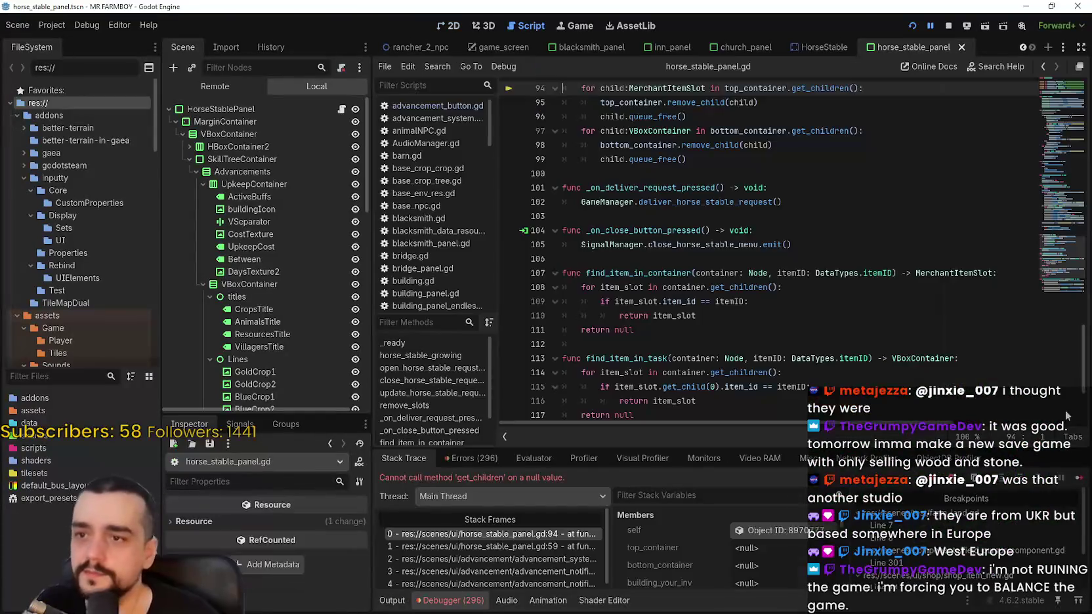
Resume past the debugger break, read the Workers advancement tooltips, then close Advancements
{"action": "key", "text": "F12"}
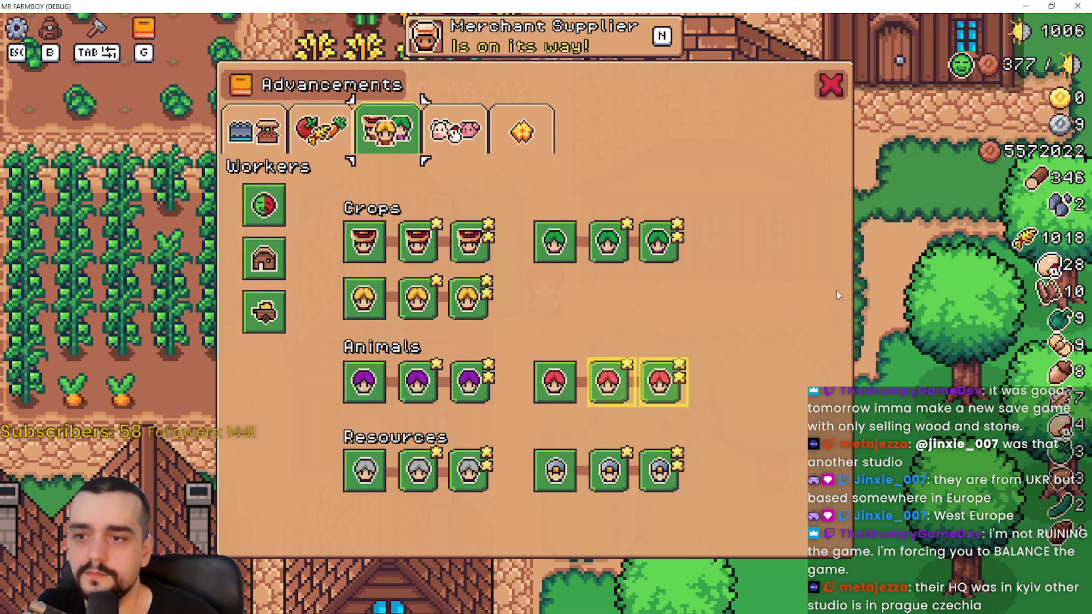
{"action": "mouse_move", "coordinate": [554, 244]}
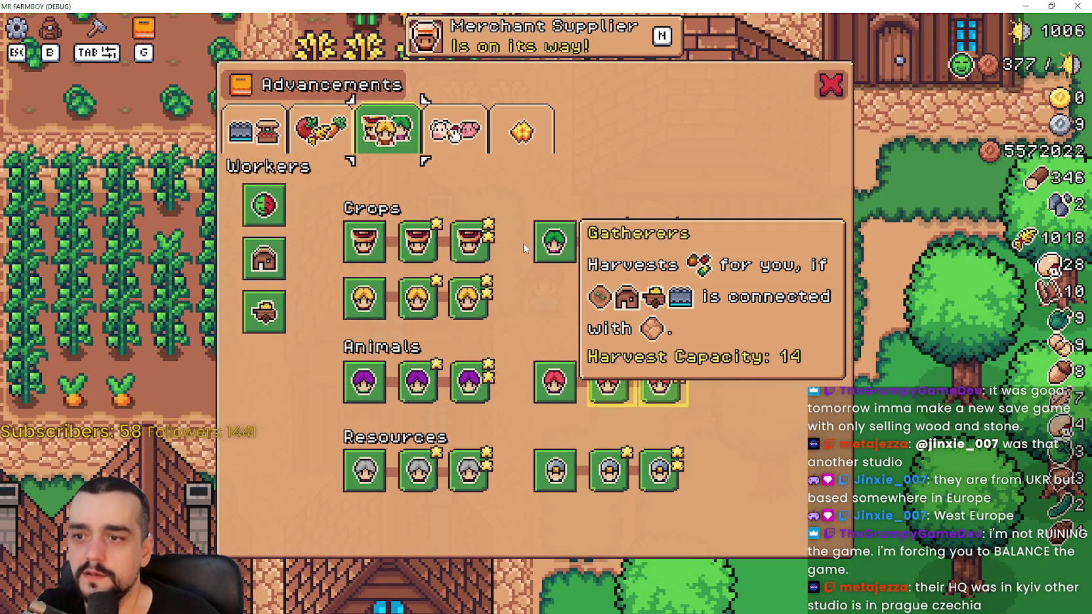
{"action": "mouse_move", "coordinate": [353, 250]}
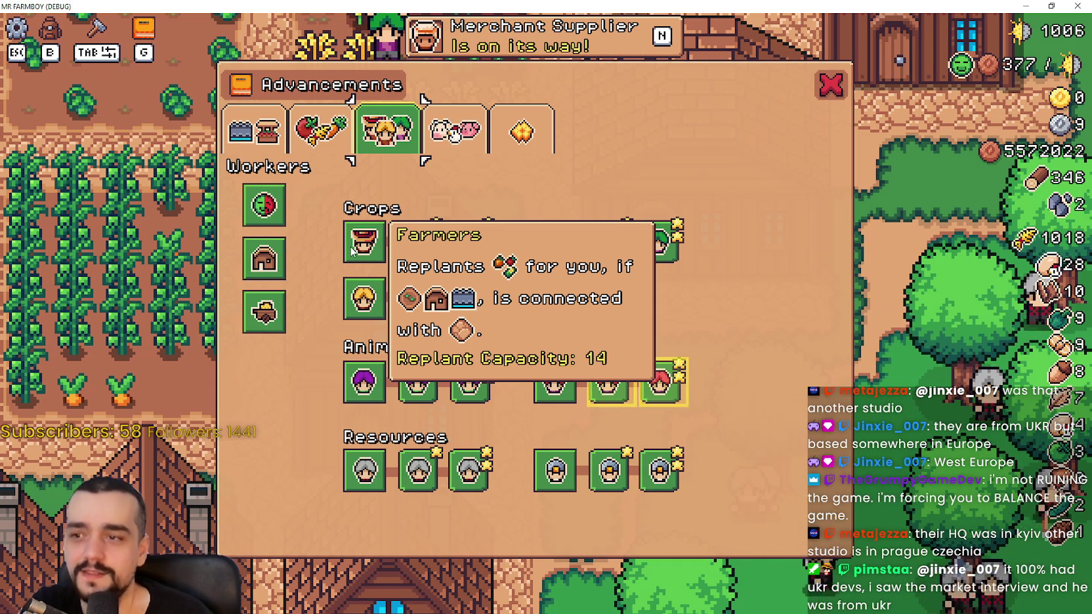
{"action": "mouse_move", "coordinate": [361, 282]}
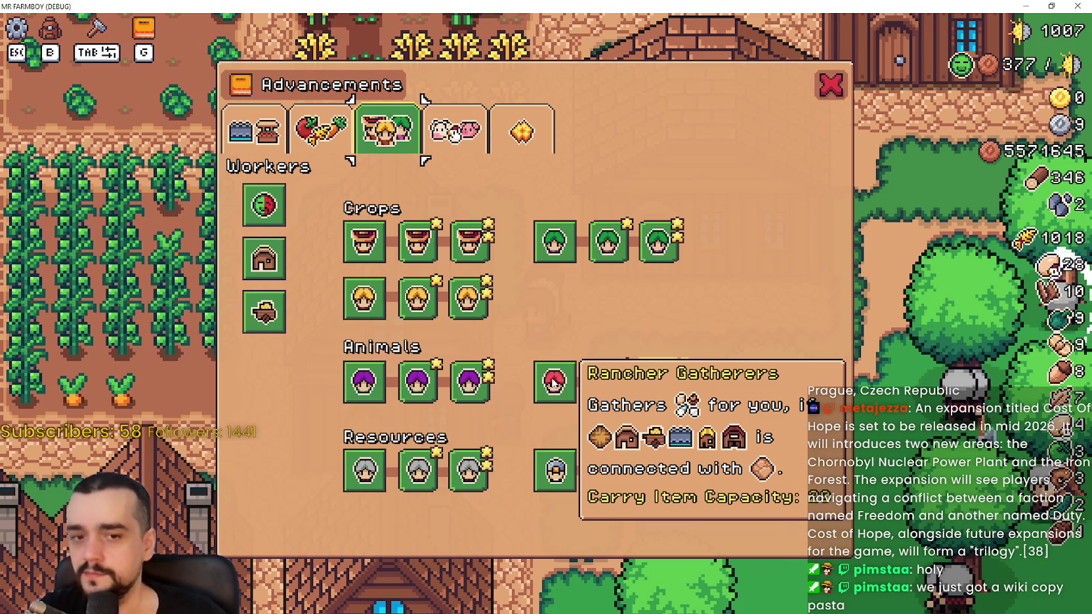
{"action": "mouse_move", "coordinate": [382, 478]}
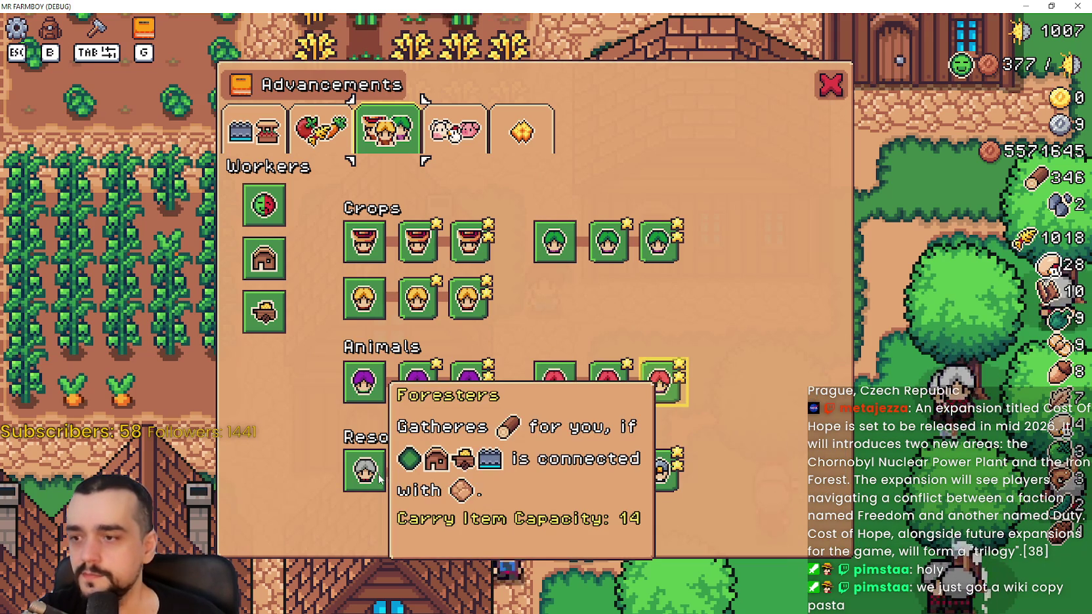
{"action": "mouse_move", "coordinate": [557, 474]}
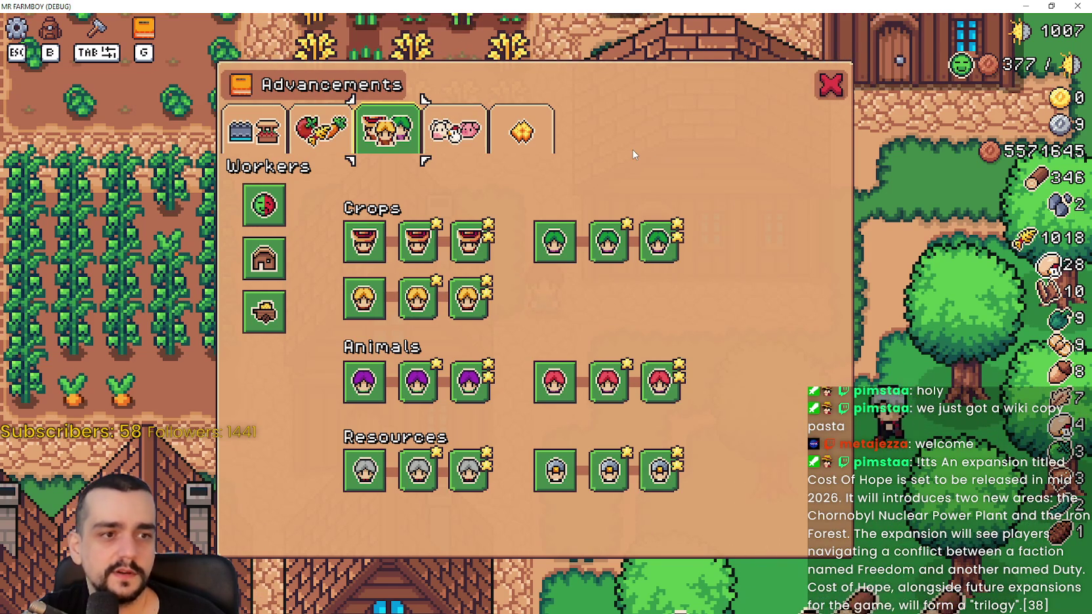
{"action": "left_click", "coordinate": [830, 84]}
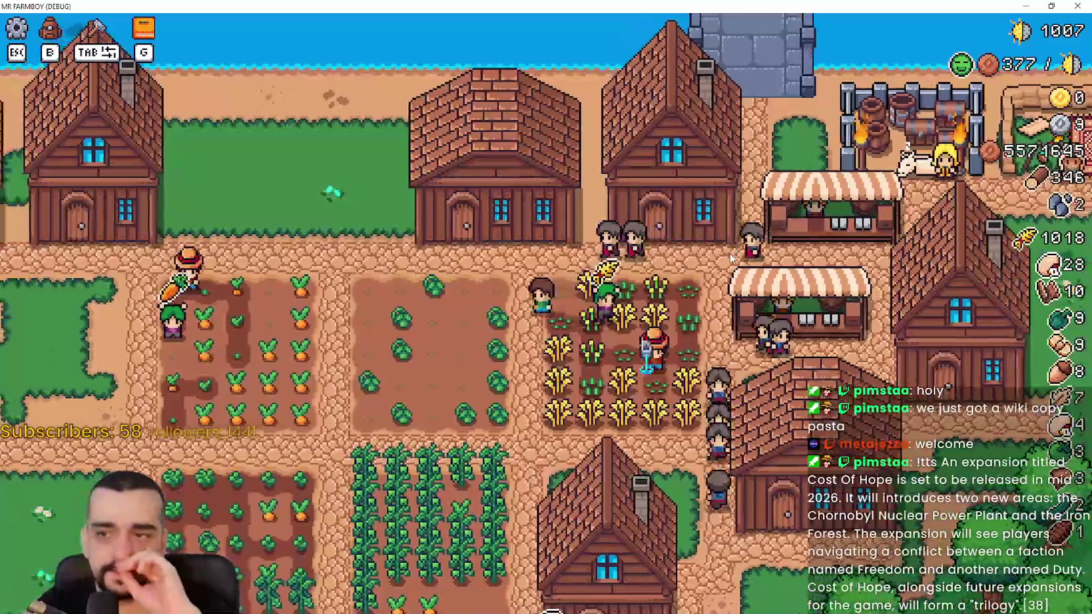
Walk the farmer from the wheat field past the village houses and open Stats & Inventory
{"action": "key", "text": "w"}
{"action": "key", "text": "a"}
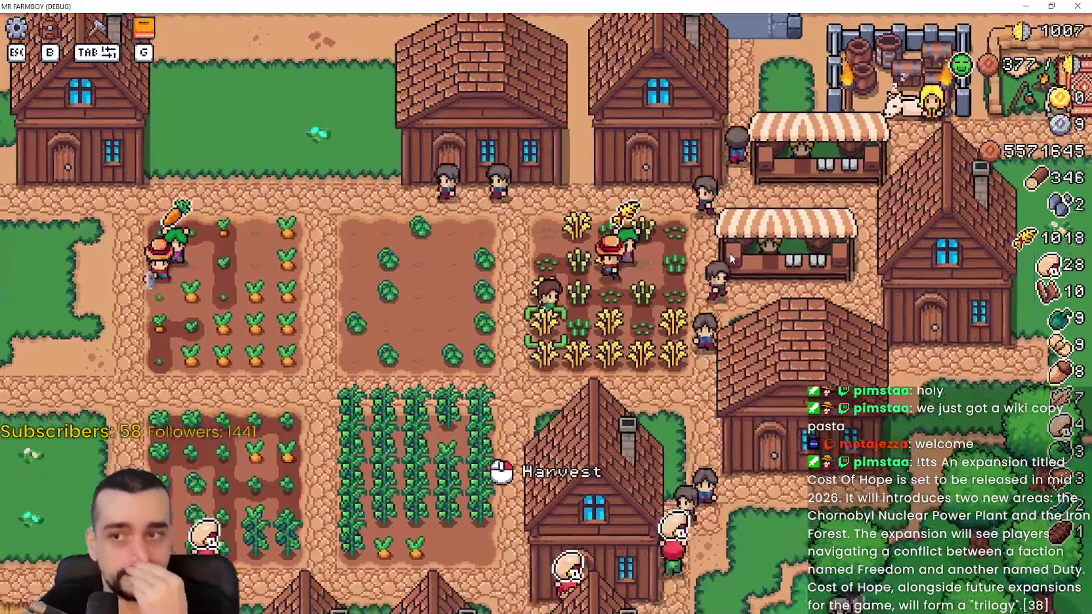
{"action": "key", "text": "s"}
{"action": "key", "text": "a"}
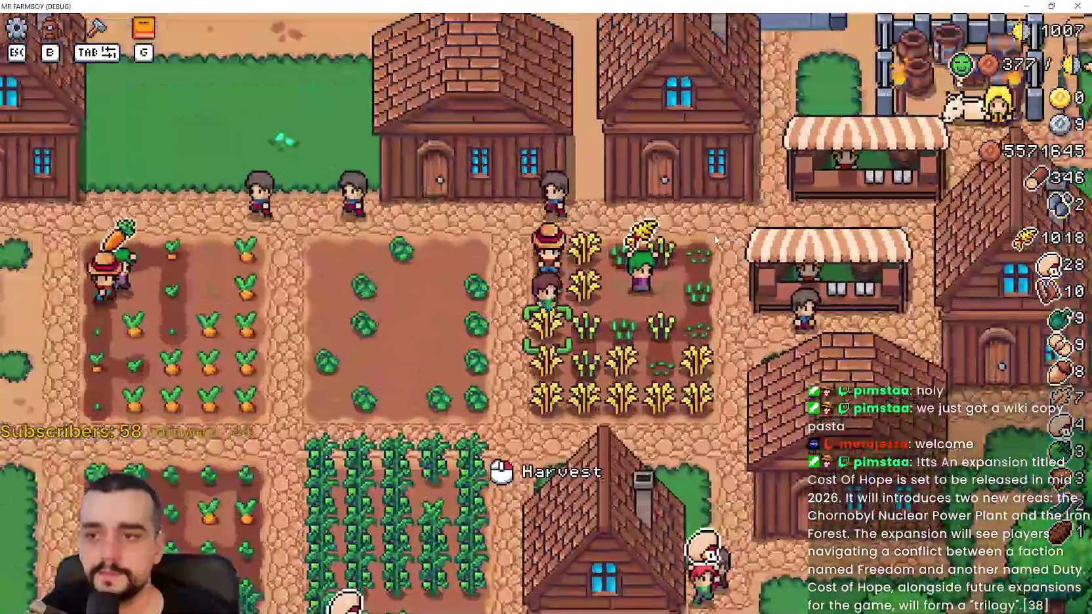
{"action": "key", "text": "d"}
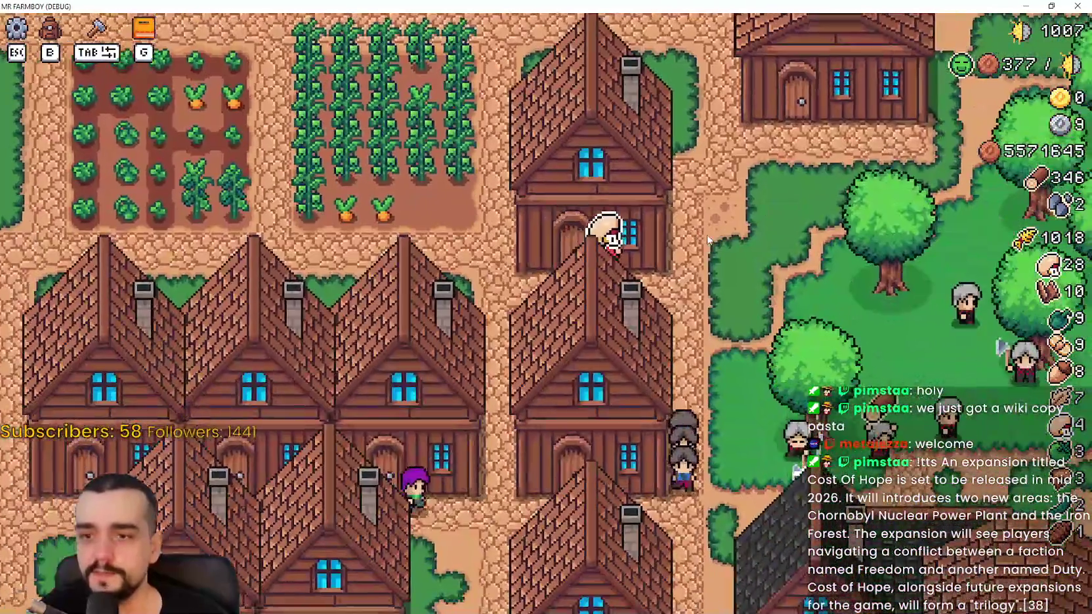
{"action": "key", "text": "w"}
{"action": "key", "text": "d"}
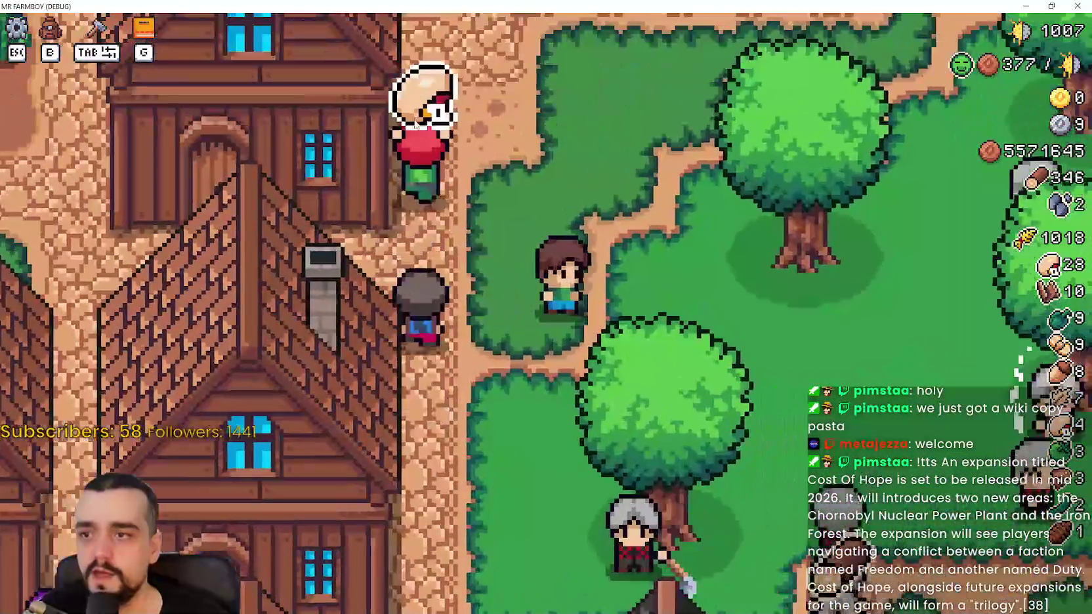
{"action": "key", "text": "s"}
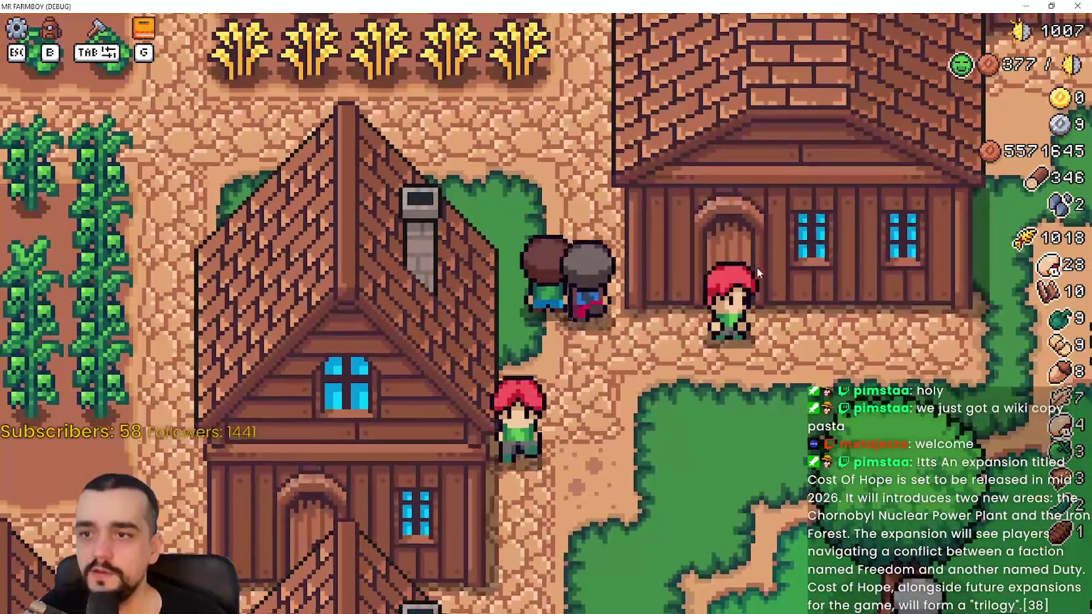
{"action": "key", "text": "b"}
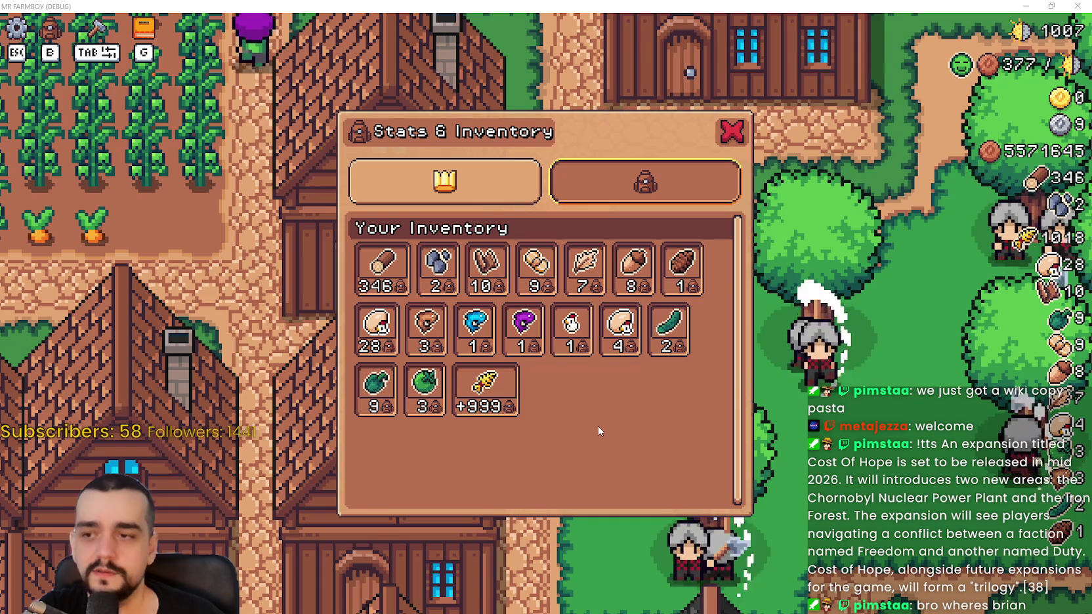
Check the sell prices of the Chicken and the 4 Chicken Eggs, then close the inventory
{"action": "mouse_move", "coordinate": [574, 340]}
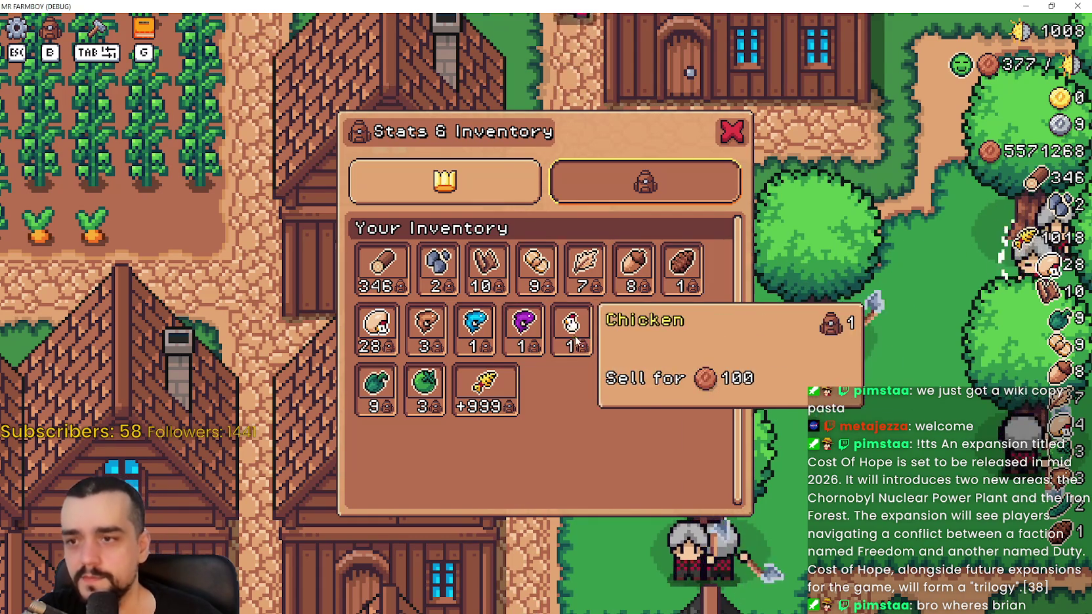
{"action": "mouse_move", "coordinate": [622, 336]}
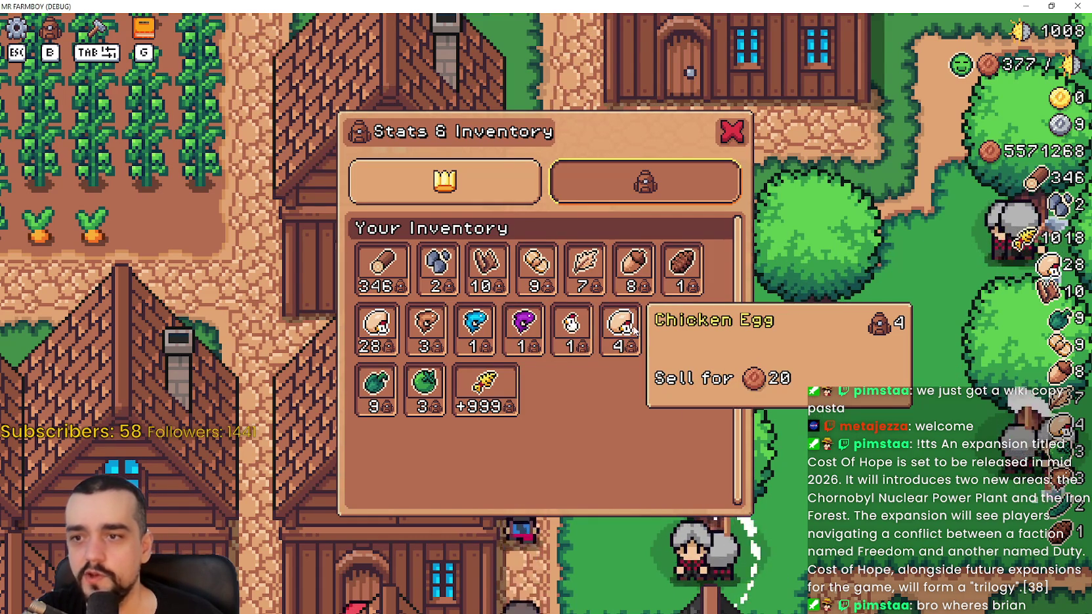
{"action": "key", "text": "b"}
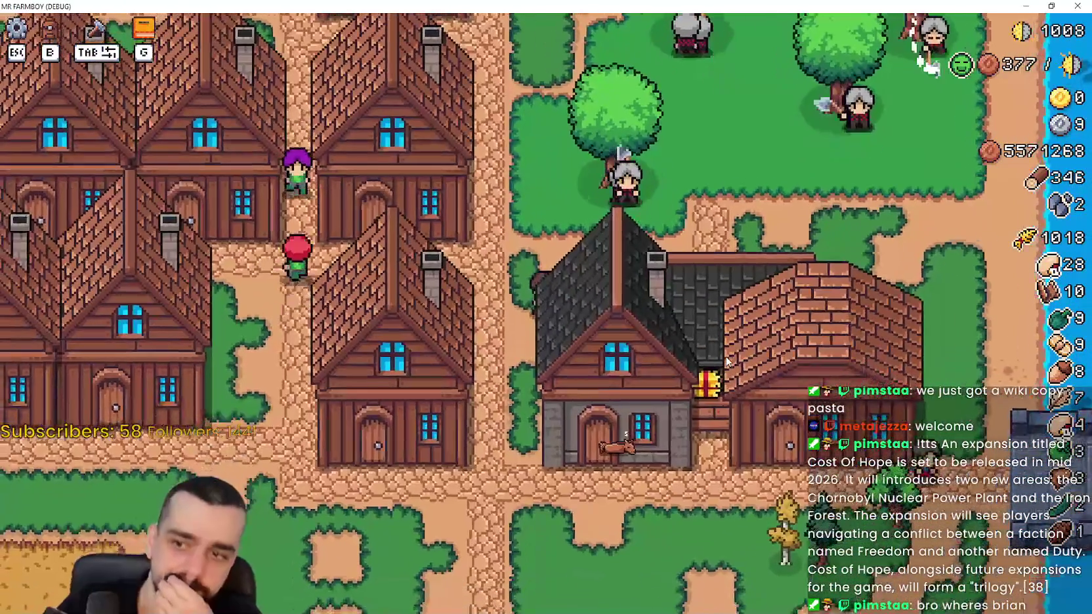
Walk the farmer down-left from the house to the chicken coop and back out of the pen
{"action": "key", "text": "s"}
{"action": "key", "text": "a"}
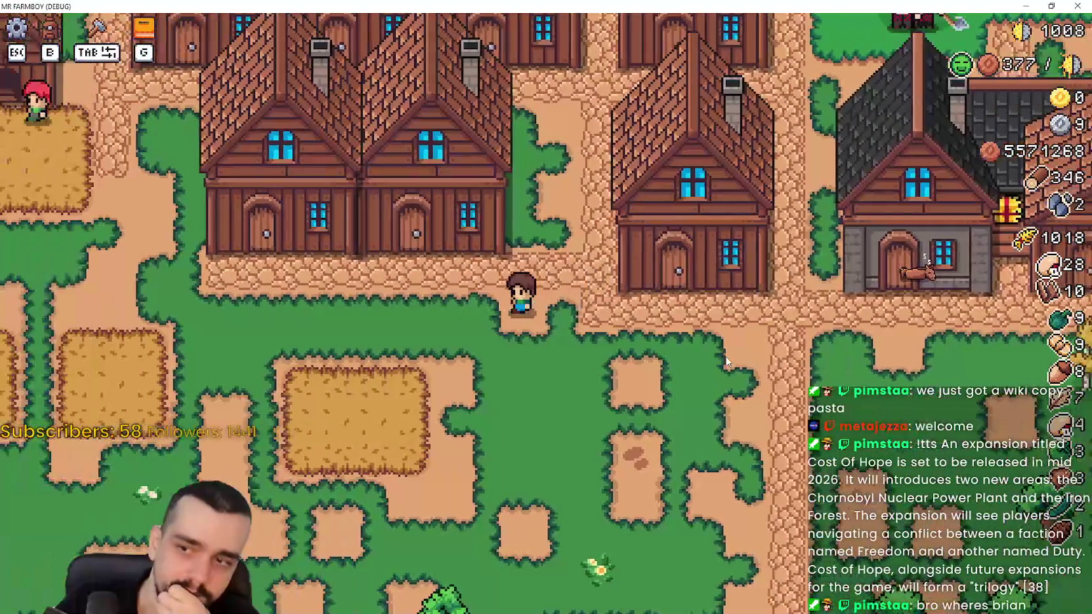
{"action": "key", "text": "a"}
{"action": "key", "text": "w"}
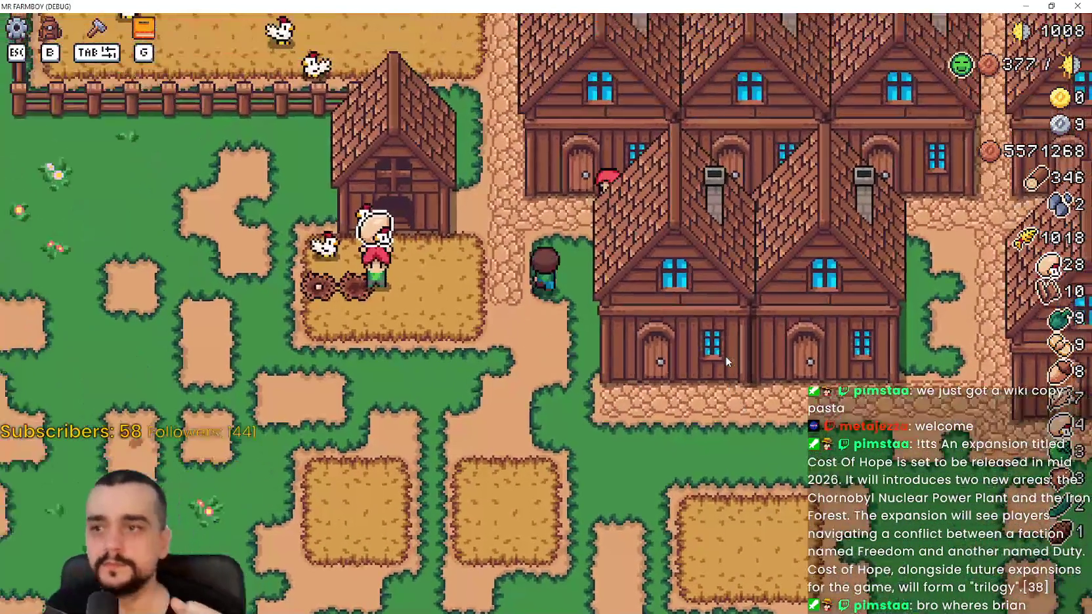
{"action": "key", "text": "w"}
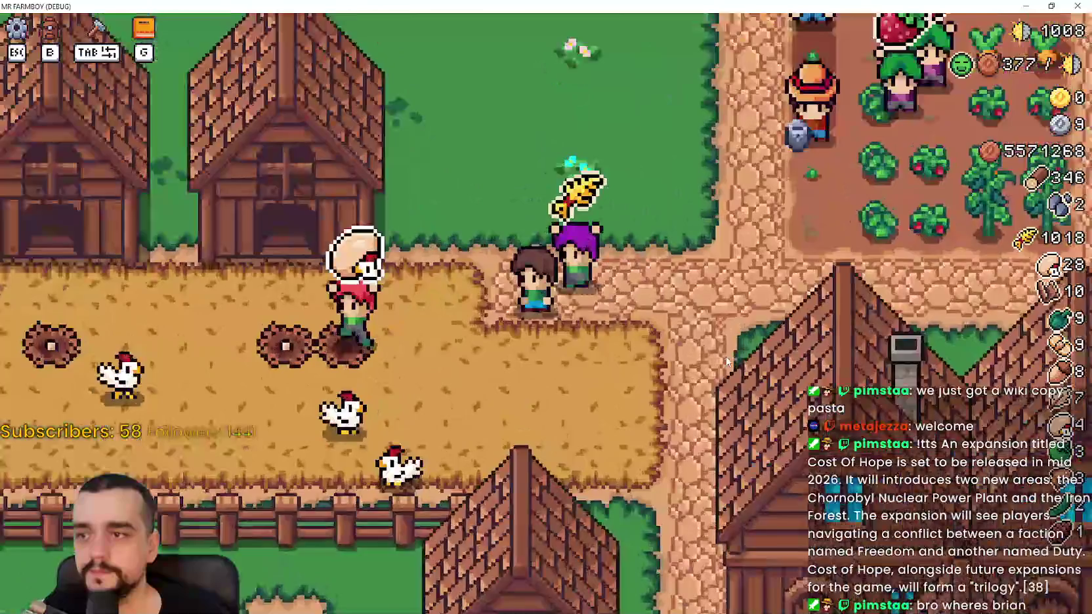
{"action": "scroll", "coordinate": [725, 361], "scroll_direction": "down", "scroll_amount": 5}
{"action": "key", "text": "a"}
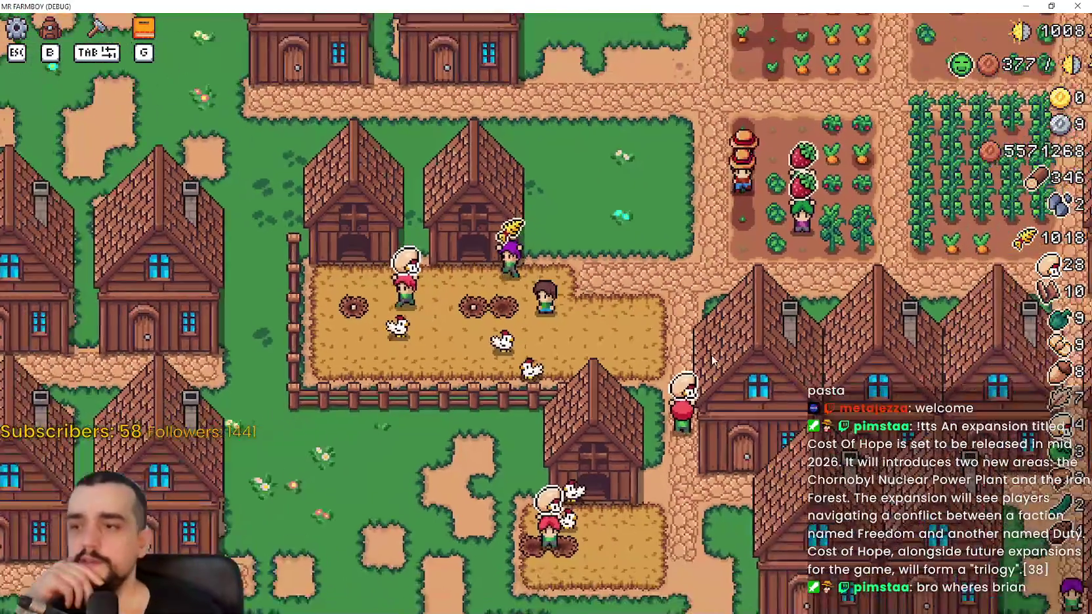
{"action": "scroll", "coordinate": [713, 359], "scroll_direction": "up", "scroll_amount": 3}
{"action": "key", "text": "a"}
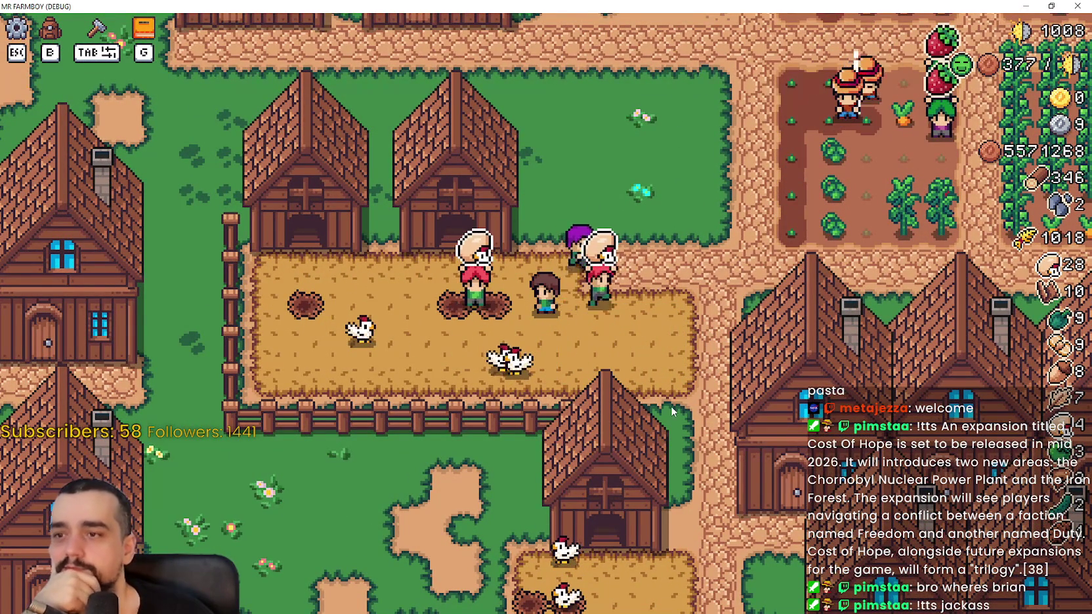
{"action": "scroll", "coordinate": [671, 406], "scroll_direction": "down", "scroll_amount": 3}
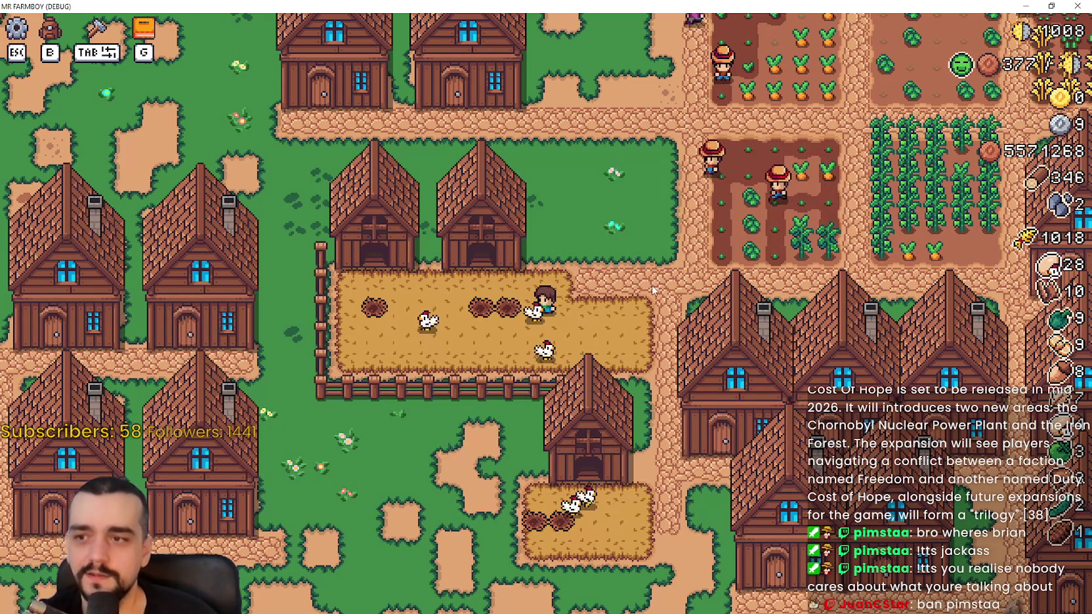
{"action": "scroll", "coordinate": [653, 289], "scroll_direction": "up", "scroll_amount": 2}
{"action": "key", "text": "d"}
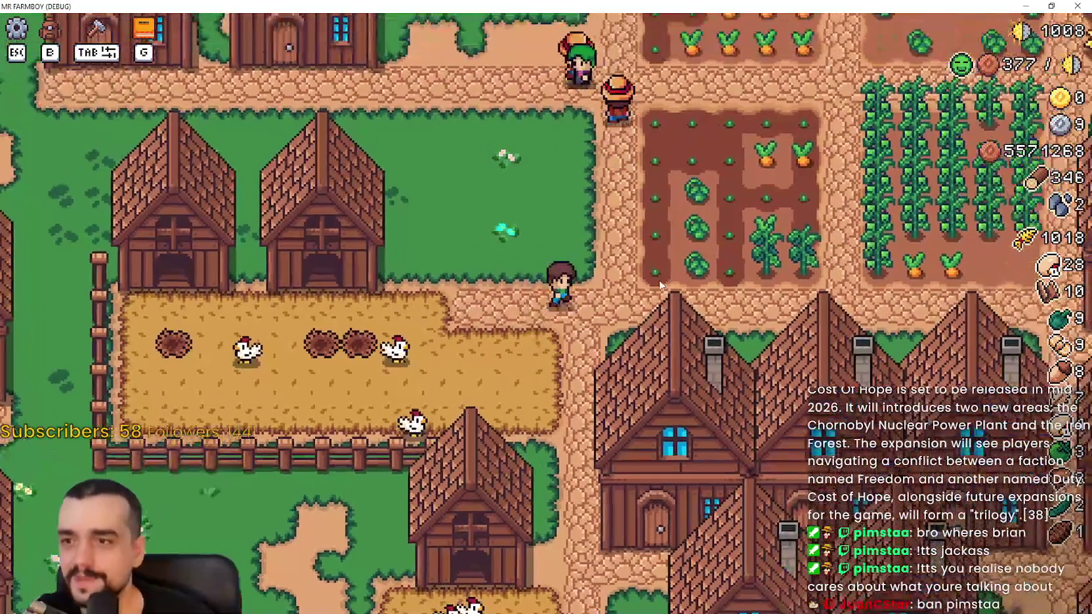
{"action": "scroll", "coordinate": [660, 285], "scroll_direction": "down", "scroll_amount": 4}
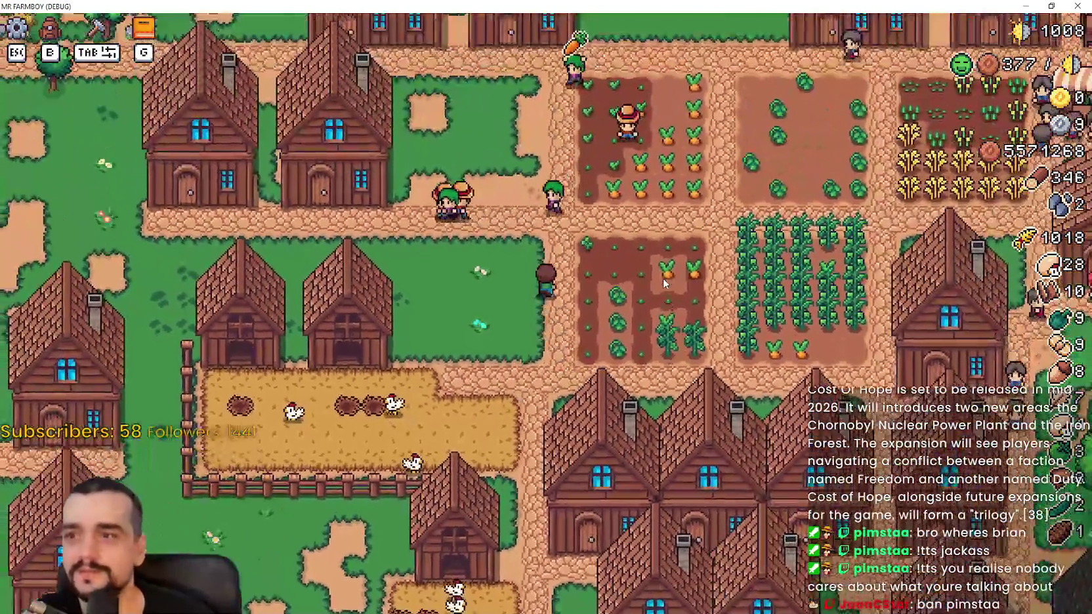
{"action": "scroll", "coordinate": [664, 282], "scroll_direction": "up", "scroll_amount": 2}
Walk back into the chicken pen and visit the egg-producing chickens beside the nests
{"action": "key", "text": "s"}
{"action": "scroll", "coordinate": [664, 282], "scroll_direction": "up", "scroll_amount": 2}
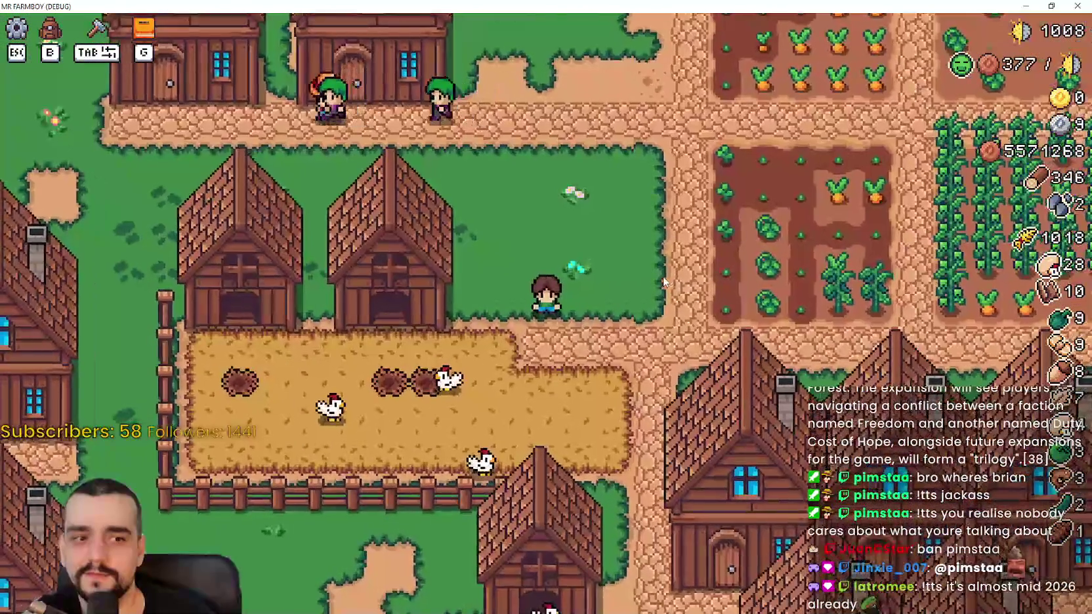
{"action": "key", "text": "d"}
{"action": "key", "text": "s"}
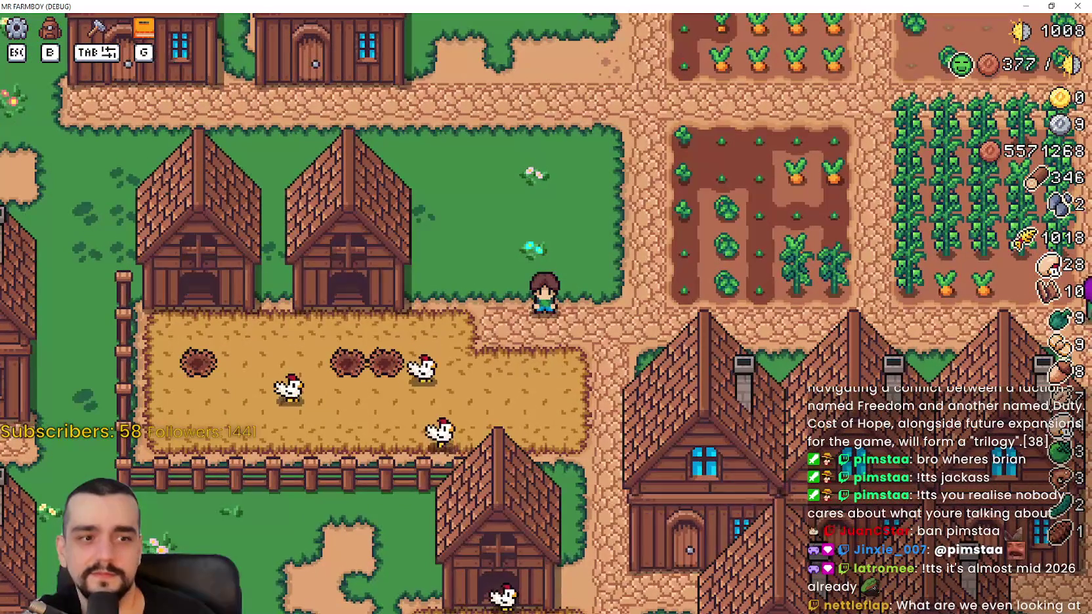
{"action": "key", "text": "s"}
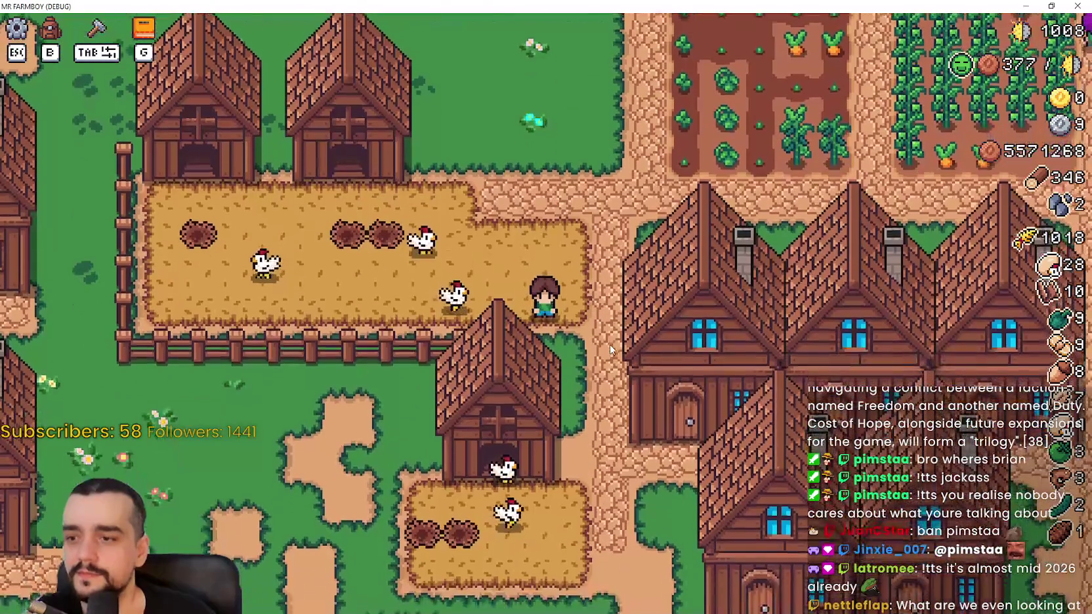
{"action": "key", "text": "a"}
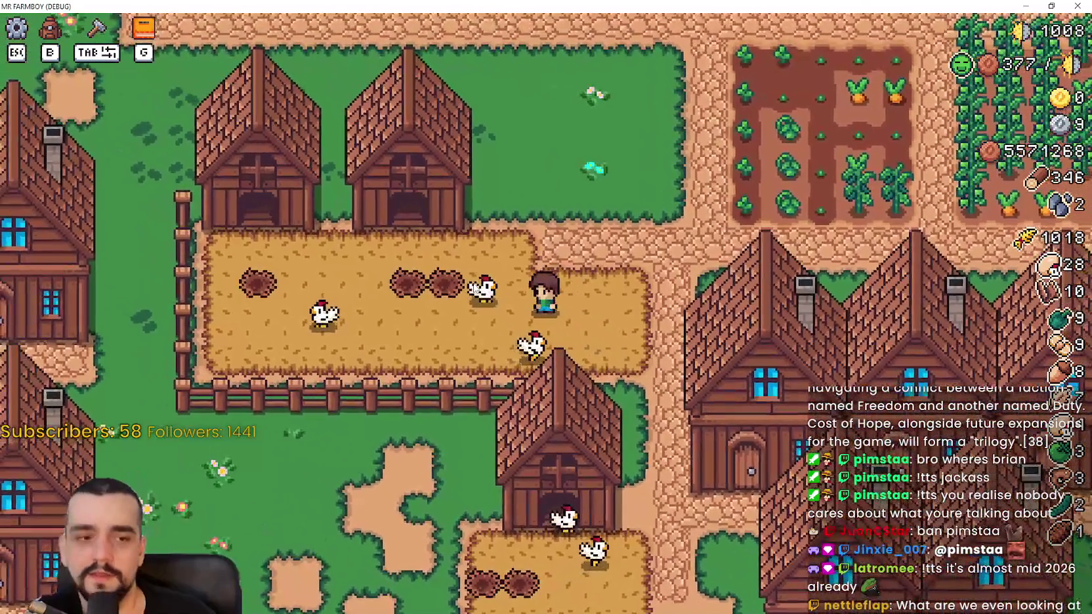
{"action": "scroll", "coordinate": [486, 295], "scroll_direction": "up", "scroll_amount": 1}
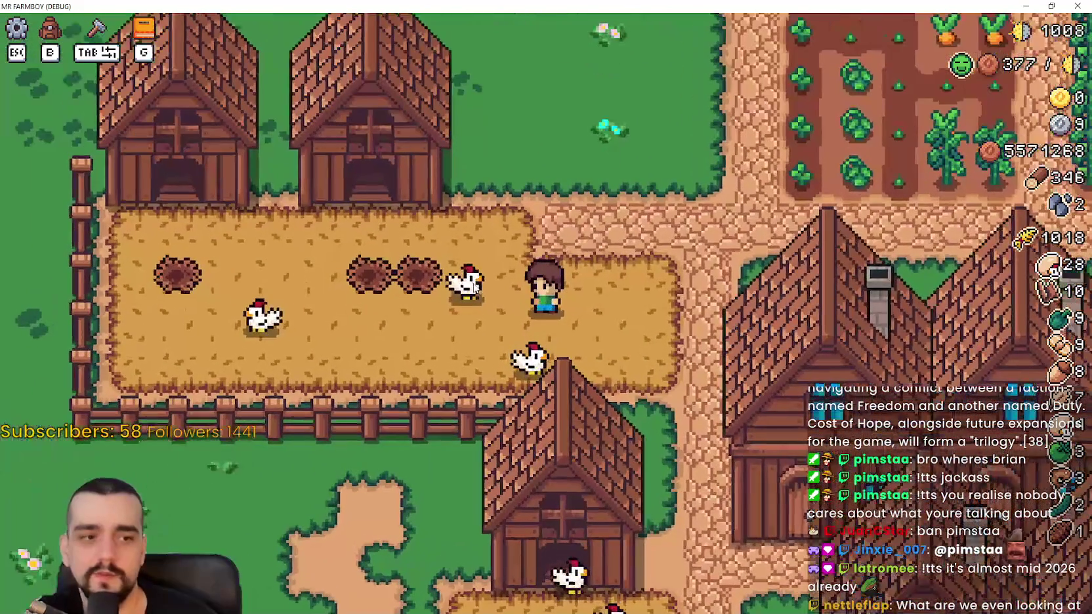
{"action": "key", "text": "a"}
{"action": "key", "text": "w"}
{"action": "key", "text": "d"}
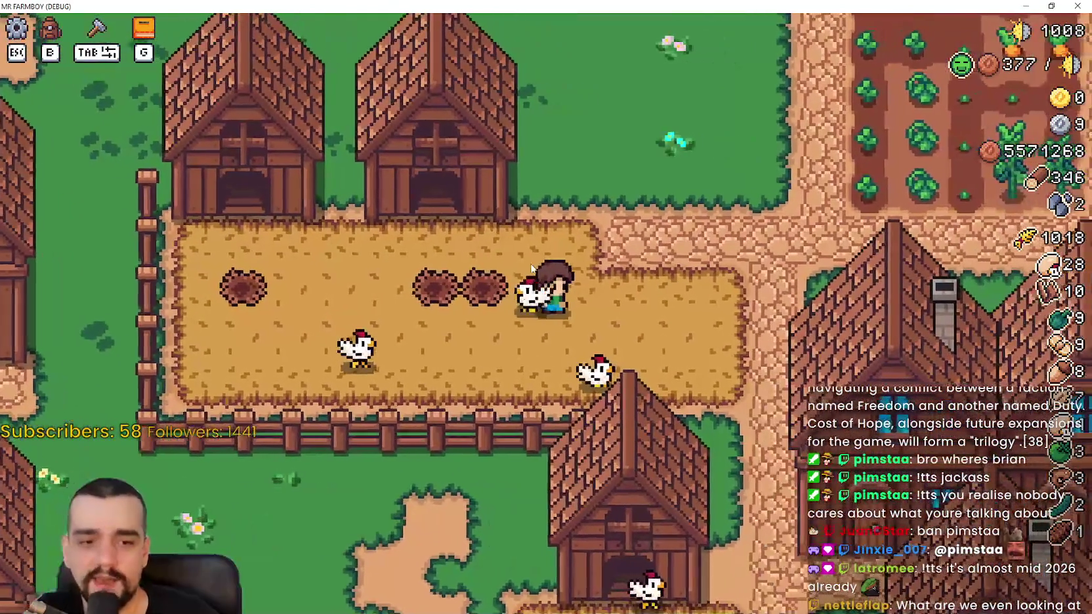
{"action": "scroll", "coordinate": [529, 260], "scroll_direction": "down", "scroll_amount": 1}
{"action": "key", "text": "s"}
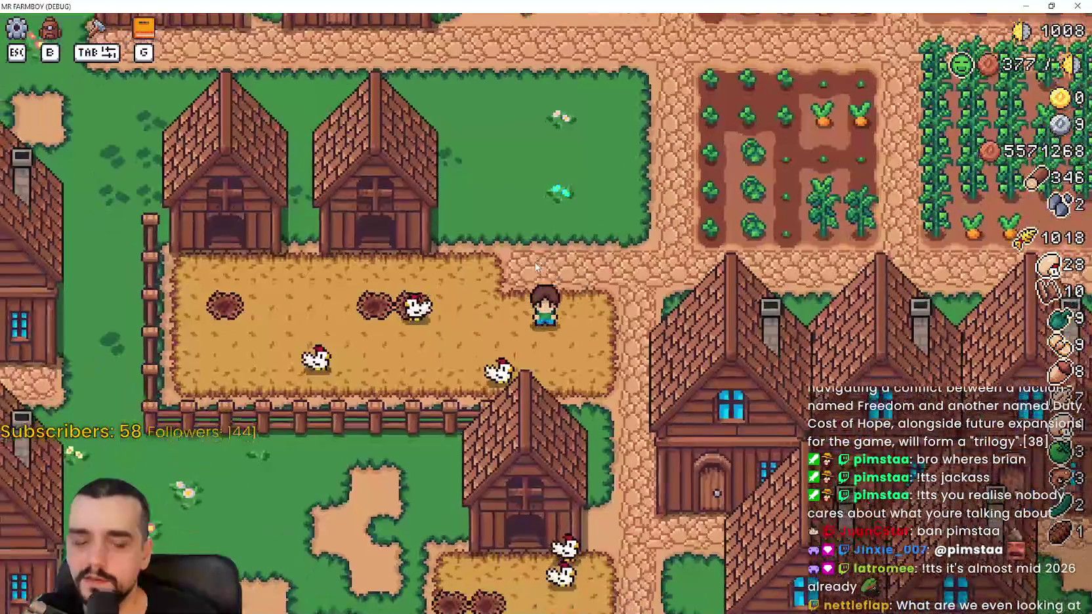
{"action": "key", "text": "a"}
{"action": "key", "text": "d"}
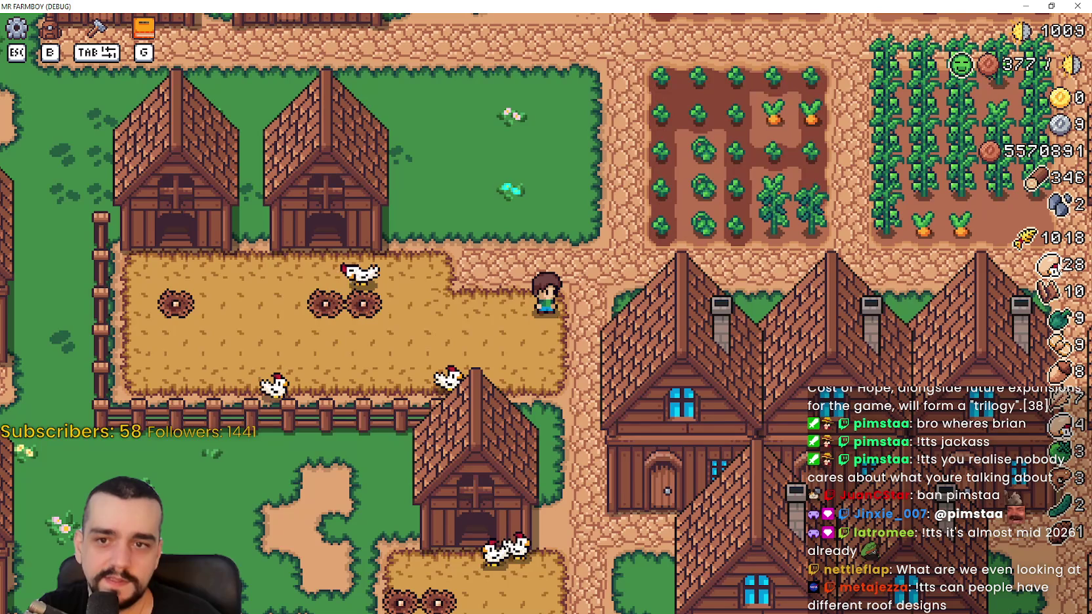
Walk the farmer to a nest in the chicken pen, then past the carrot field toward the houses
{"action": "key", "text": "a"}
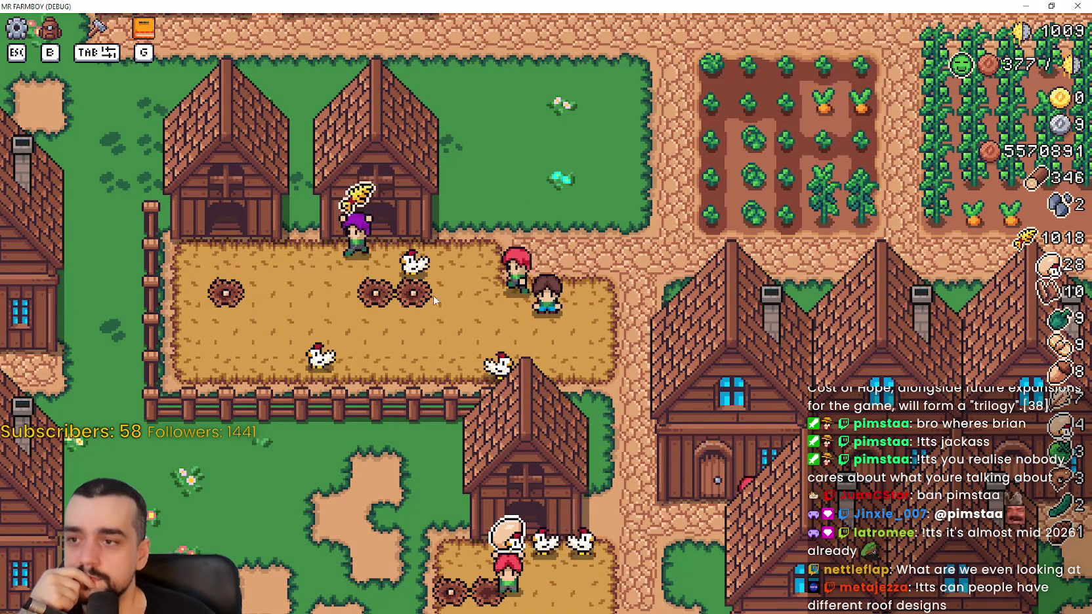
{"action": "scroll", "coordinate": [430, 303], "scroll_direction": "up", "scroll_amount": 3}
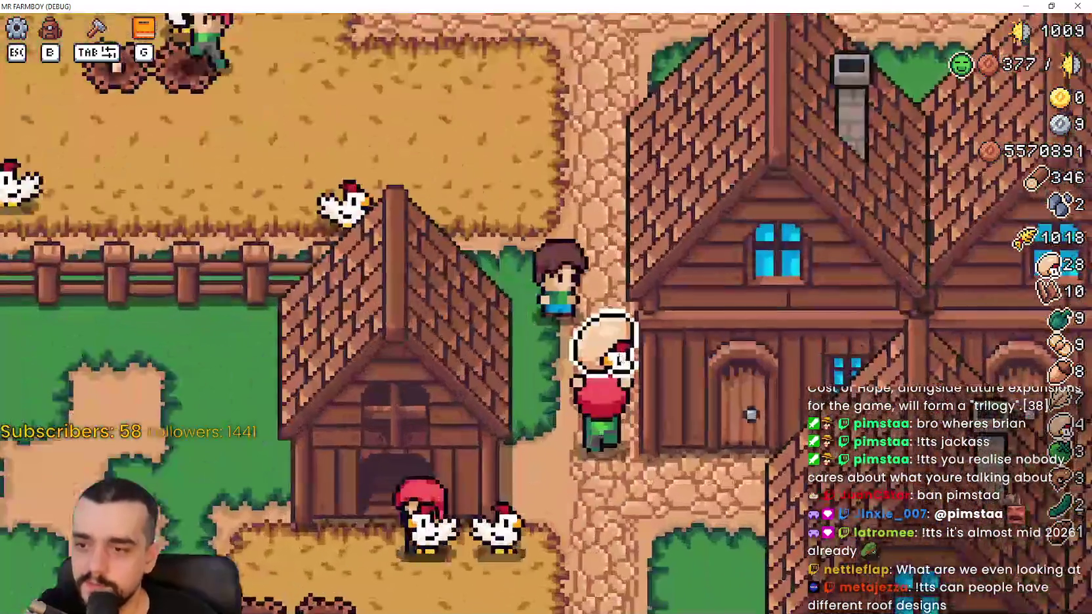
{"action": "key", "text": "w"}
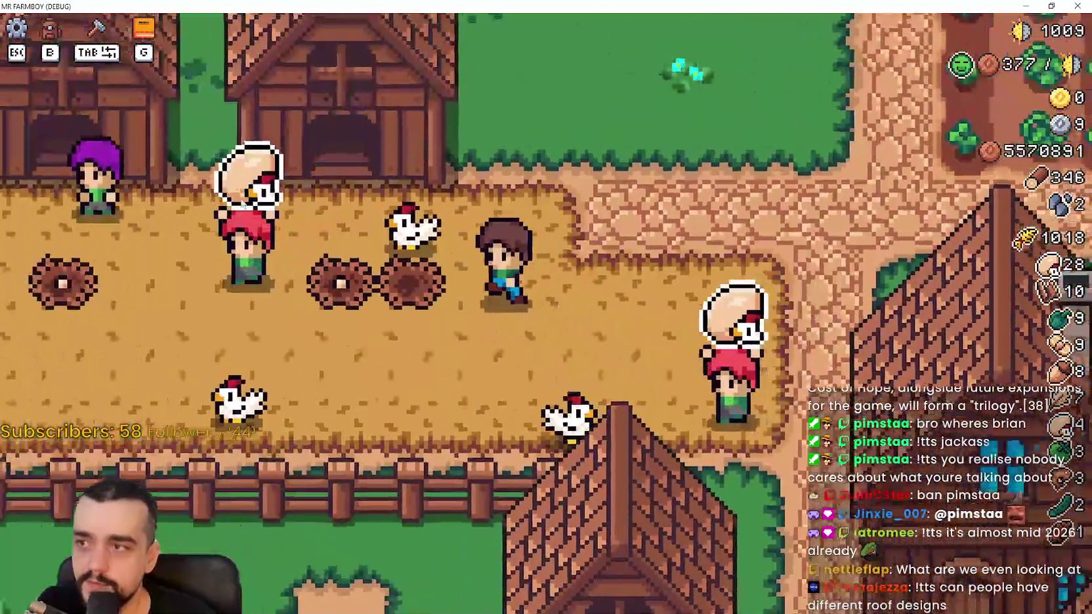
{"action": "scroll", "coordinate": [429, 275], "scroll_direction": "down", "scroll_amount": 3}
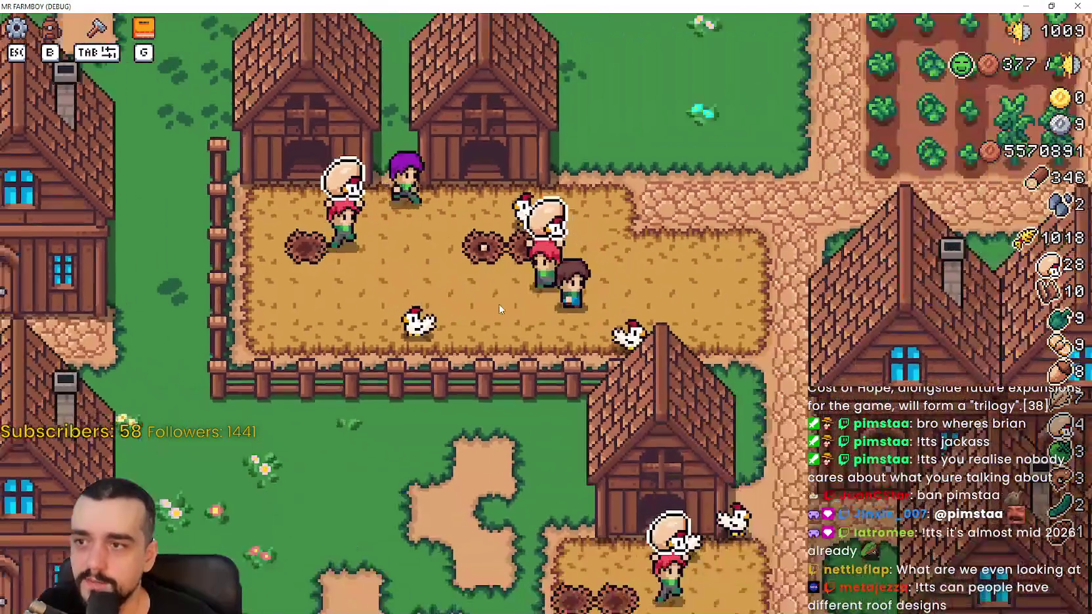
{"action": "scroll", "coordinate": [498, 304], "scroll_direction": "down", "scroll_amount": 3}
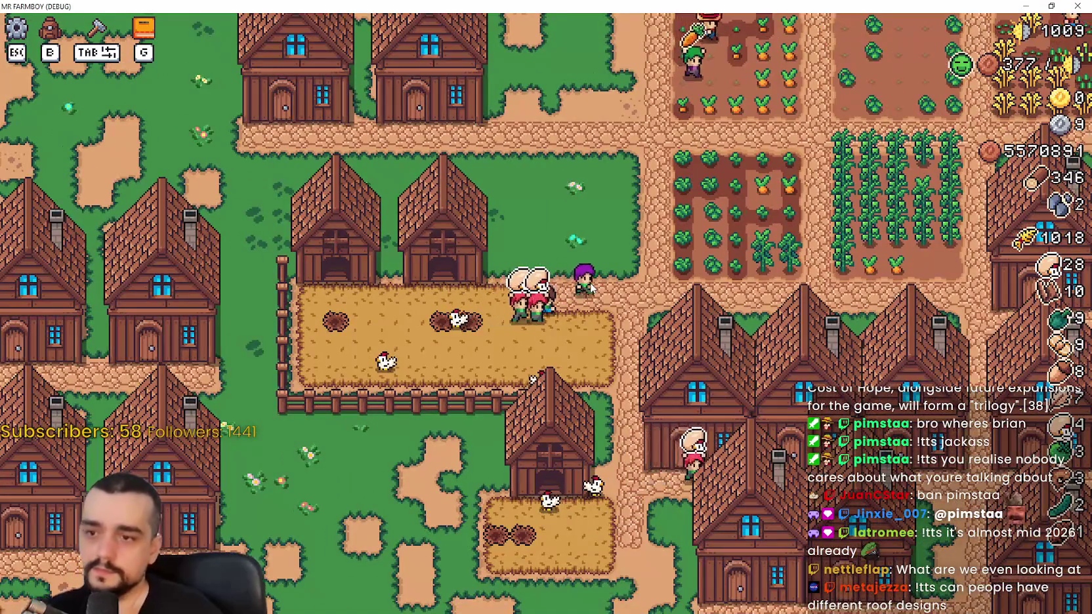
{"action": "scroll", "coordinate": [594, 285], "scroll_direction": "up", "scroll_amount": 2}
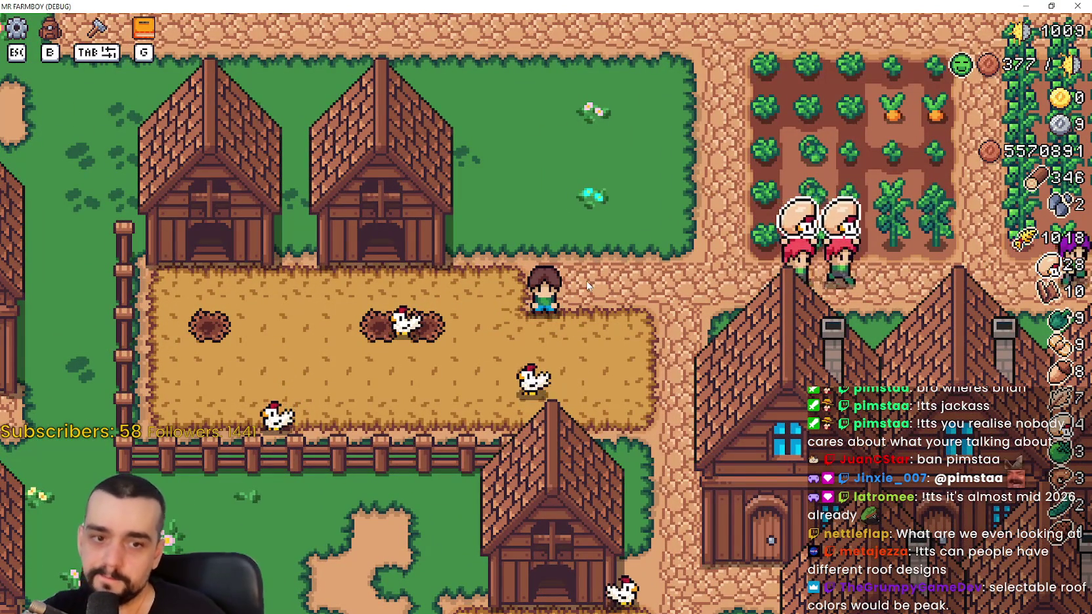
{"action": "scroll", "coordinate": [580, 283], "scroll_direction": "down", "scroll_amount": 2}
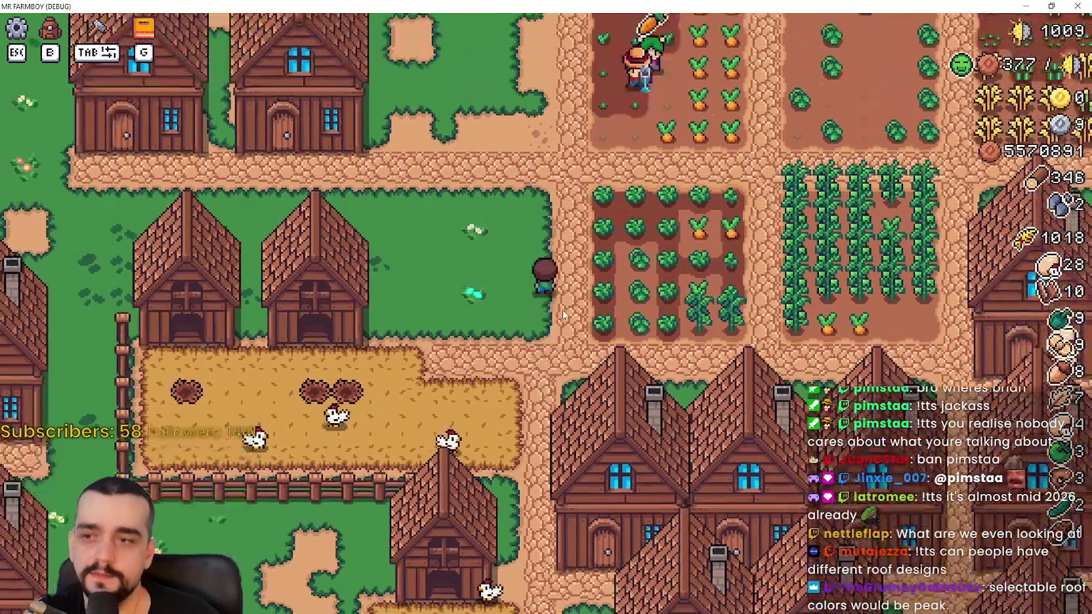
{"action": "scroll", "coordinate": [562, 309], "scroll_direction": "up", "scroll_amount": 2}
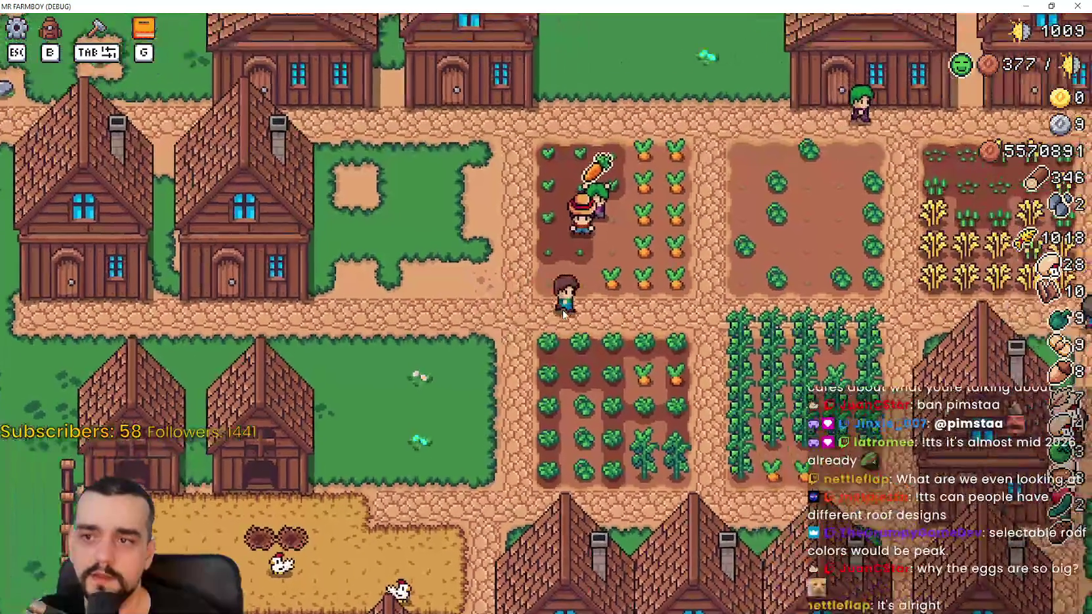
{"action": "key", "text": "d"}
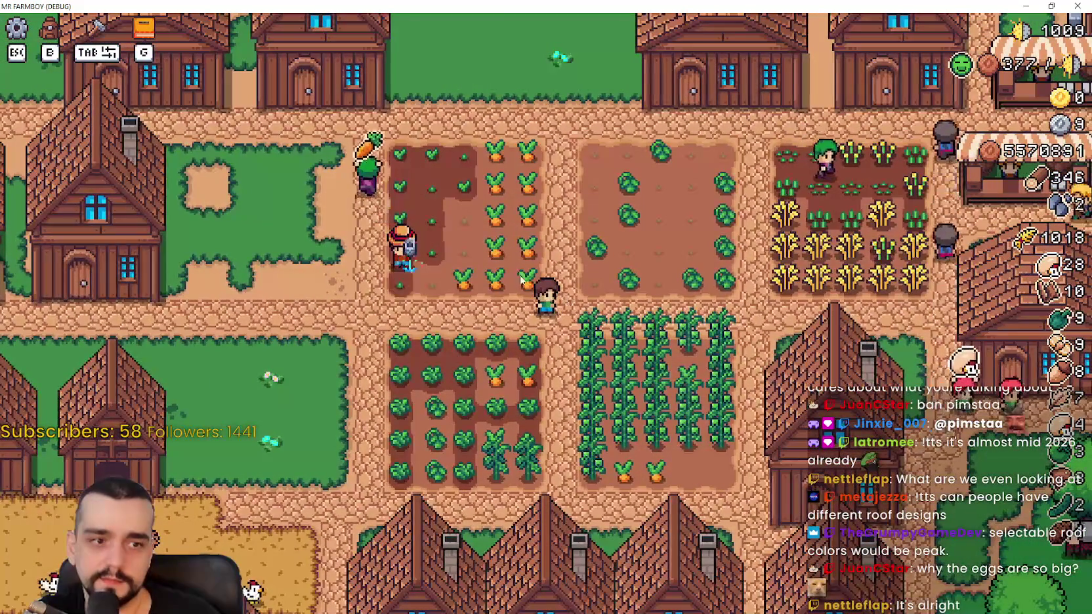
{"action": "key", "text": "a"}
{"action": "key", "text": "w"}
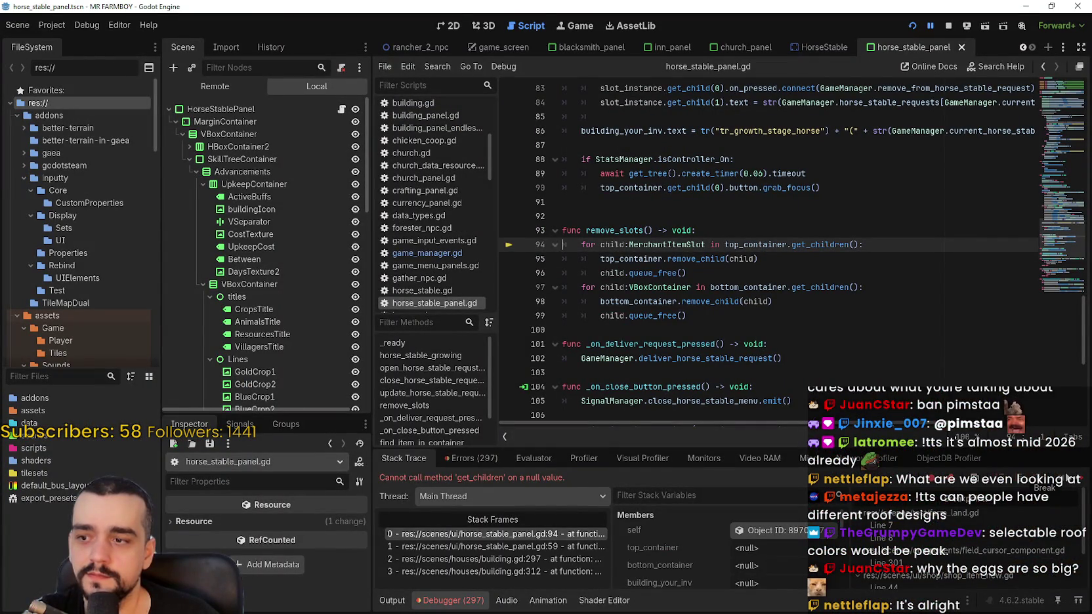
Switch between the game's House panel and the editor stopped at line 94, then keep playing
{"action": "key", "text": "F12"}
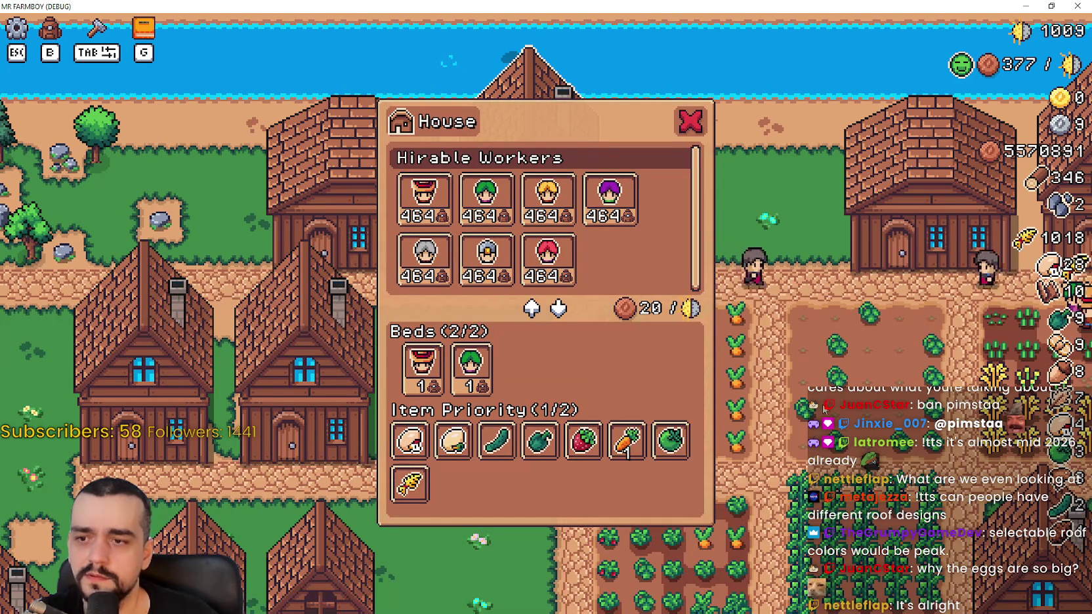
{"action": "key", "text": "F12"}
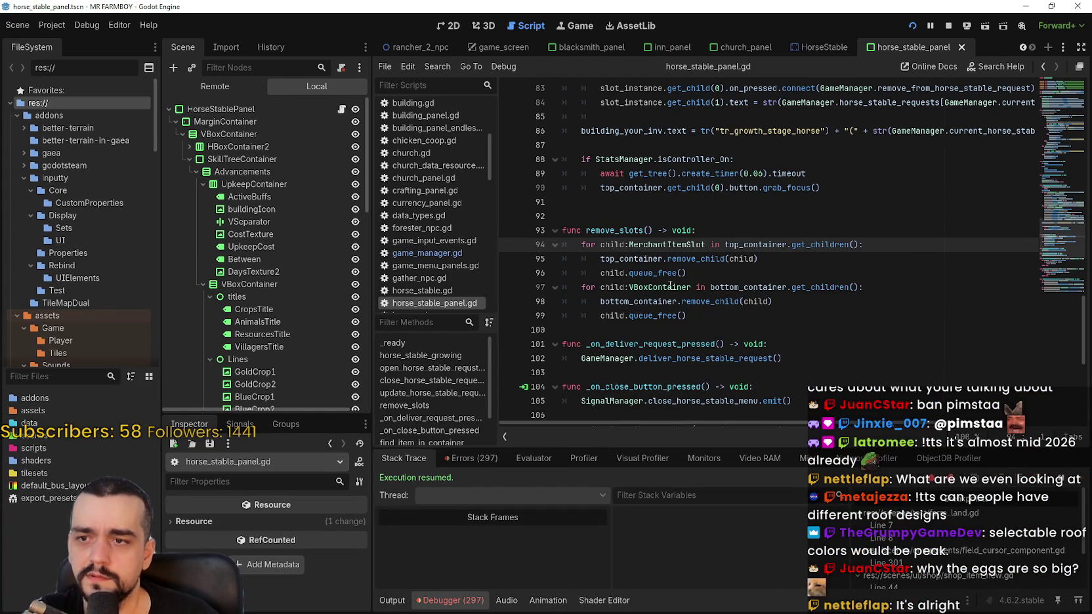
{"action": "key", "text": "alt+Tab"}
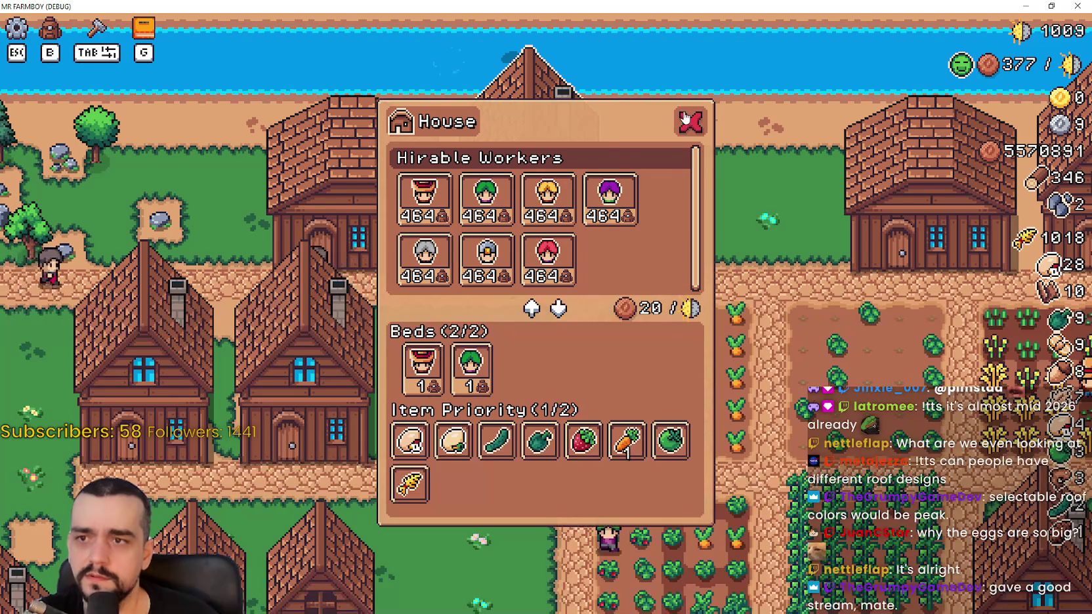
{"action": "left_click", "coordinate": [685, 119]}
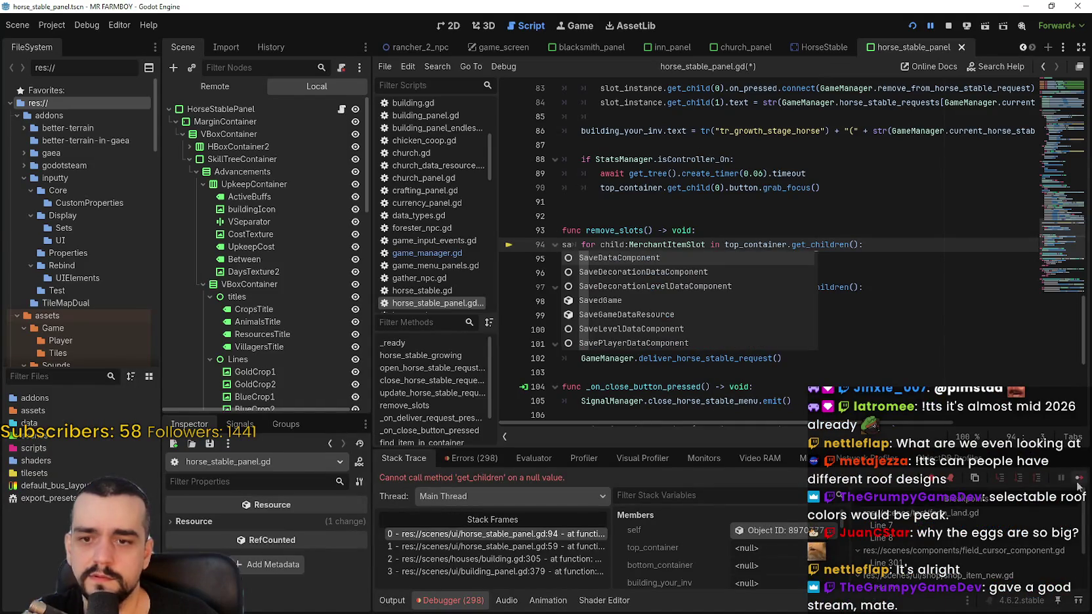
{"action": "key", "text": "alt+Tab"}
{"action": "key", "text": "s"}
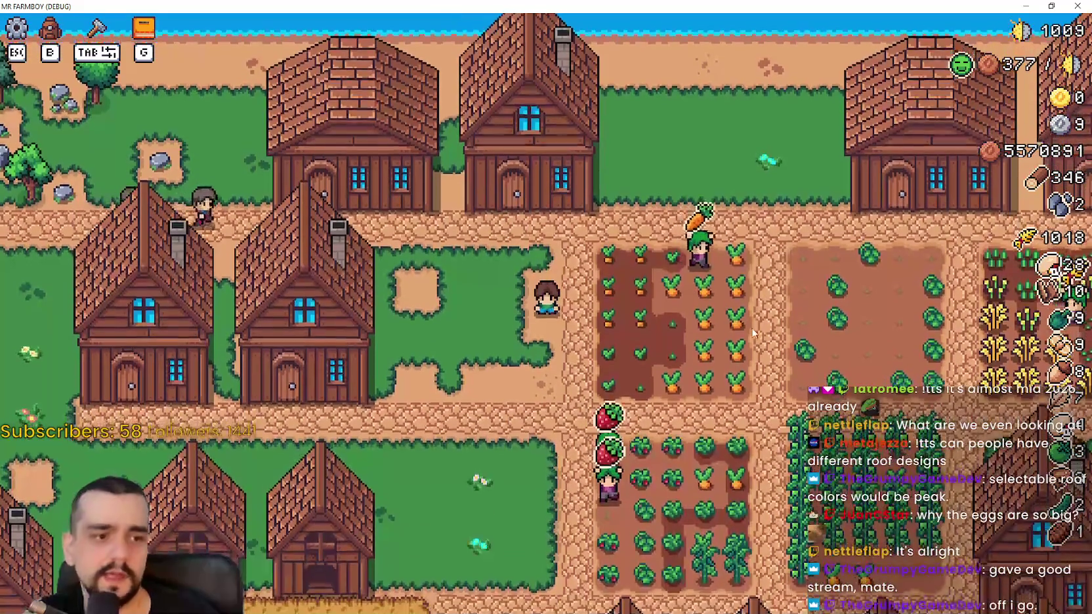
Walk the farmer through the village streets between the houses and up to the crop fields
{"action": "key", "text": "s"}
{"action": "key", "text": "a"}
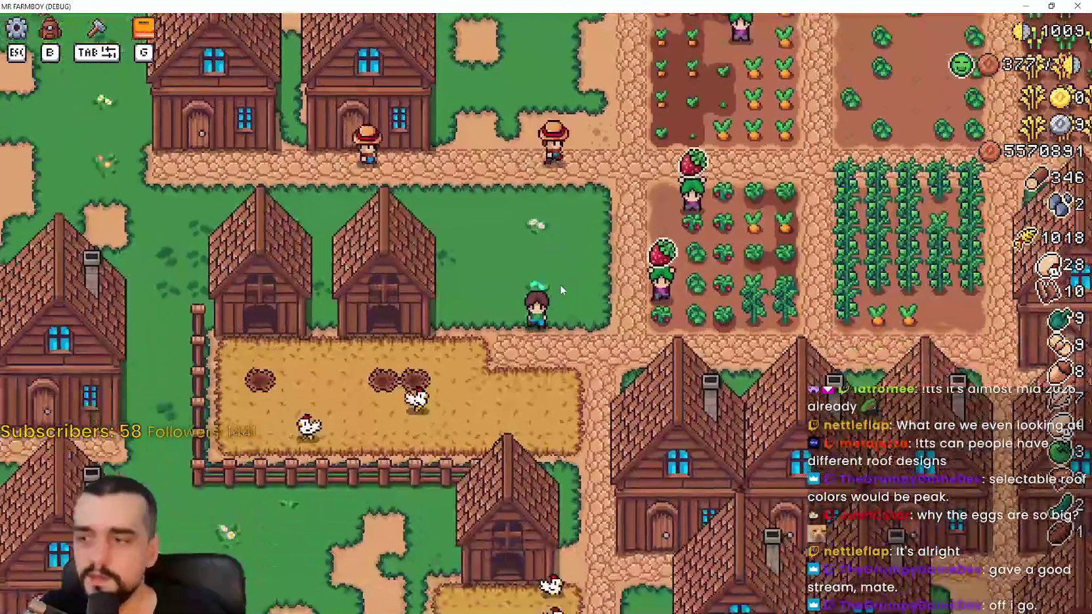
{"action": "scroll", "coordinate": [559, 284], "scroll_direction": "down", "scroll_amount": 5}
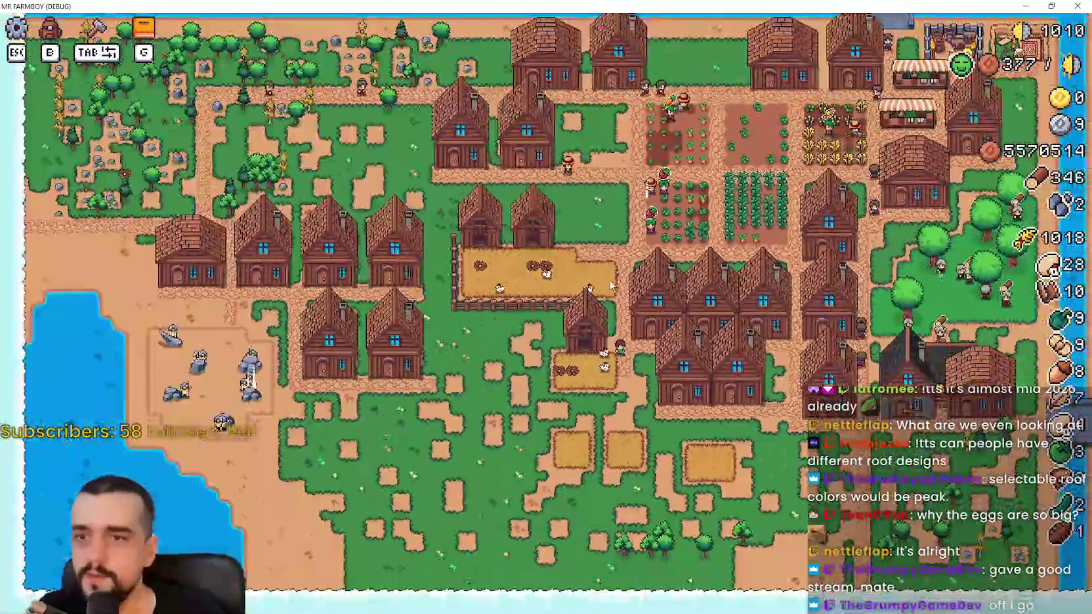
{"action": "scroll", "coordinate": [609, 280], "scroll_direction": "up", "scroll_amount": 7}
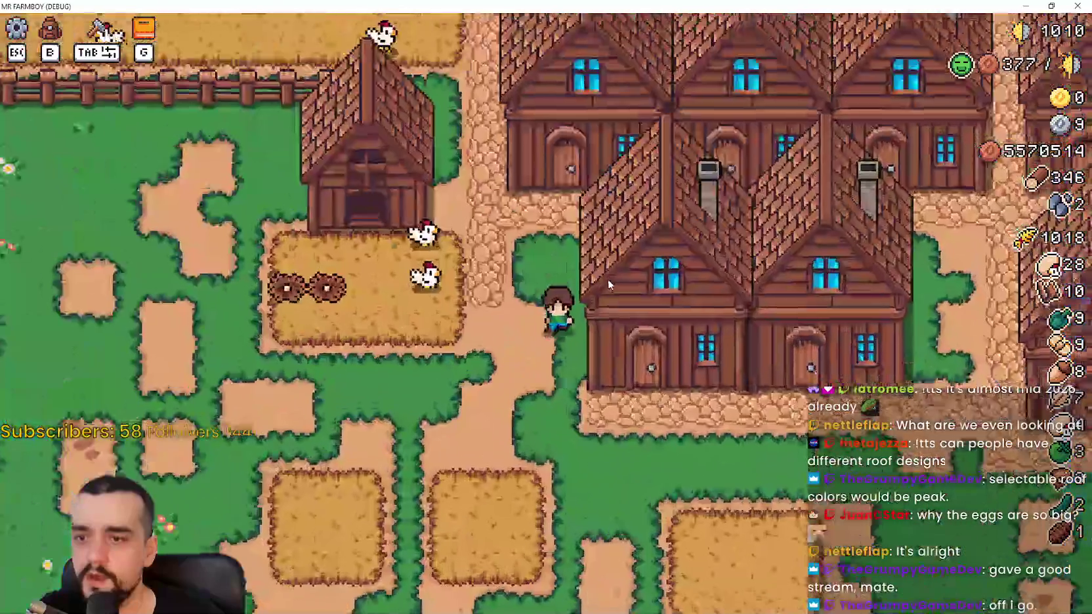
{"action": "key", "text": "s"}
{"action": "key", "text": "d"}
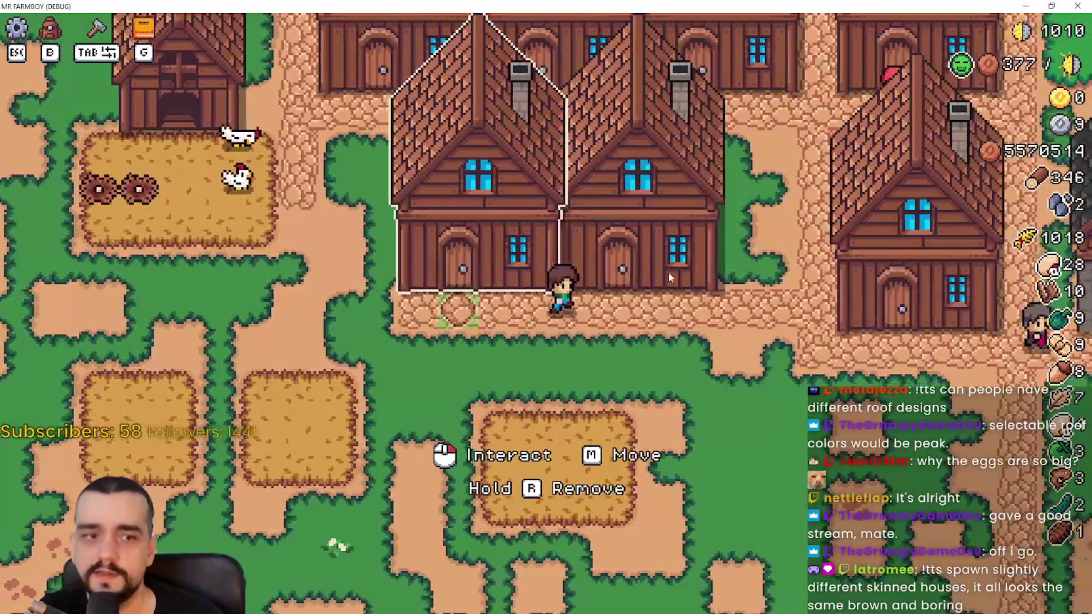
{"action": "key", "text": "w"}
{"action": "key", "text": "d"}
{"action": "key", "text": "s"}
{"action": "key", "text": "d"}
{"action": "key", "text": "w"}
{"action": "key", "text": "a"}
{"action": "key", "text": "a"}
{"action": "key", "text": "w"}
{"action": "key", "text": "s"}
{"action": "key", "text": "a"}
{"action": "key", "text": "s"}
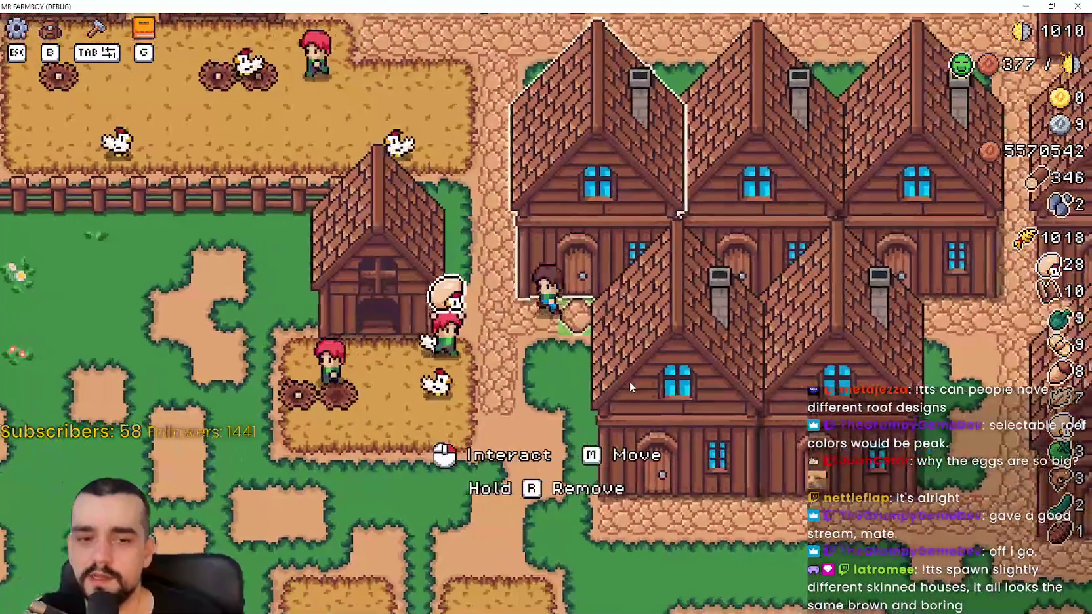
{"action": "key", "text": "w"}
{"action": "key", "text": "a"}
Walk past the chicken pen fence, the strawberry and wheat plots, and the market stall
{"action": "key", "text": "w"}
{"action": "key", "text": "a"}
{"action": "key", "text": "s"}
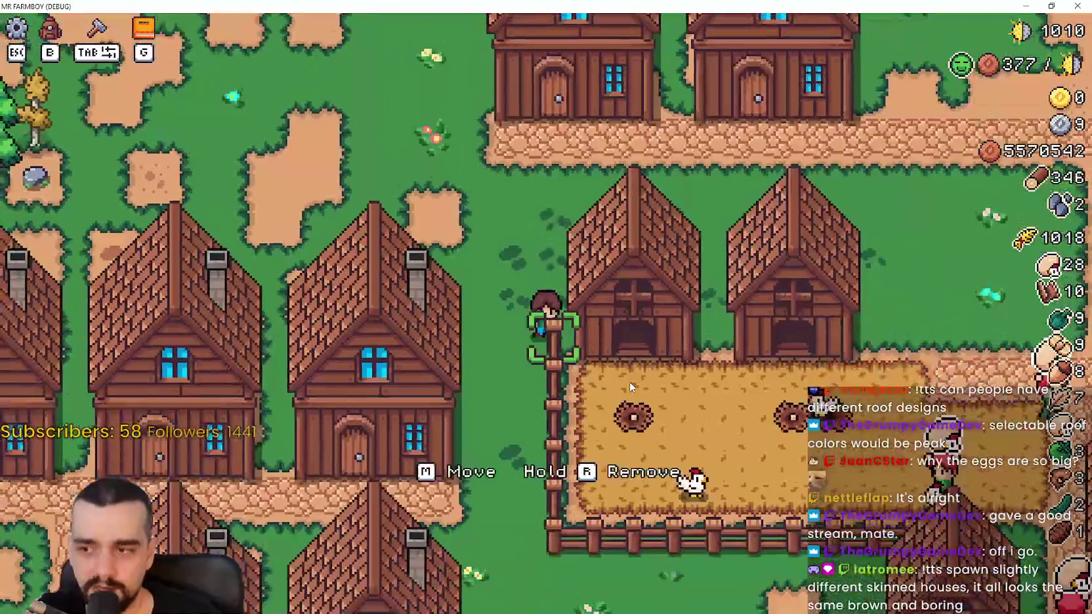
{"action": "key", "text": "a"}
{"action": "key", "text": "s"}
{"action": "key", "text": "d"}
{"action": "key", "text": "d"}
{"action": "key", "text": "s"}
{"action": "key", "text": "w"}
{"action": "key", "text": "d"}
{"action": "key", "text": "w"}
{"action": "key", "text": "d"}
{"action": "key", "text": "d"}
{"action": "key", "text": "w"}
{"action": "key", "text": "s"}
{"action": "key", "text": "s"}
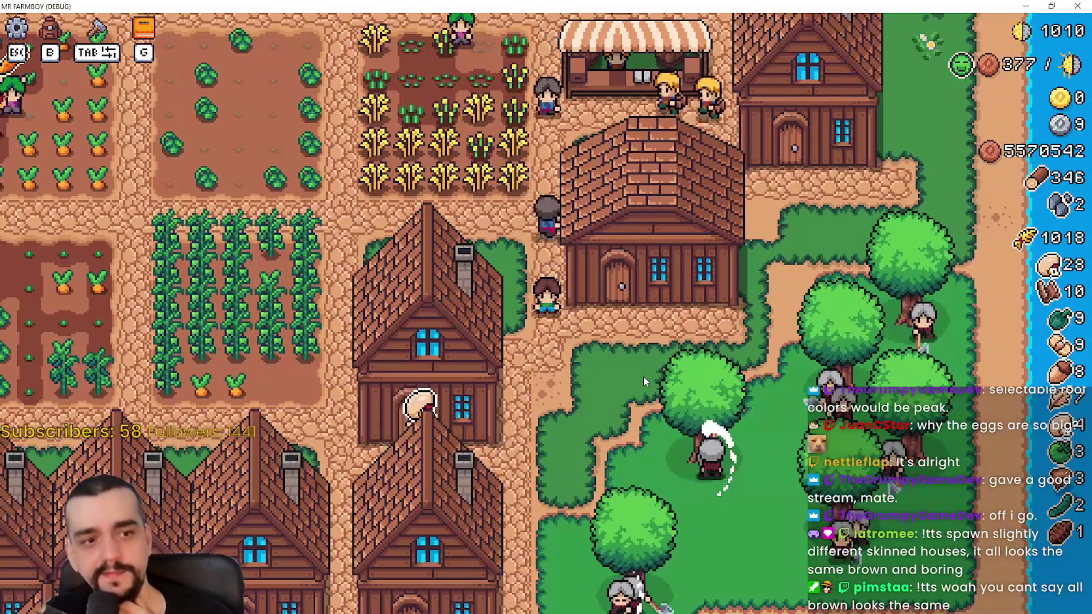
{"action": "key", "text": "w"}
{"action": "key", "text": "a"}
{"action": "key", "text": "a"}
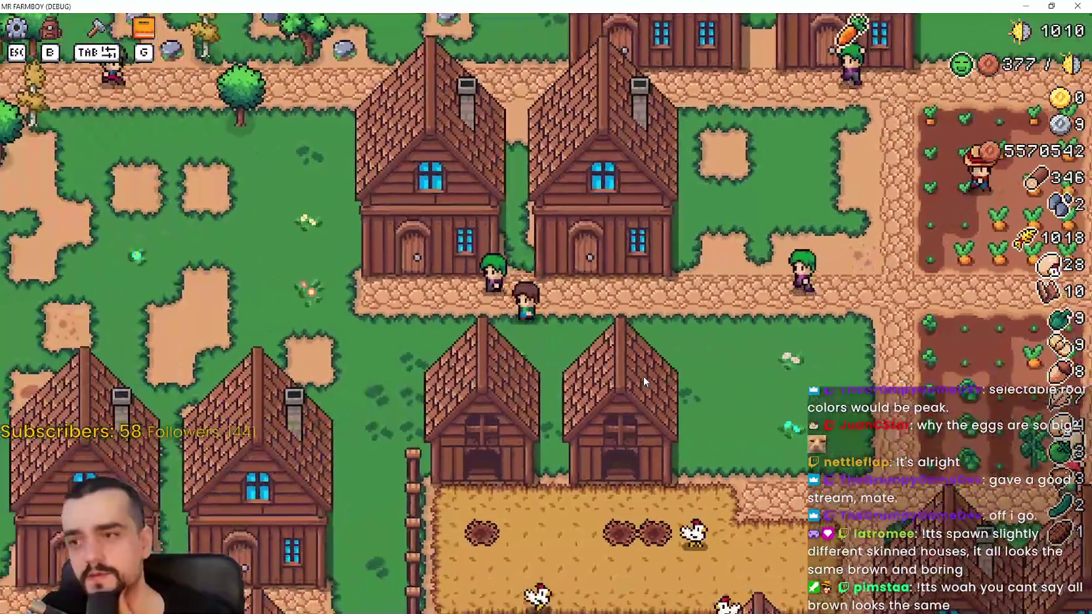
{"action": "key", "text": "s"}
{"action": "key", "text": "d"}
Quit to the title screen, continue the save, and resume past the cameraNew.gd max() error
{"action": "key", "text": "Escape"}
{"action": "left_click", "coordinate": [589, 401]}
{"action": "left_click", "coordinate": [596, 271]}
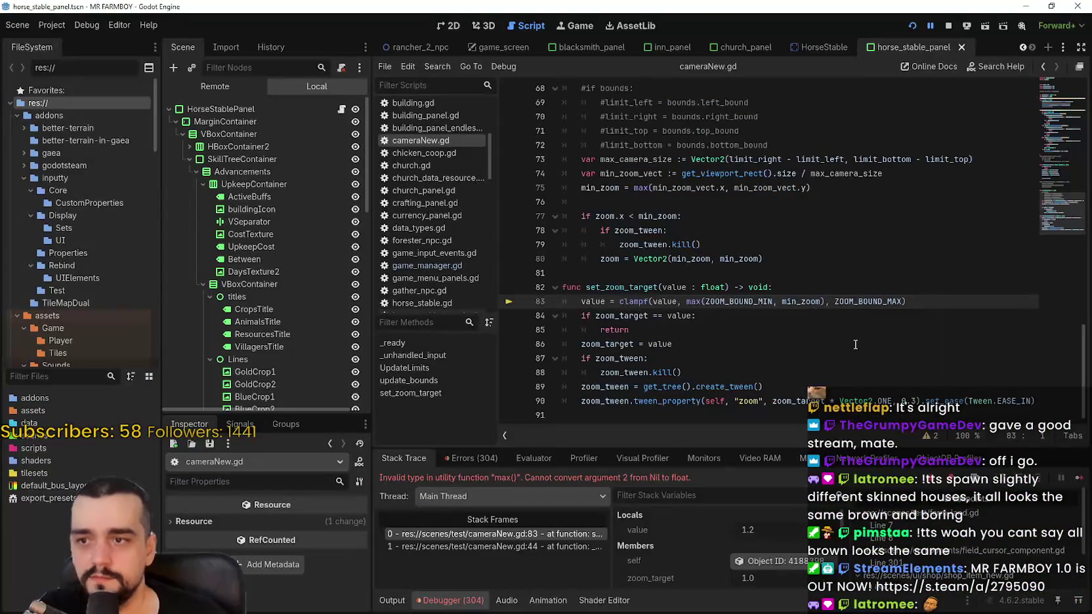
{"action": "left_click", "coordinate": [1076, 480]}
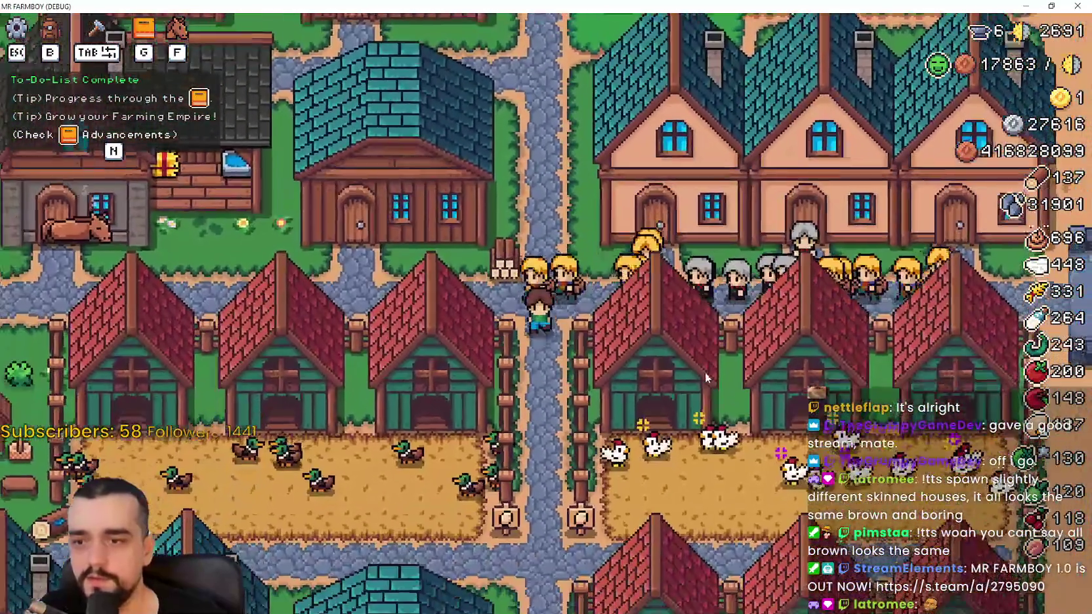
Resume after the null get_children error and undo the stray letters typed into line 94
{"action": "key", "text": "s"}
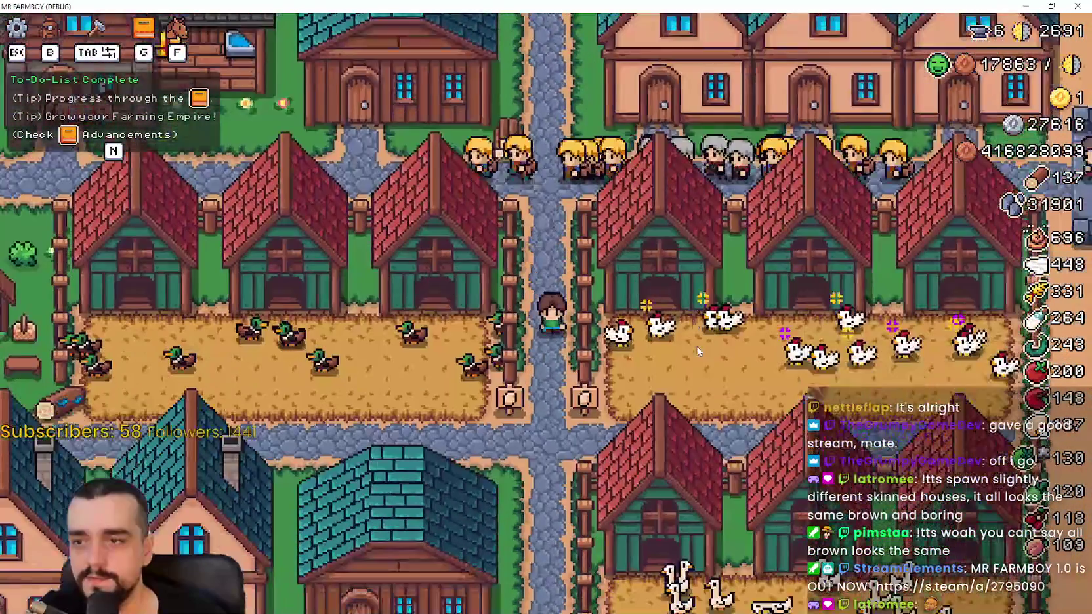
{"action": "key", "text": "e"}
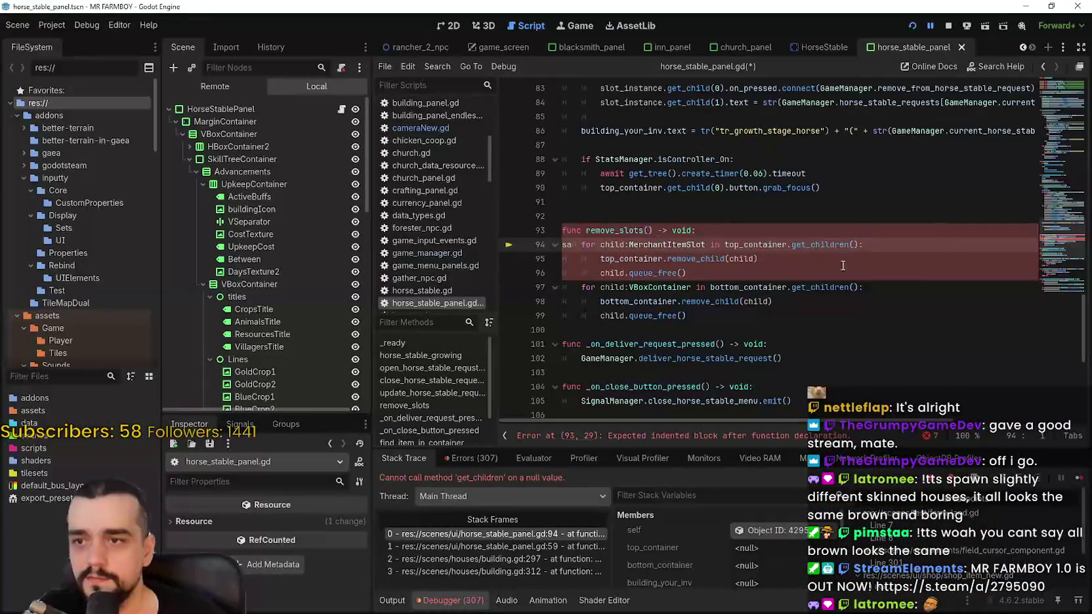
{"action": "key", "text": "ctrl+z"}
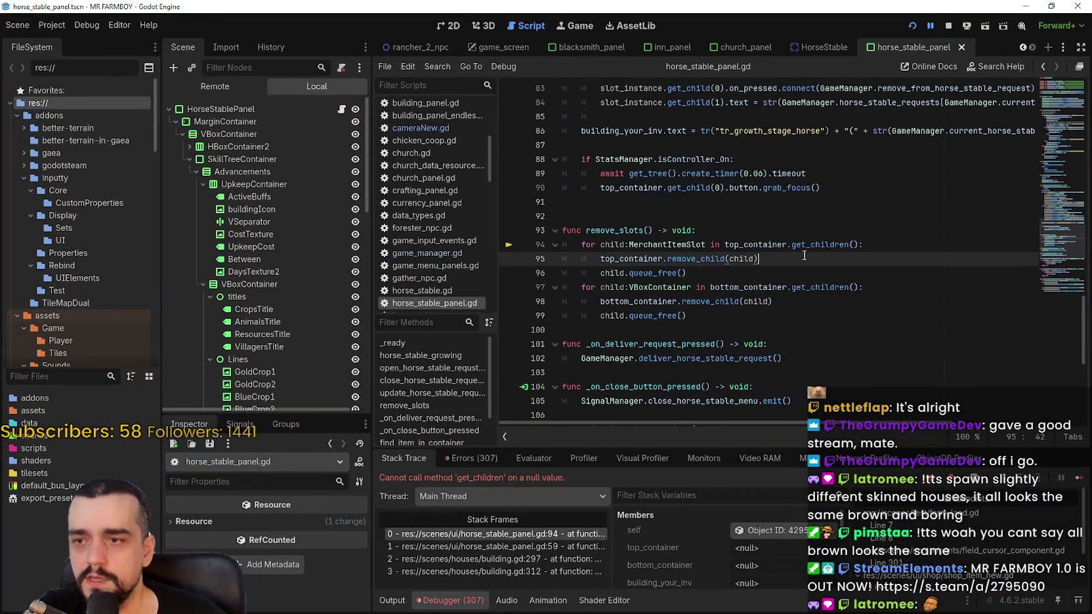
{"action": "left_click", "coordinate": [1074, 480]}
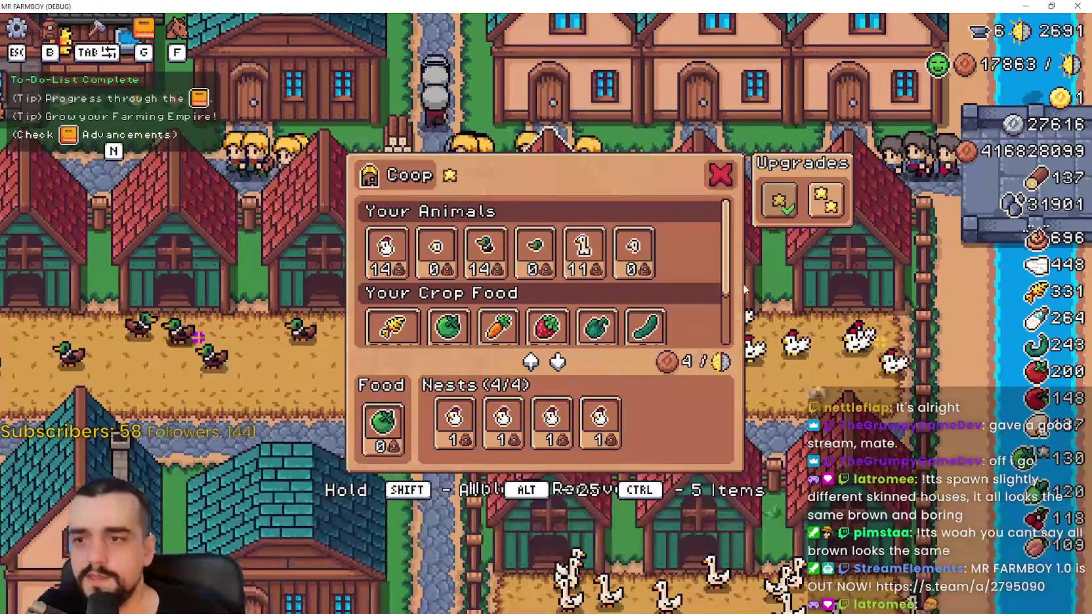
{"action": "type", "text": "w"}
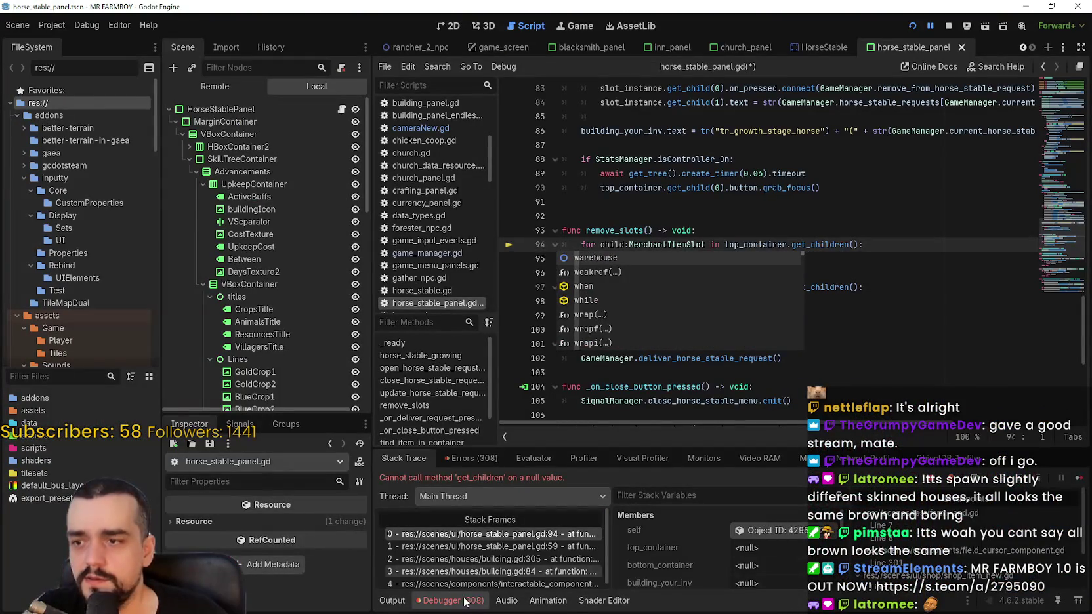
{"action": "key", "text": "ctrl+z"}
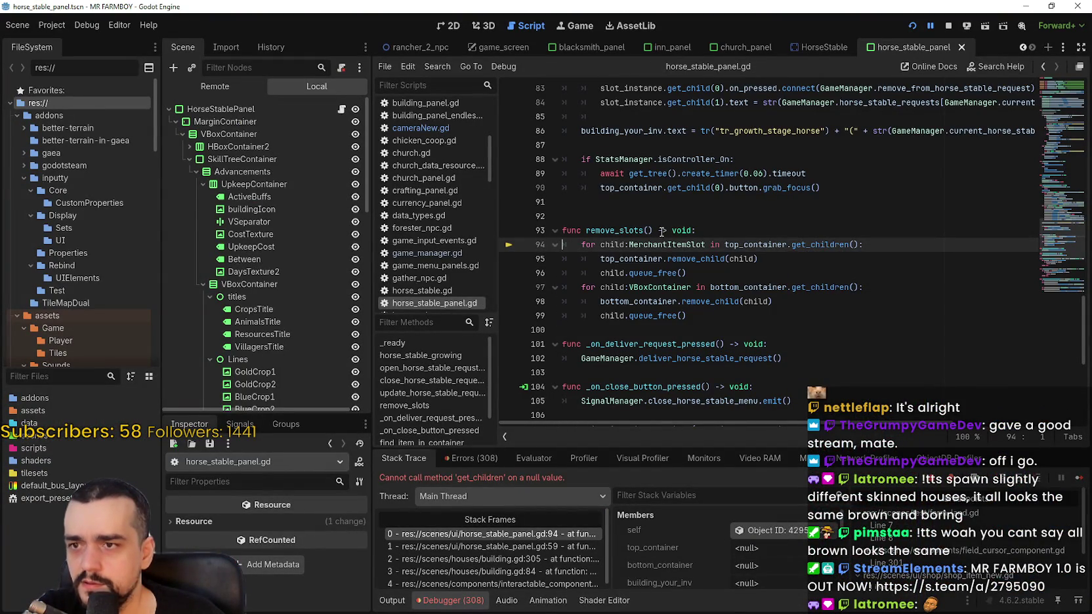
Open stack frame 1 to reach close_horse_stable_request_menu calling remove_slots at line 59
{"action": "left_click", "coordinate": [706, 332]}
{"action": "scroll", "coordinate": [700, 331], "scroll_direction": "up", "scroll_amount": 2}
{"action": "scroll", "coordinate": [700, 331], "scroll_direction": "up", "scroll_amount": 2}
{"action": "mouse_move", "coordinate": [1073, 218]}
{"action": "left_mouse_down"}
{"action": "mouse_move", "coordinate": [1048, 130]}
{"action": "mouse_move", "coordinate": [1051, 231]}
{"action": "mouse_move", "coordinate": [1016, 225]}
{"action": "left_mouse_up"}
{"action": "left_click", "coordinate": [469, 545]}
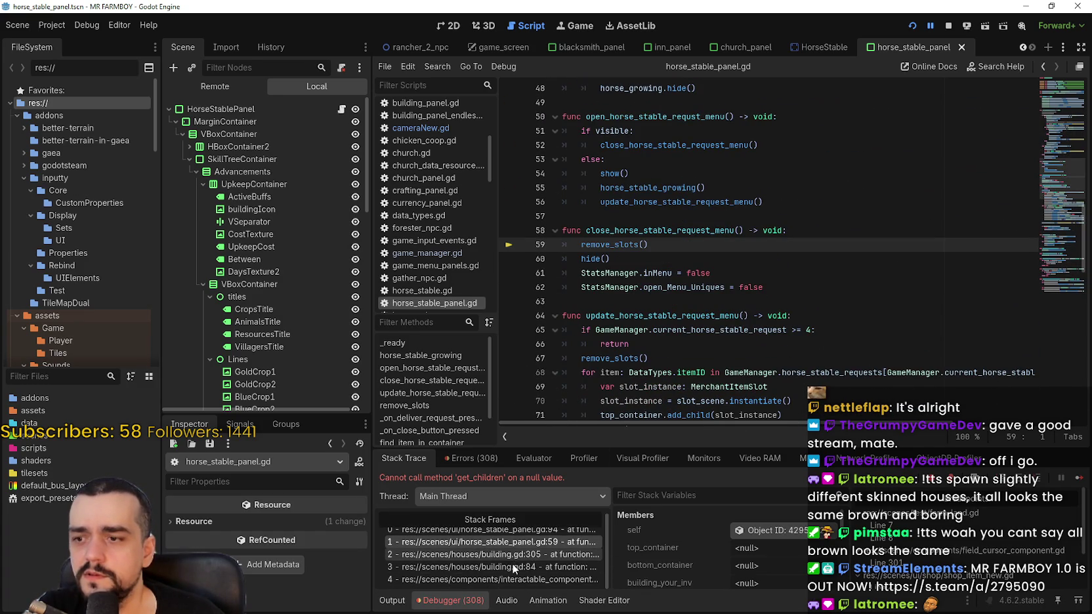
Trace the stack through building.gd lines 305 and 84 to the crashing remove_slots line 94
{"action": "left_click", "coordinate": [512, 555]}
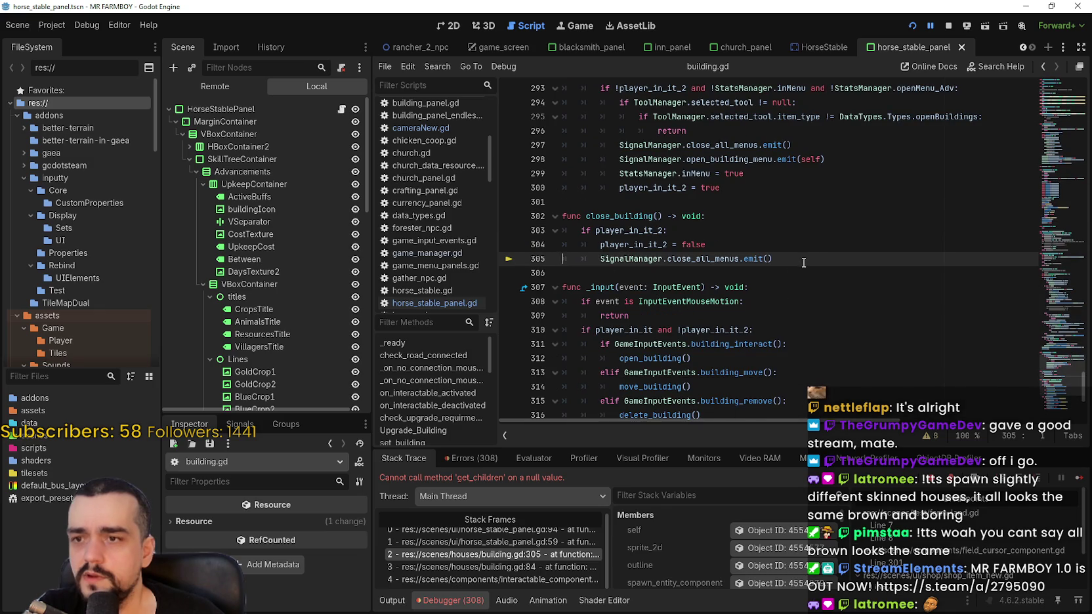
{"action": "left_click_drag", "start_coordinate": [803, 262], "coordinate": [604, 259]}
{"action": "left_click", "coordinate": [515, 569]}
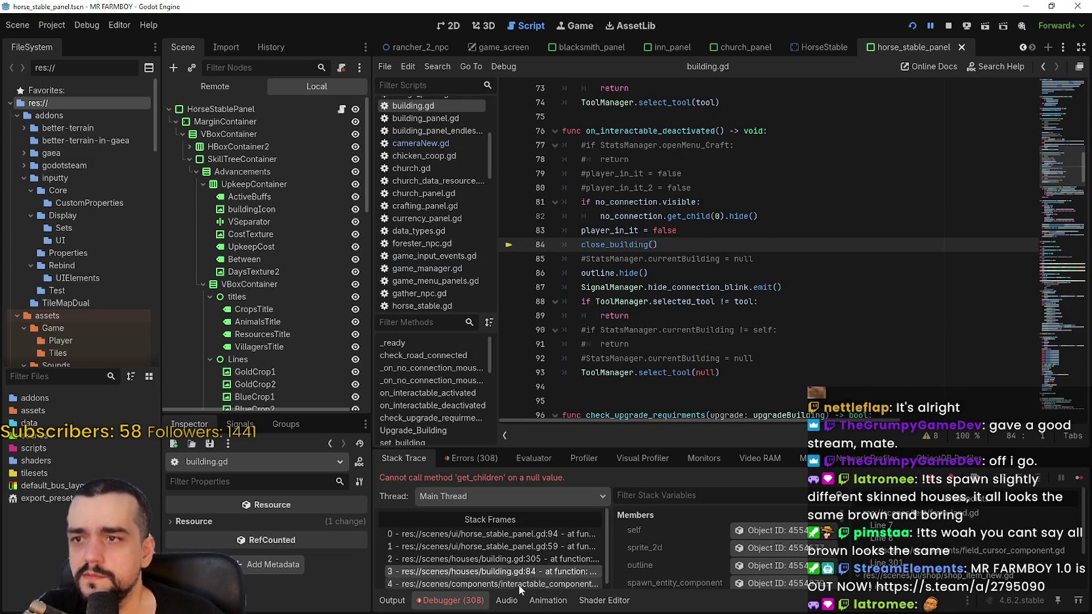
{"action": "scroll", "coordinate": [517, 586], "scroll_direction": "down", "scroll_amount": 1}
{"action": "left_click", "coordinate": [519, 545]}
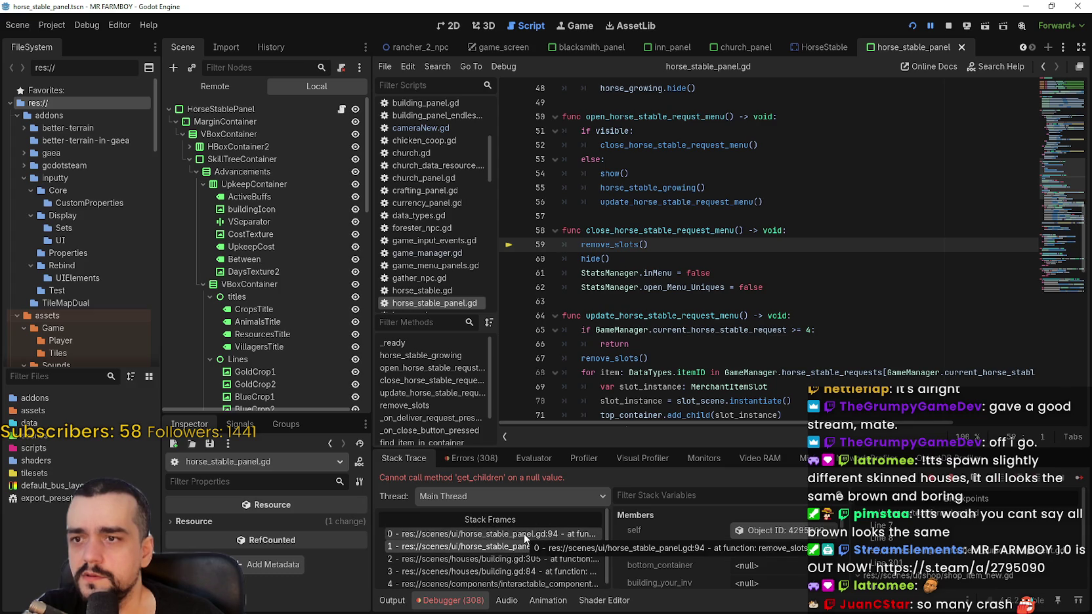
{"action": "left_click", "coordinate": [523, 533]}
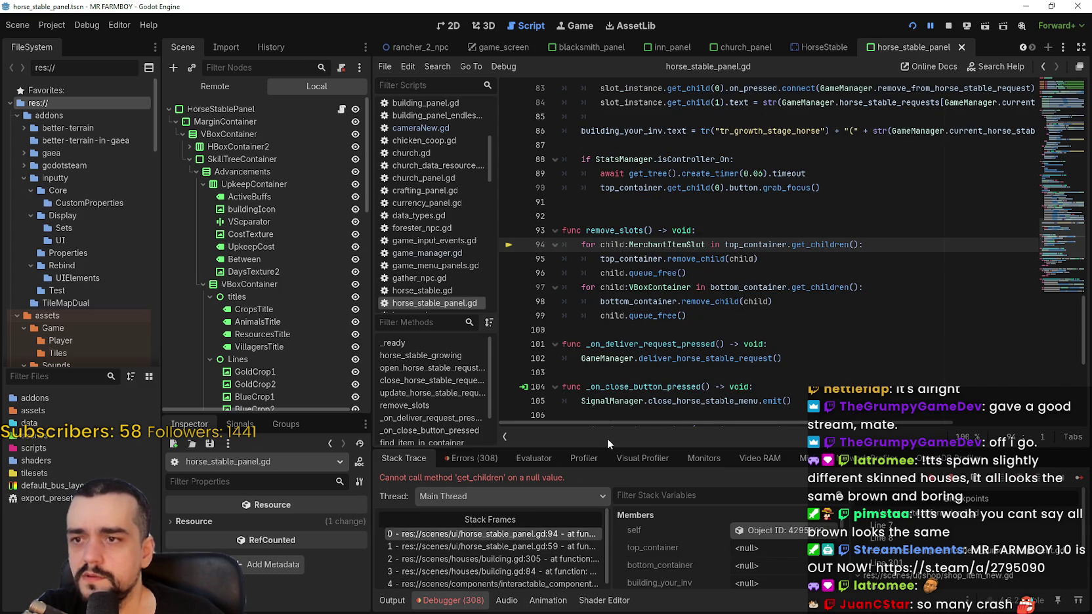
Compare close_horse_stable_request_menu at line 59 with close_building at building.gd line 305
{"action": "left_click", "coordinate": [531, 548]}
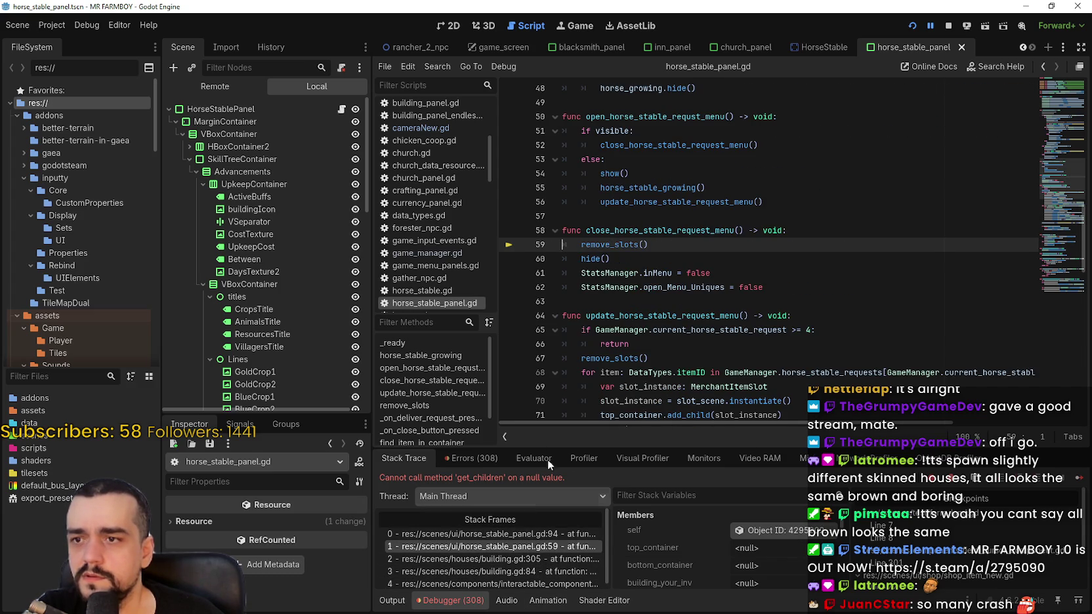
{"action": "left_click", "coordinate": [549, 559]}
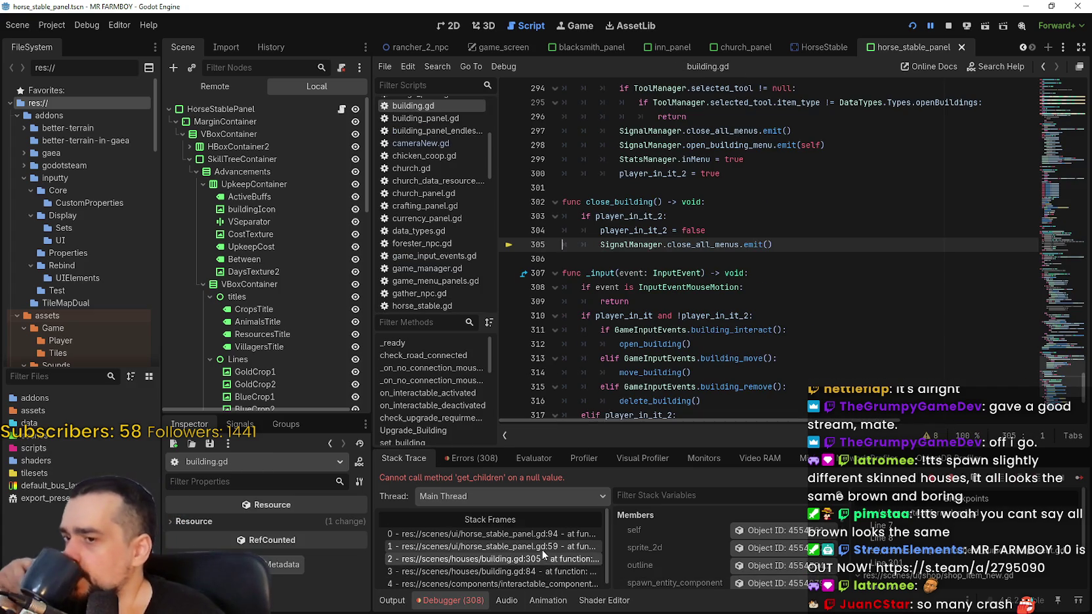
{"action": "left_click", "coordinate": [541, 550]}
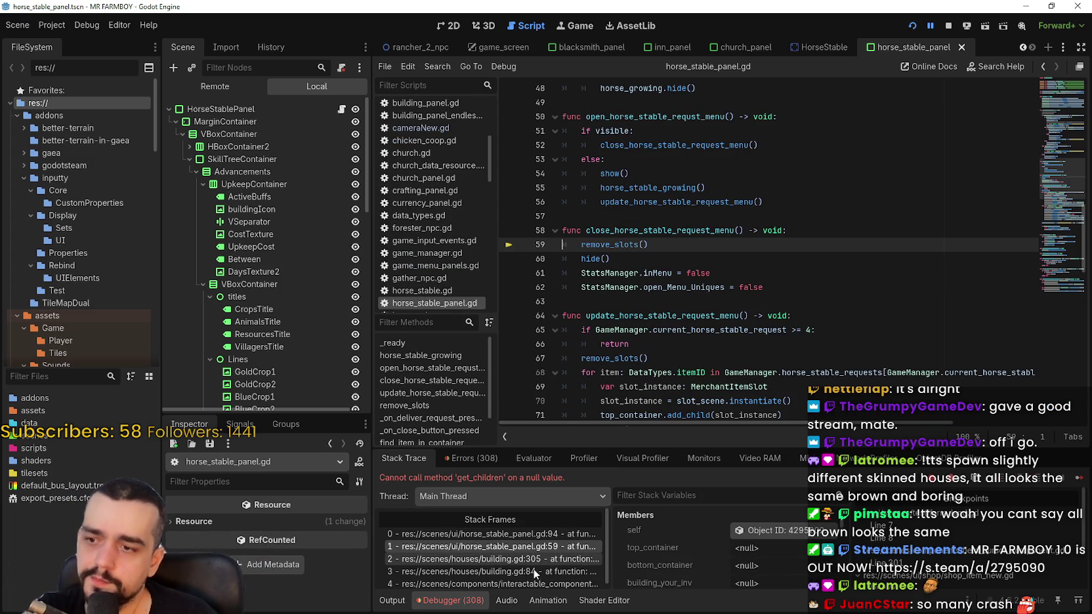
{"action": "left_click", "coordinate": [534, 559]}
{"action": "left_click", "coordinate": [534, 546]}
Resume the debug run with remove_slots() on line 59 commented out
{"action": "scroll", "coordinate": [669, 226], "scroll_direction": "up", "scroll_amount": 10}
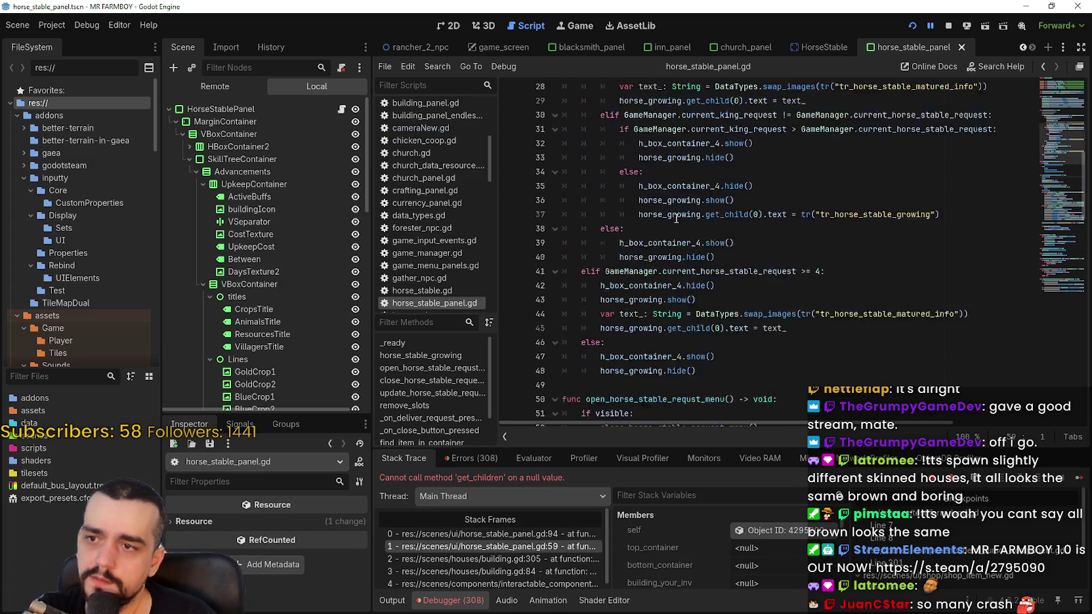
{"action": "scroll", "coordinate": [669, 226], "scroll_direction": "up", "scroll_amount": 5}
{"action": "scroll", "coordinate": [666, 227], "scroll_direction": "down", "scroll_amount": 7}
{"action": "scroll", "coordinate": [663, 228], "scroll_direction": "down", "scroll_amount": 10}
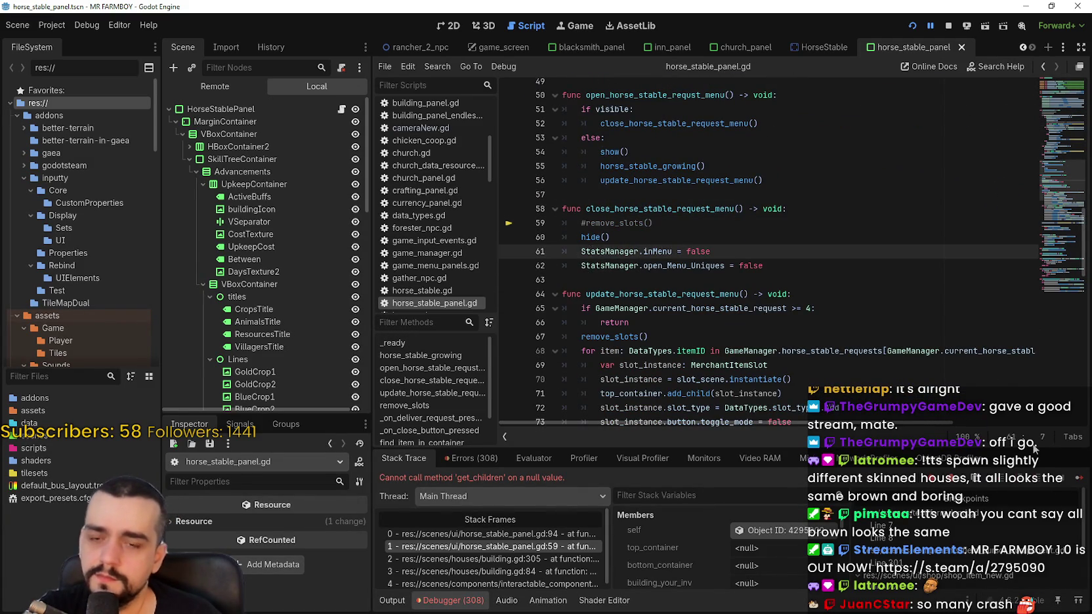
{"action": "left_click", "coordinate": [1081, 481]}
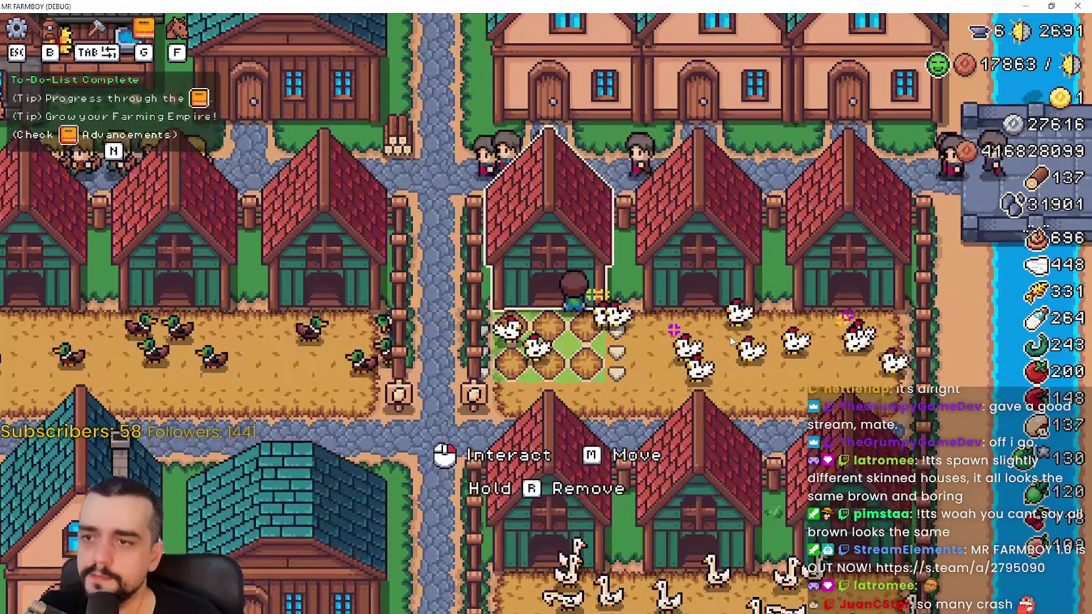
Look at the coop's management panel, then close it
{"action": "left_click", "coordinate": [668, 319]}
{"action": "mouse_move", "coordinate": [822, 217]}
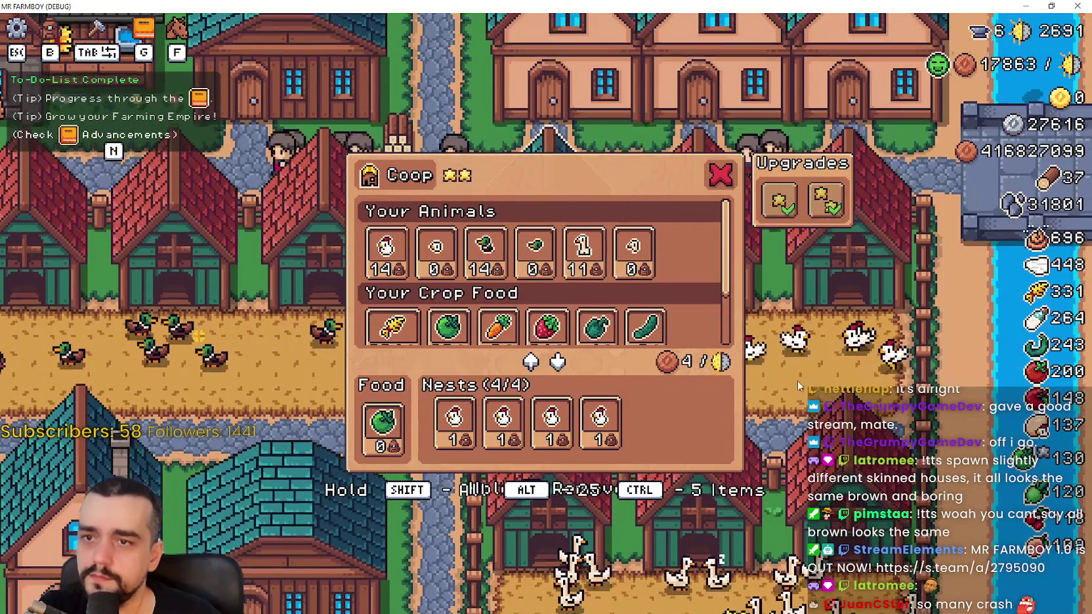
{"action": "key", "text": "Escape"}
{"action": "scroll", "coordinate": [627, 258], "scroll_direction": "up", "scroll_amount": 3}
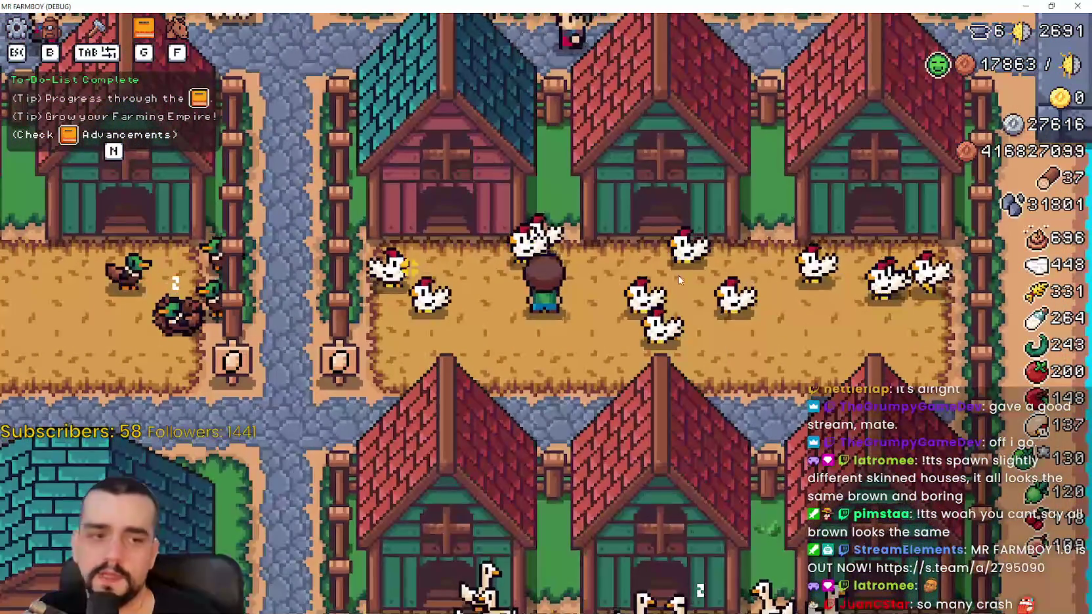
{"action": "scroll", "coordinate": [626, 257], "scroll_direction": "down", "scroll_amount": 2}
Pick up the right-hand coop and set it down in a new spot
{"action": "key", "text": "d"}
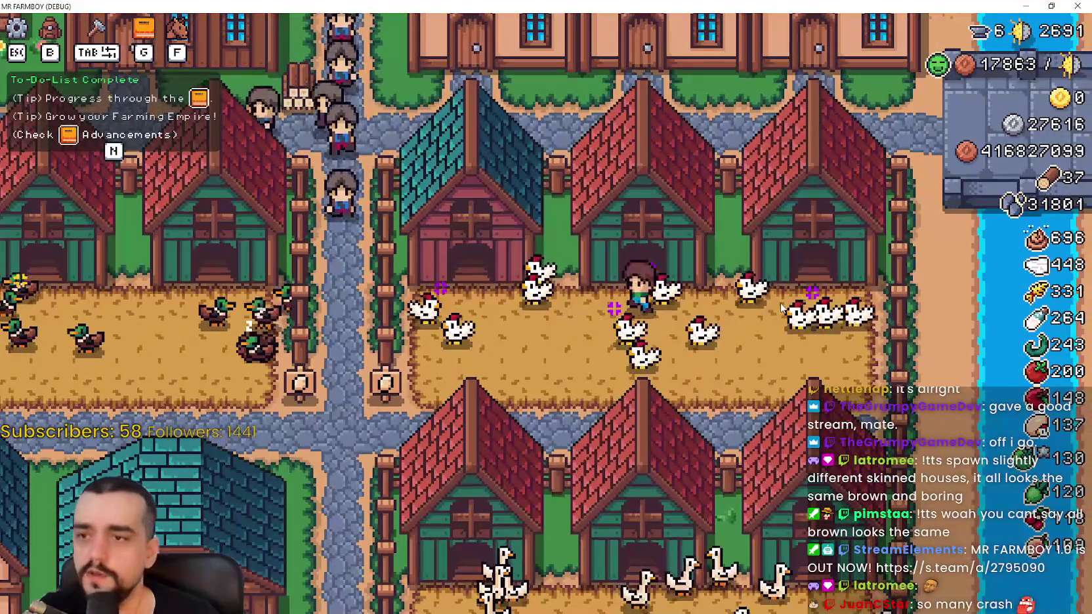
{"action": "key", "text": "b"}
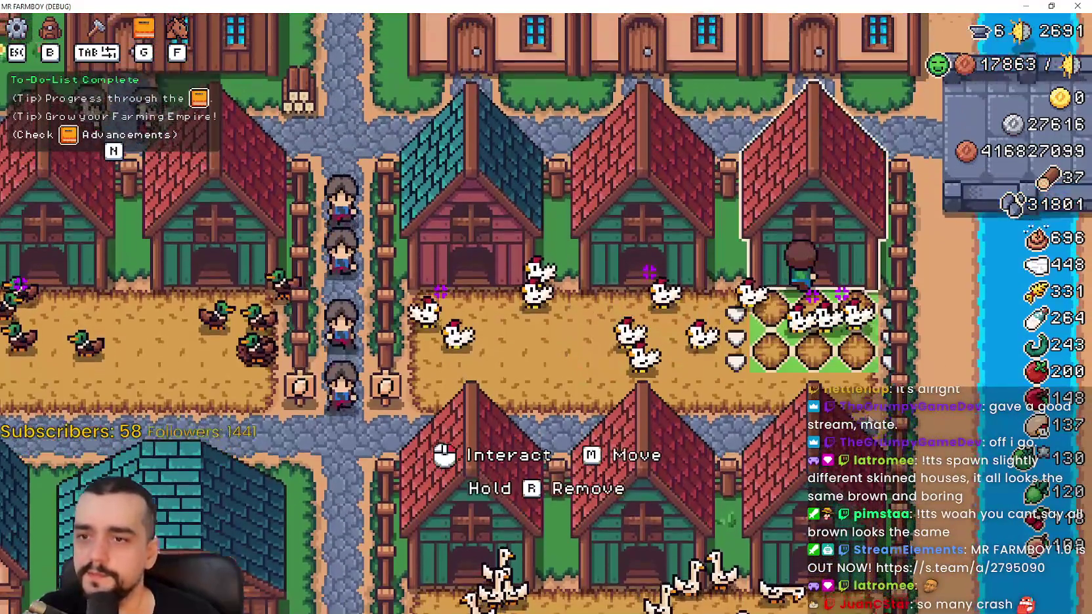
{"action": "right_click", "coordinate": [846, 368]}
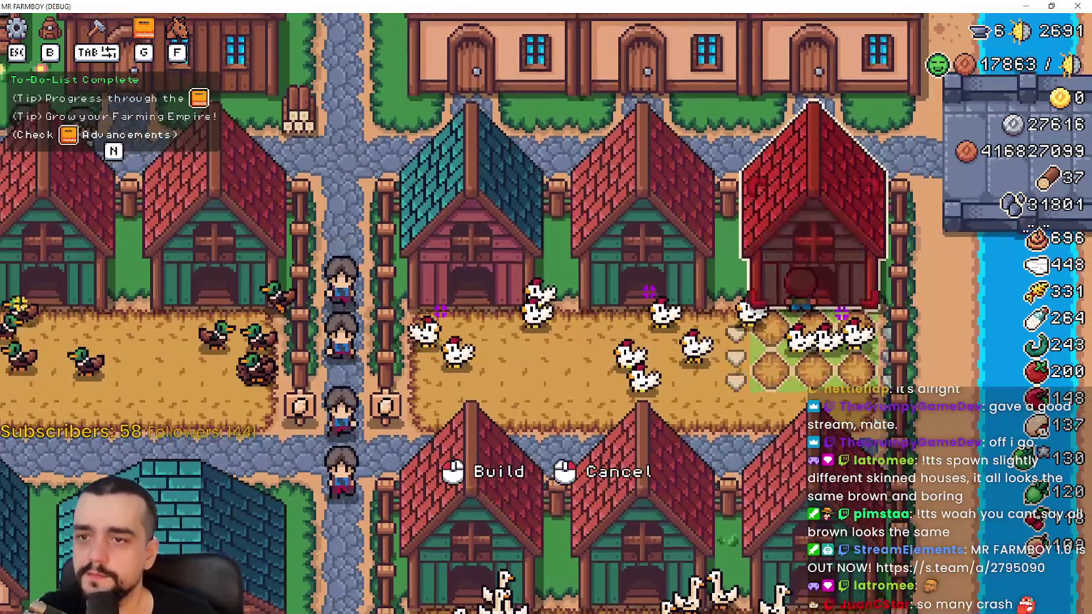
{"action": "left_click", "coordinate": [875, 420]}
Collect the two hatched chickens into the coop, then demolish the red-roofed right coop
{"action": "left_click", "coordinate": [916, 425]}
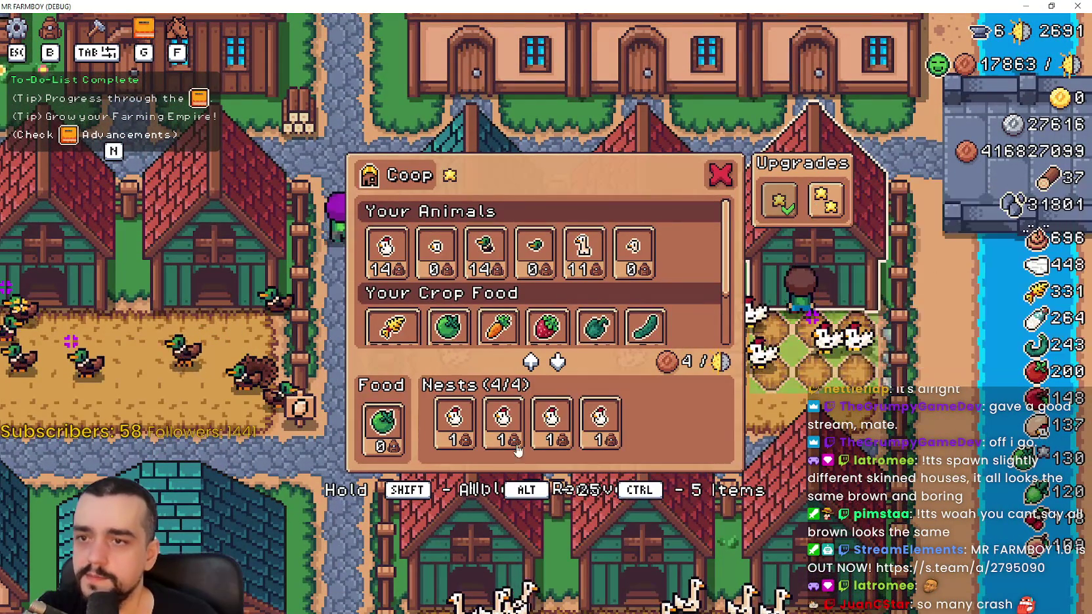
{"action": "double_click", "coordinate": [575, 431]}
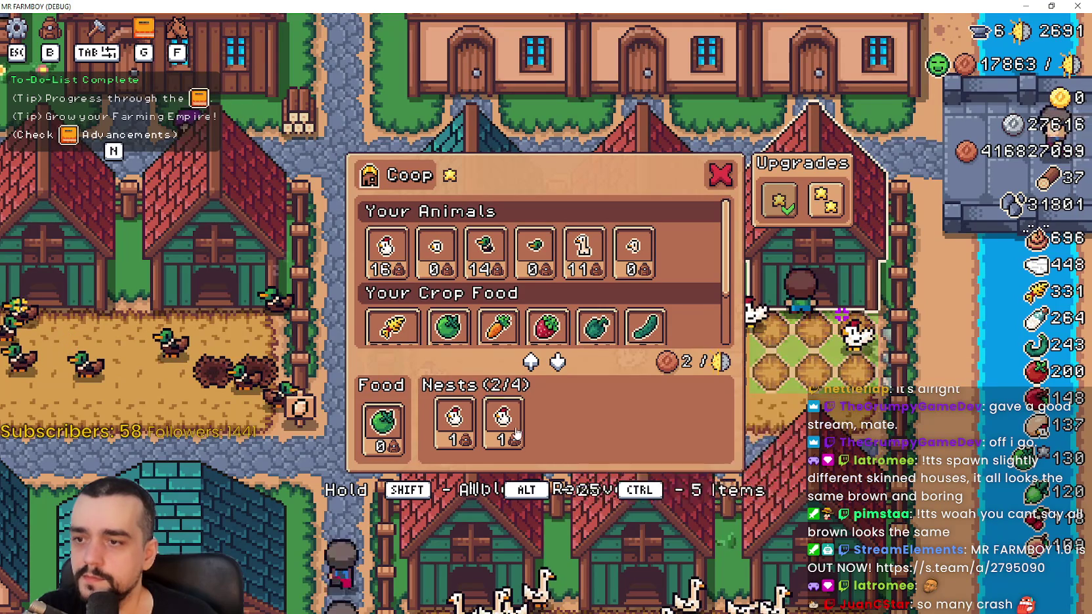
{"action": "key", "text": "Escape"}
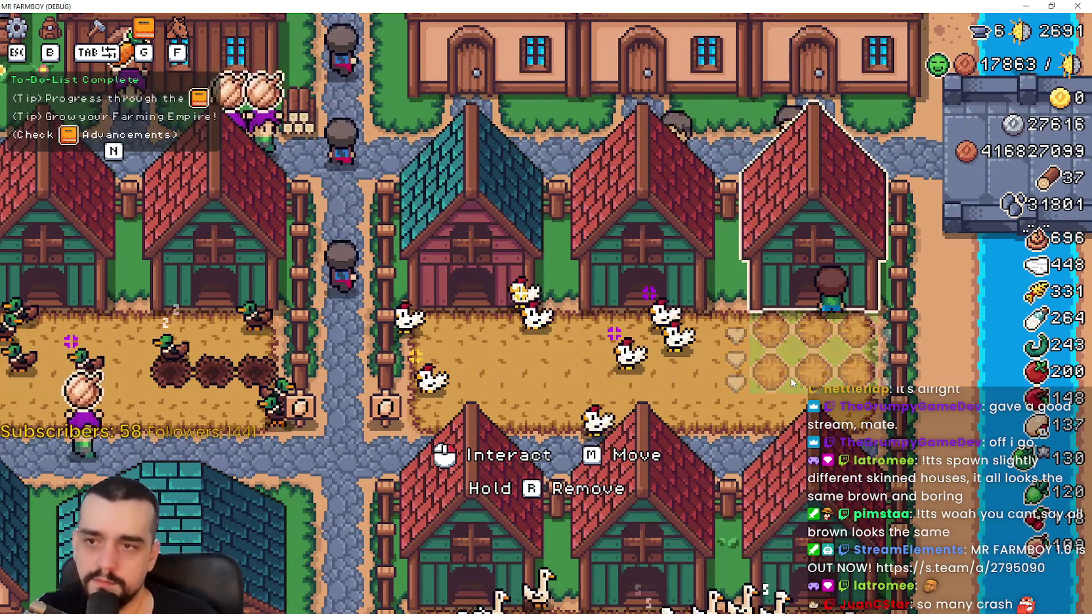
{"action": "key", "text": "r"}
{"action": "key", "text": "g"}
{"action": "key", "text": "Escape"}
{"action": "key", "text": "Tab"}
Try positioning the coop ghost around the pen, then cancel that placement
{"action": "scroll", "coordinate": [109, 334], "scroll_direction": "down", "scroll_amount": 5}
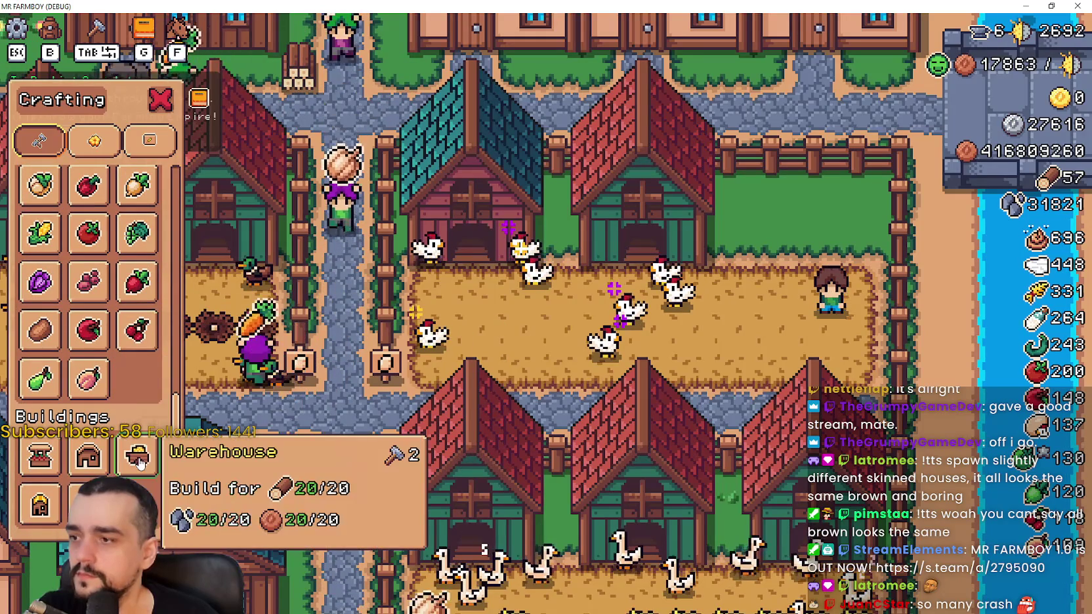
{"action": "key", "text": "w"}
{"action": "key", "text": "a"}
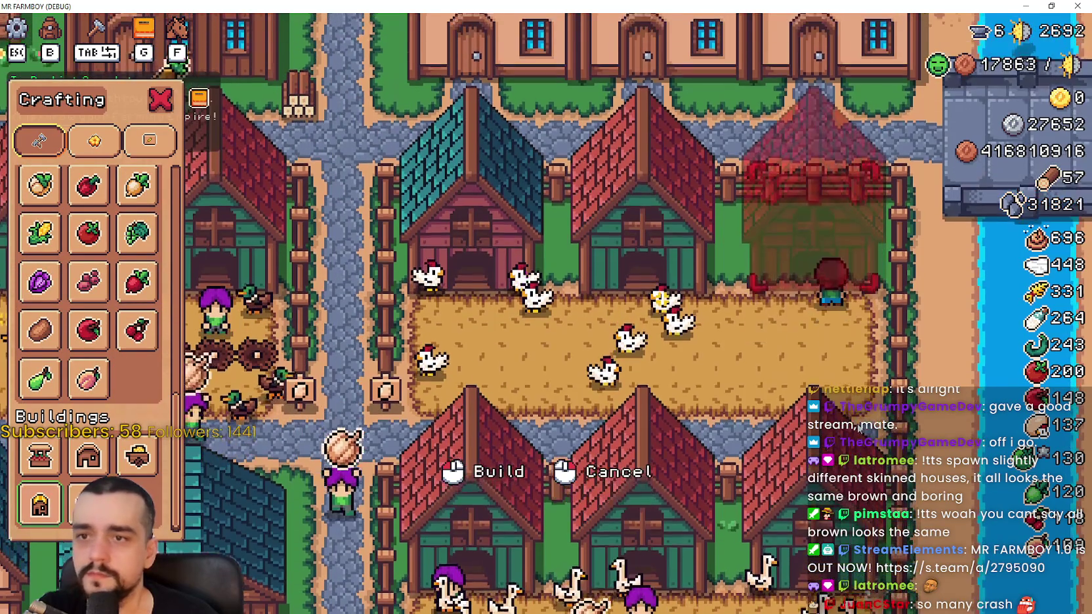
{"action": "key", "text": "s"}
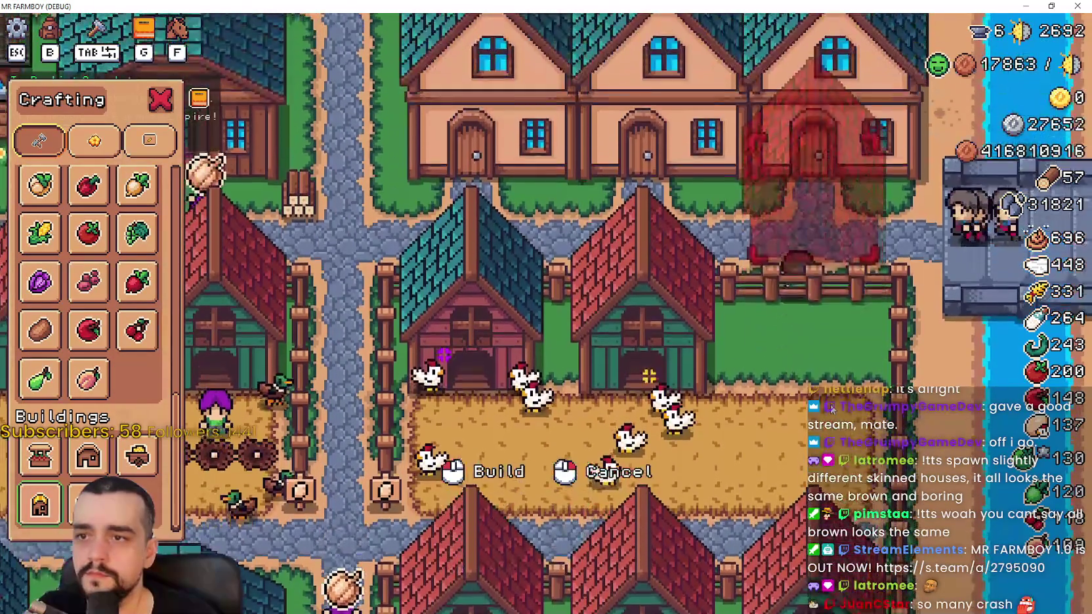
{"action": "key", "text": "a"}
{"action": "key", "text": "d"}
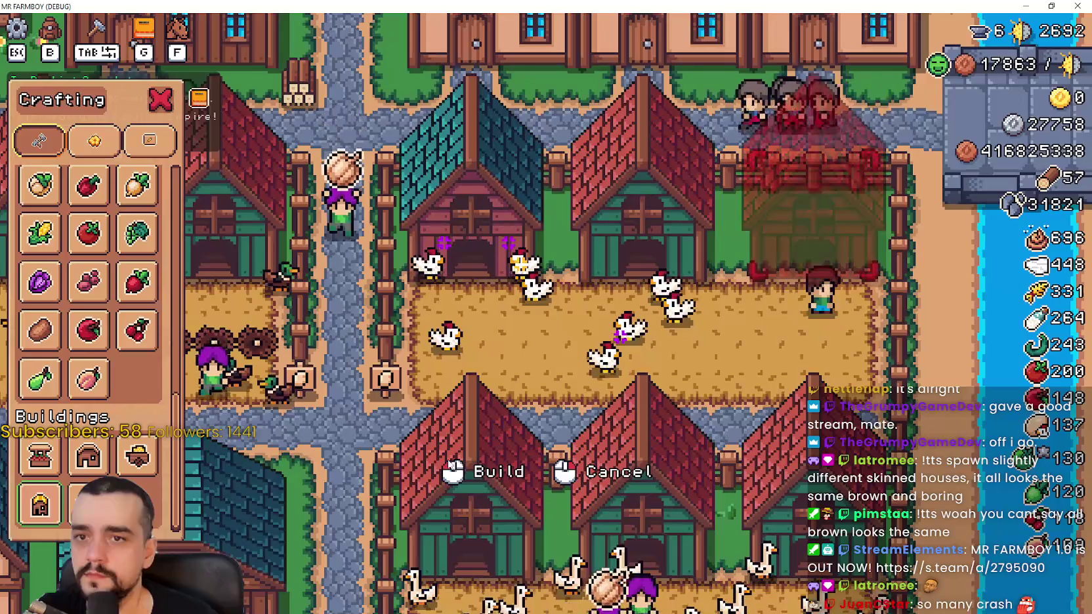
{"action": "right_click", "coordinate": [932, 368]}
Walk the farmer around the chicken pen toward the empty fenced plot
{"action": "key", "text": "w"}
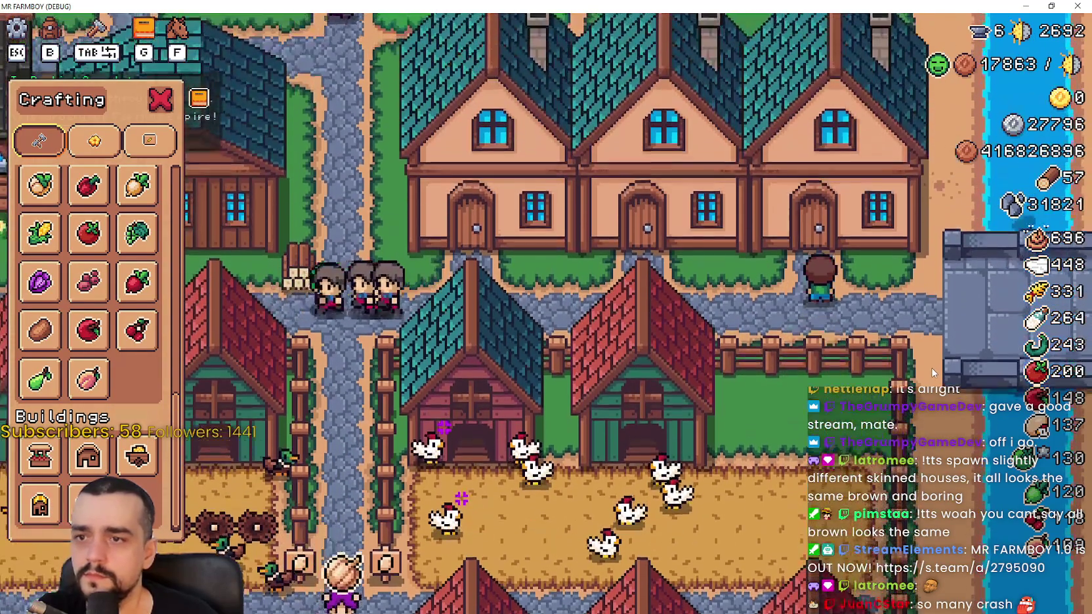
{"action": "key", "text": "s"}
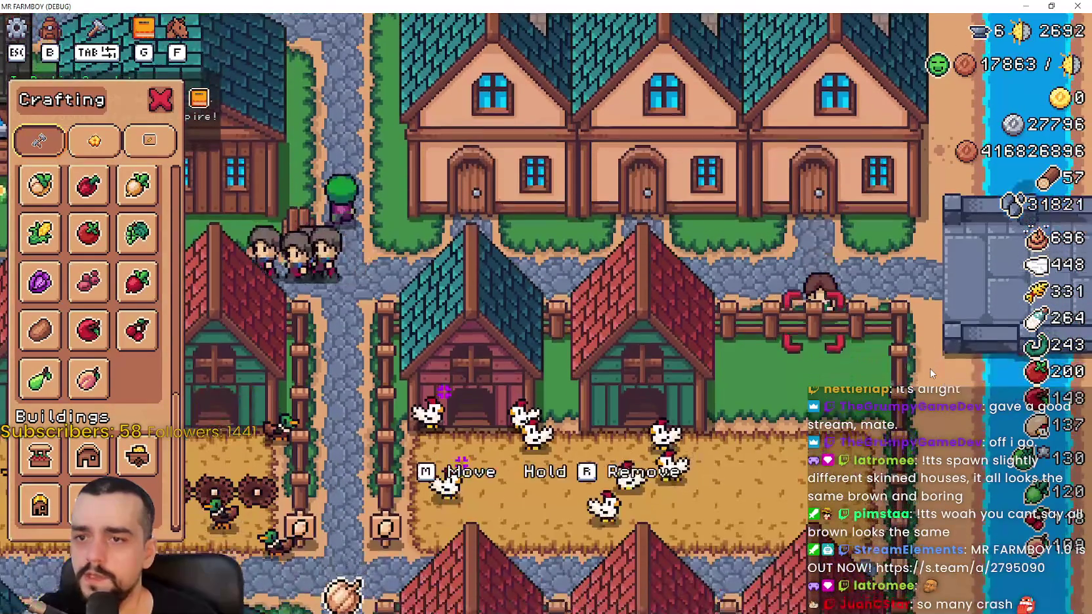
{"action": "key", "text": "w"}
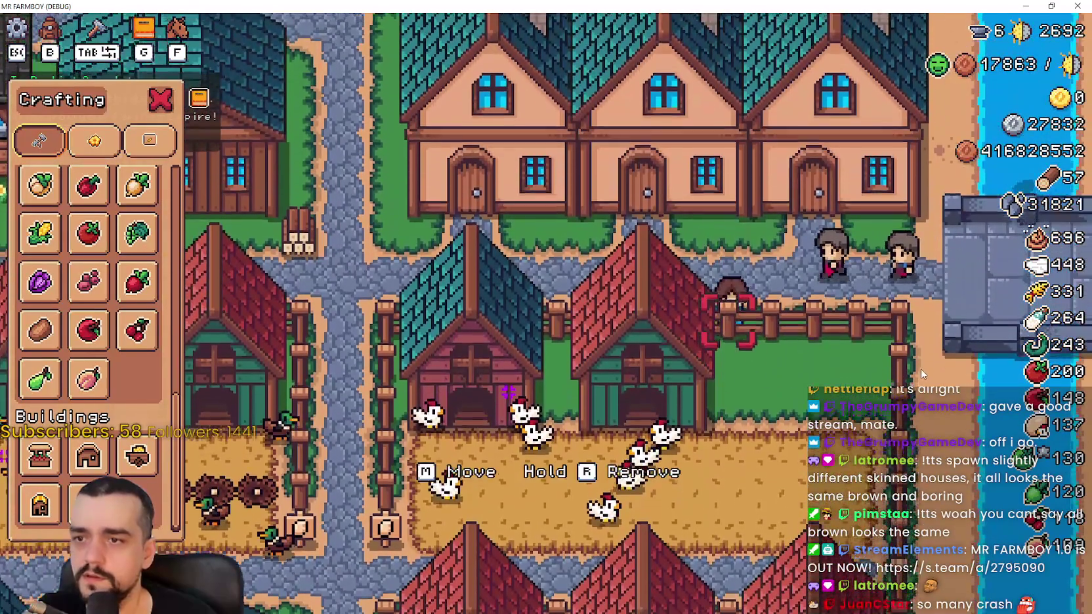
{"action": "key", "text": "d"}
{"action": "key", "text": "s"}
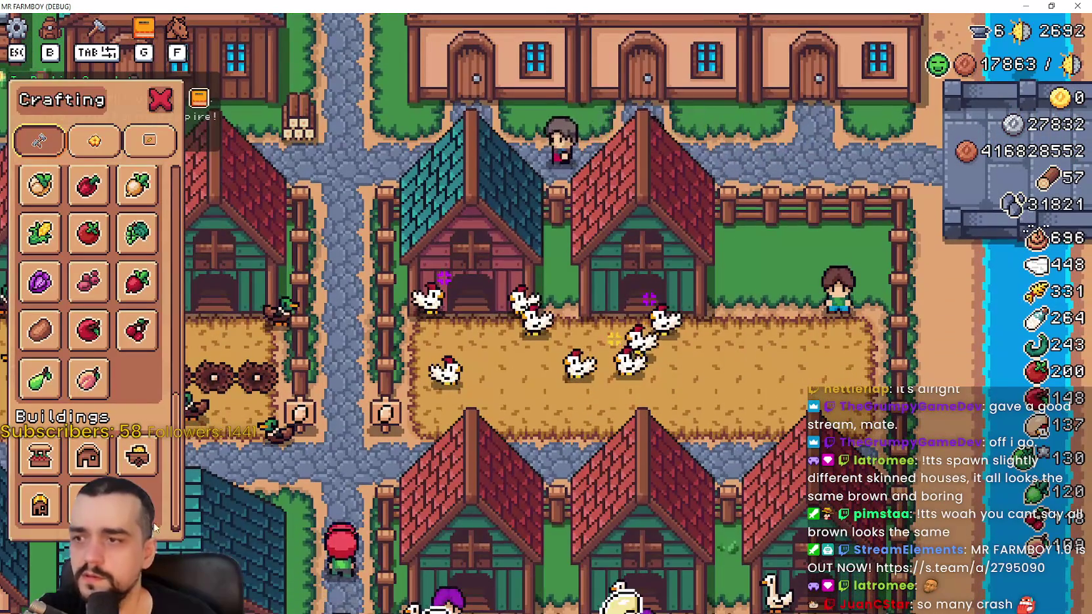
{"action": "key", "text": "a"}
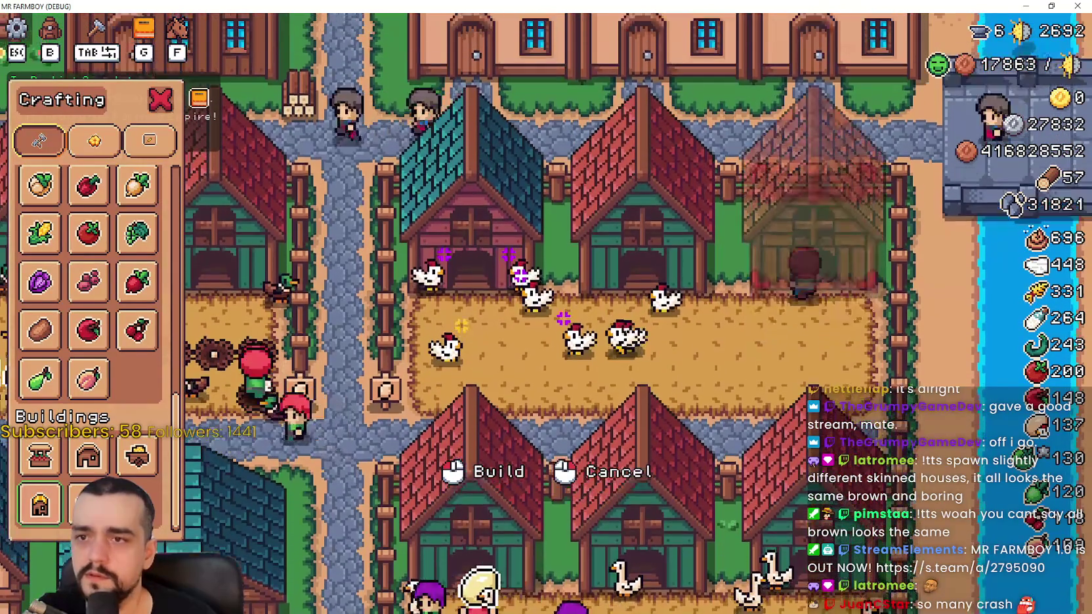
{"action": "key", "text": "Escape"}
{"action": "key", "text": "w"}
{"action": "key", "text": "b"}
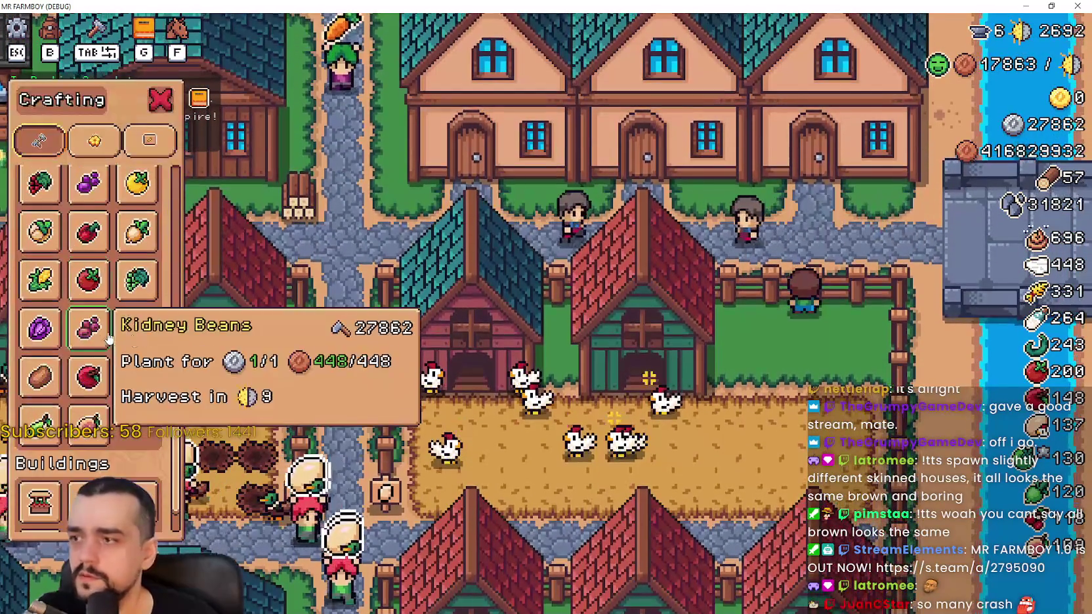
{"action": "key", "text": "Escape"}
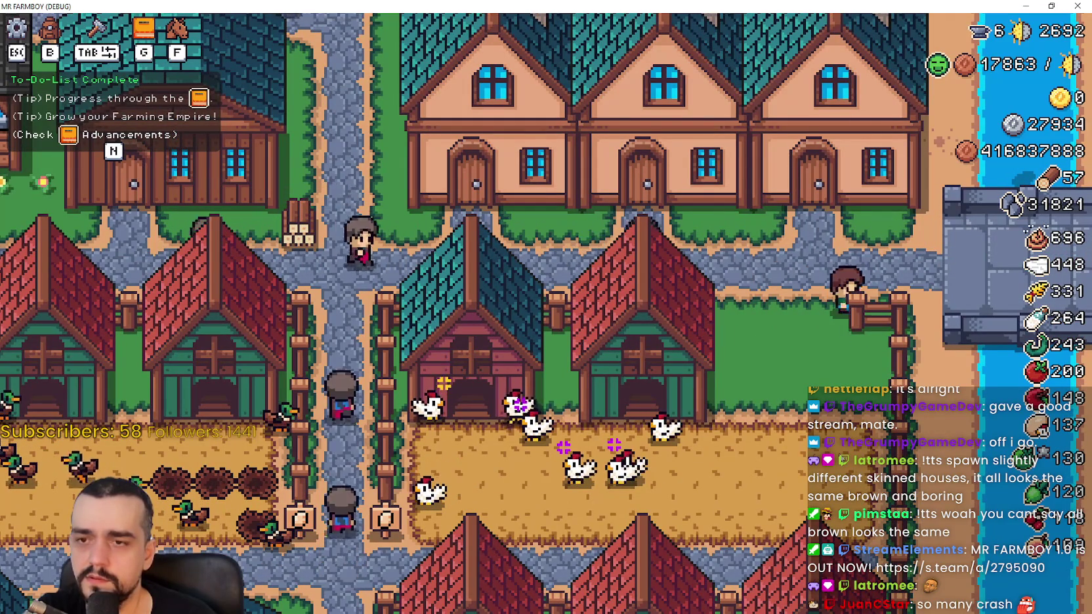
Build the new coop on the empty plot at the pen's right edge
{"action": "key", "text": "s"}
{"action": "scroll", "coordinate": [10, 481], "scroll_direction": "down", "scroll_amount": 1}
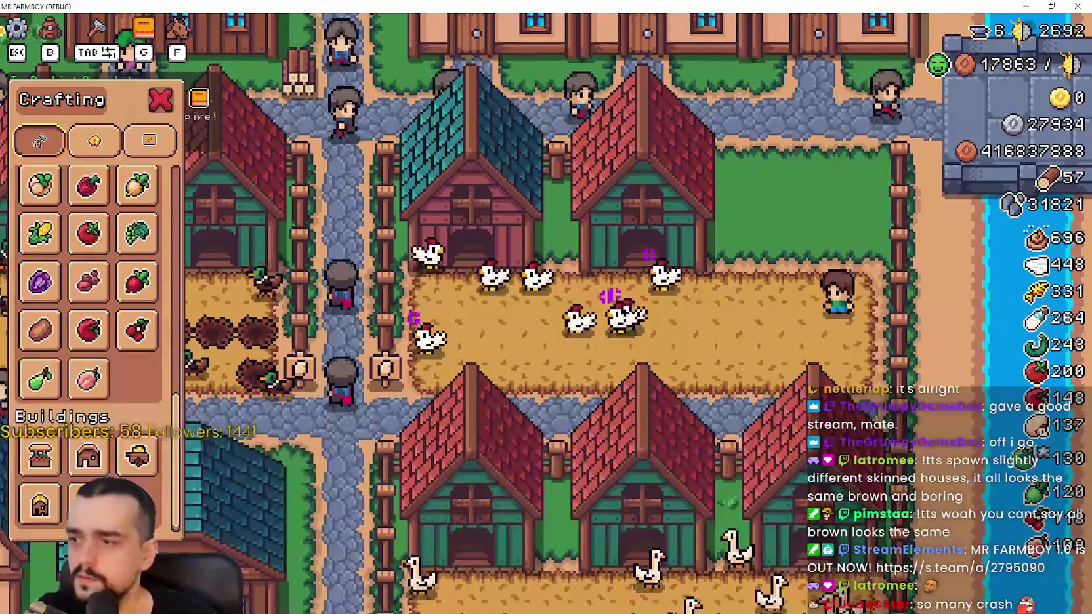
{"action": "key", "text": "w"}
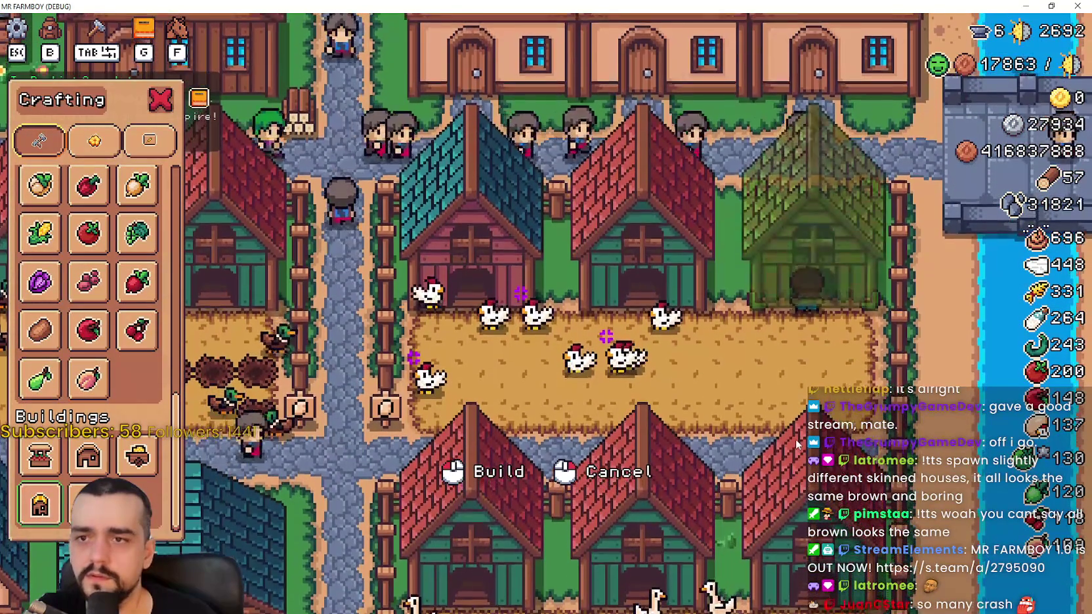
{"action": "key", "text": "Escape"}
{"action": "key", "text": "b"}
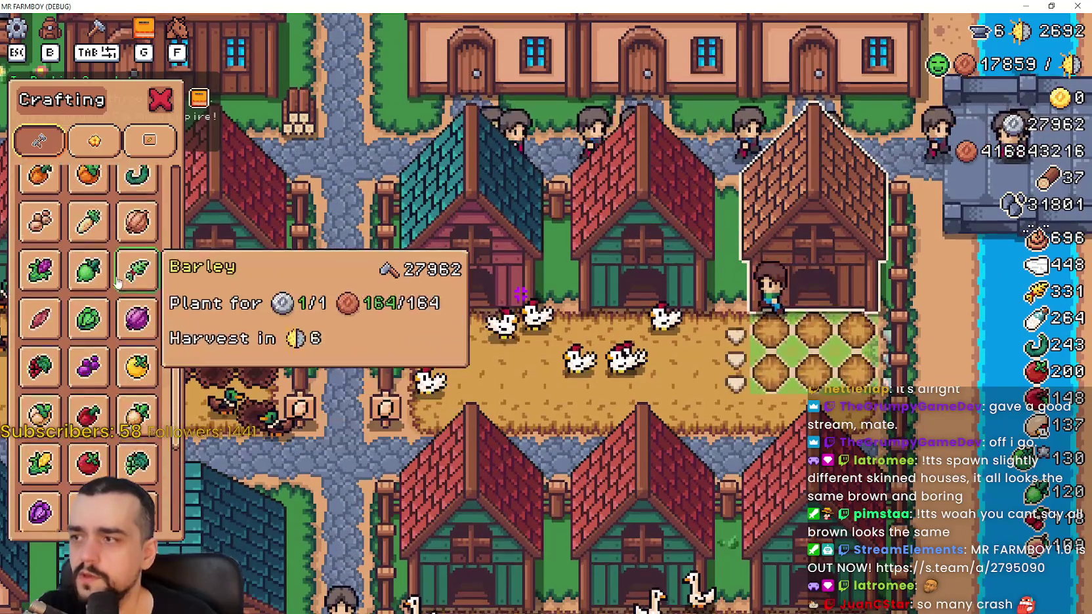
{"action": "left_click", "coordinate": [93, 139]}
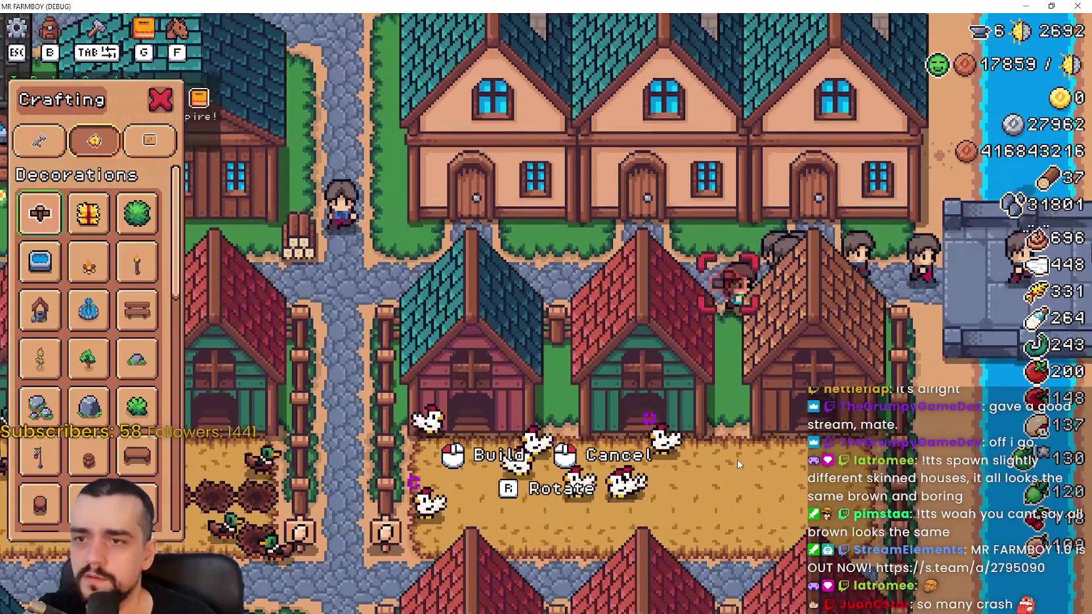
Move the decoration ghost behind the coops, then cancel it and close Crafting
{"action": "key", "text": "d"}
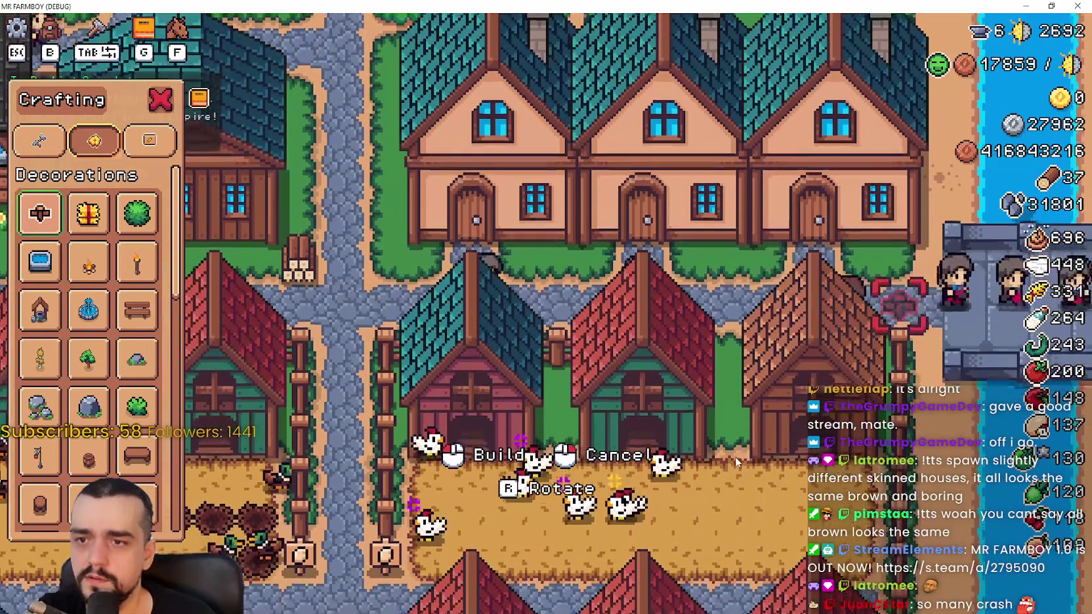
{"action": "key", "text": "a"}
{"action": "key", "text": "s"}
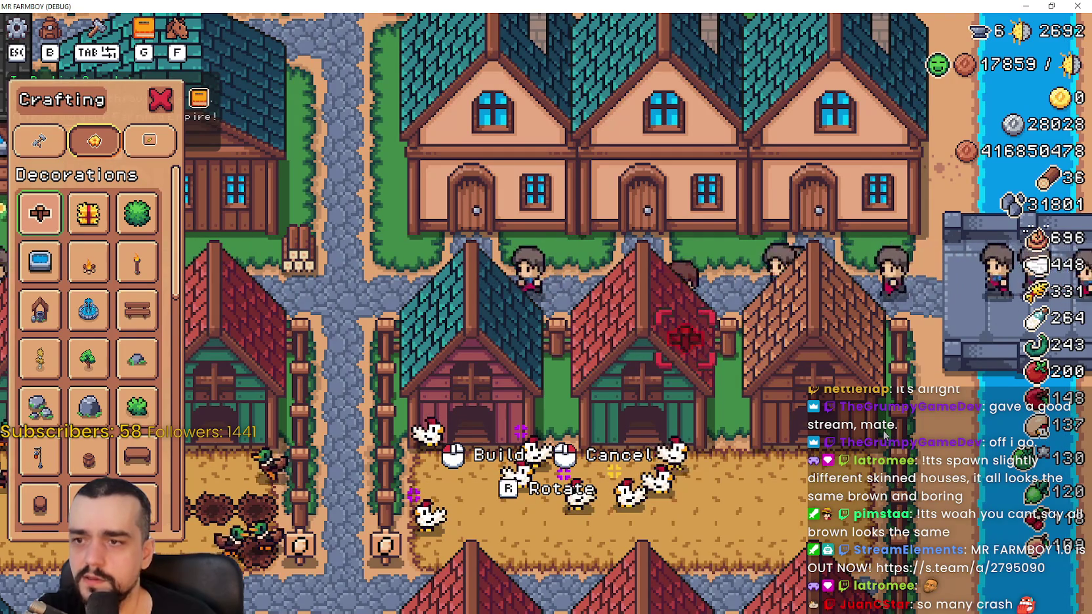
{"action": "key", "text": "d"}
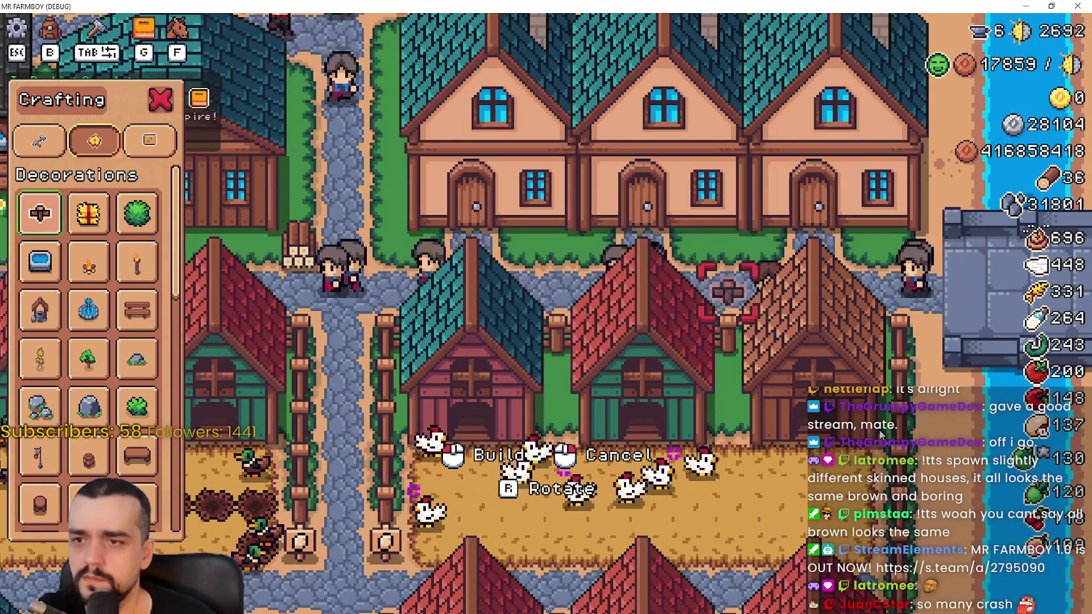
{"action": "key", "text": "s"}
{"action": "key", "text": "Escape"}
{"action": "key", "text": "d"}
{"action": "key", "text": "a"}
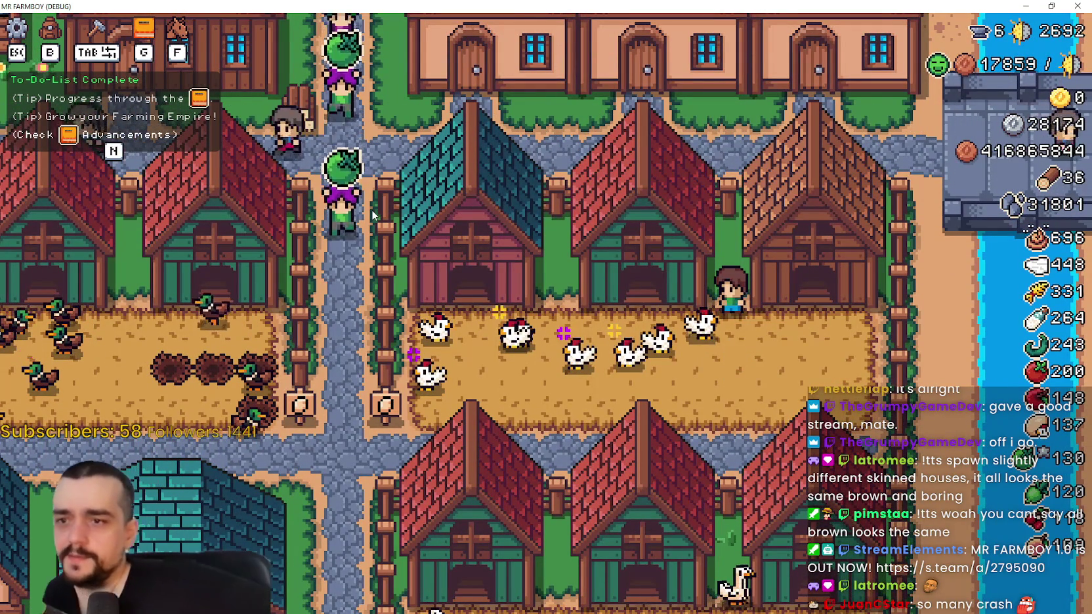
{"action": "key", "text": "e"}
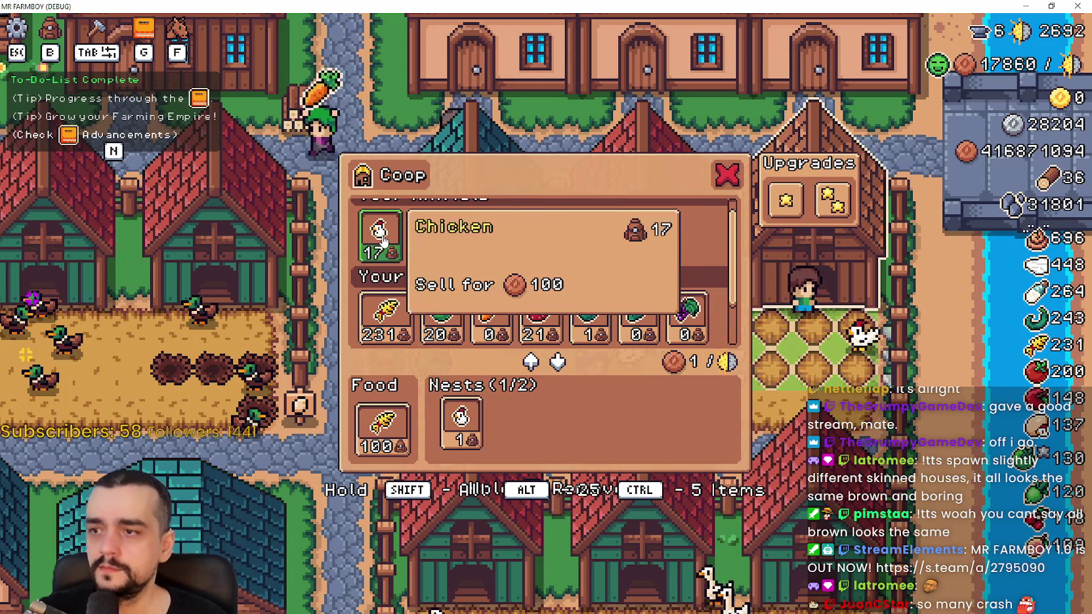
{"action": "key", "text": "Escape"}
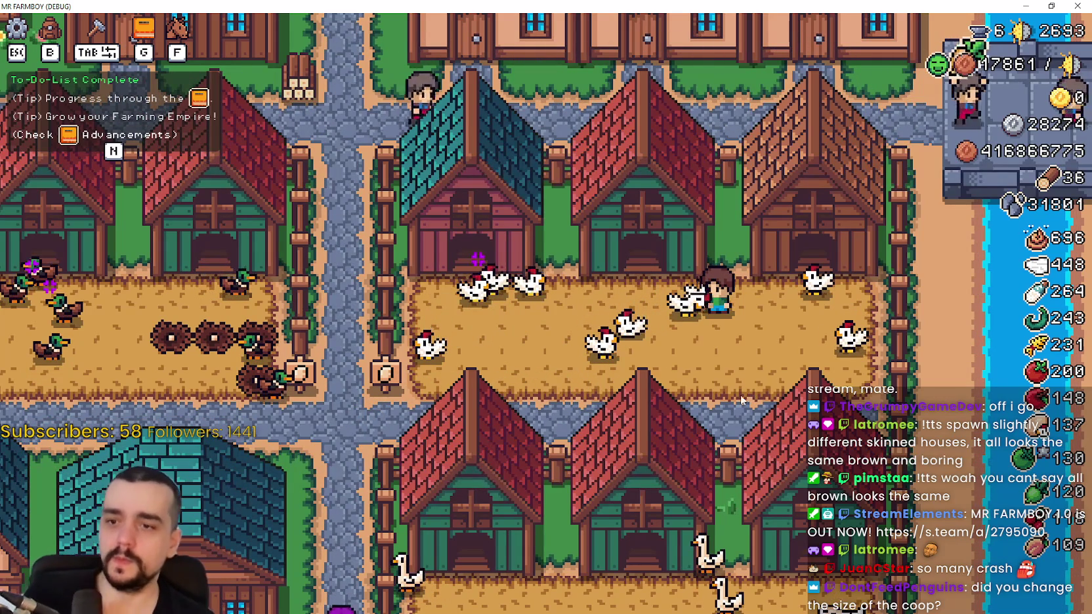
Walk onto the walkway between the pens and pick a tile from Crafting's Land tab
{"action": "key", "text": "w"}
{"action": "key", "text": "a"}
{"action": "key", "text": "s"}
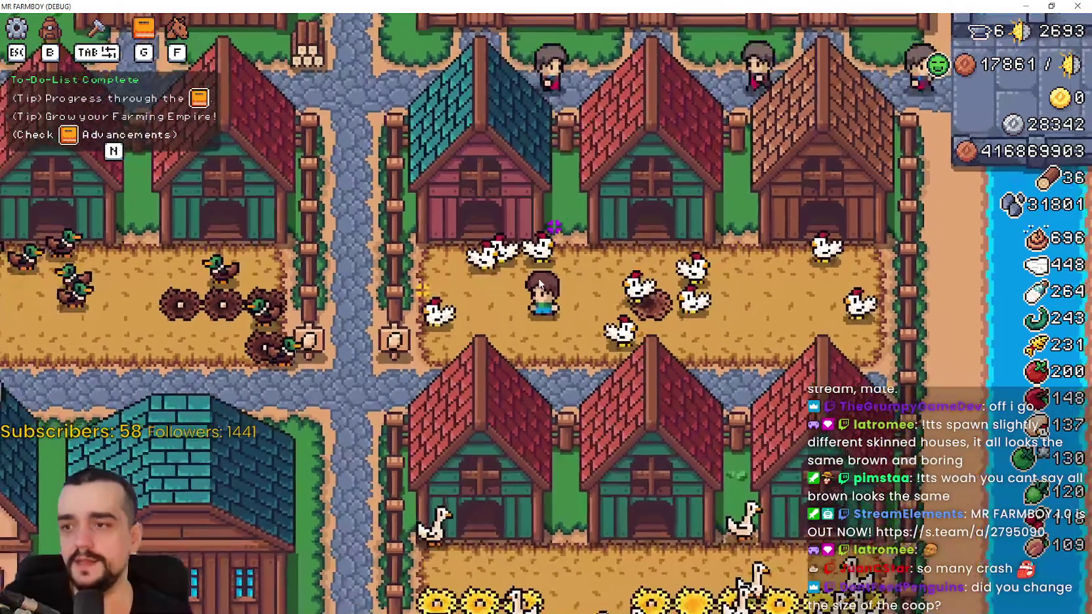
{"action": "key", "text": "Tab"}
{"action": "key", "text": "a"}
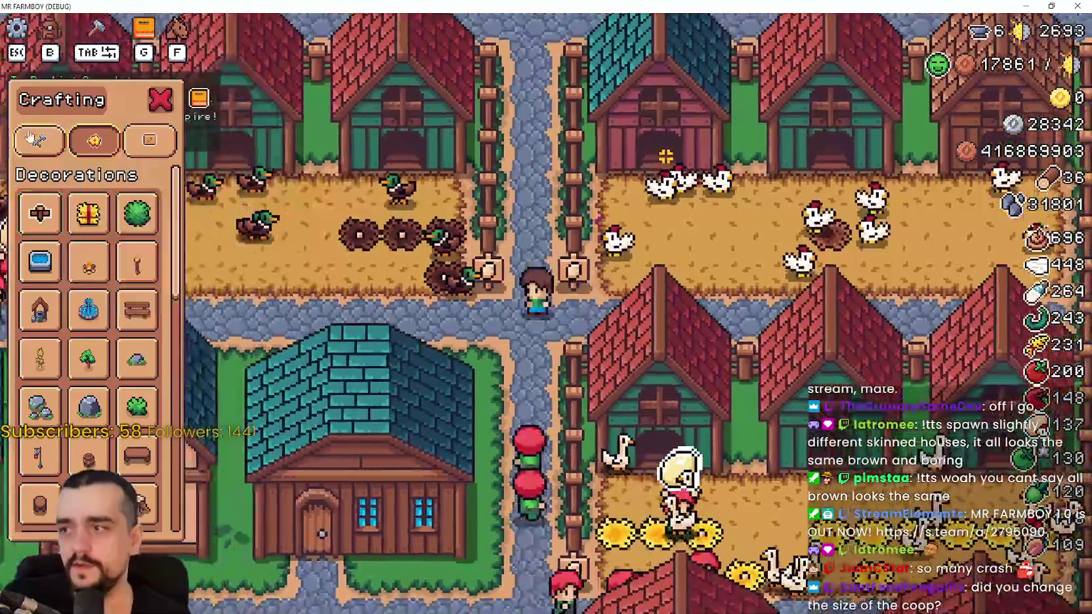
{"action": "left_click", "coordinate": [27, 138]}
{"action": "key", "text": "w"}
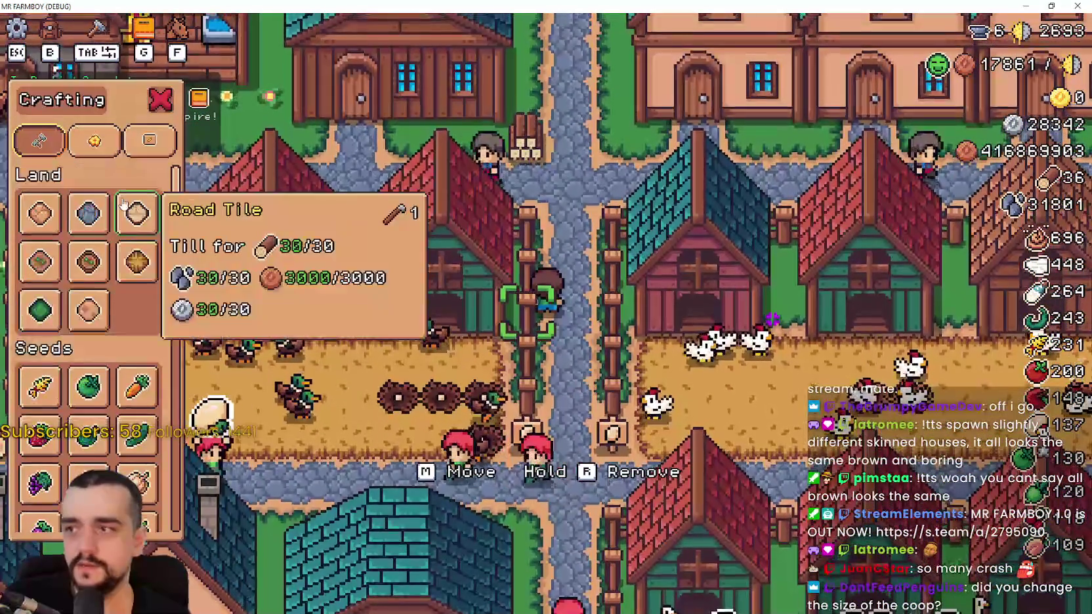
{"action": "left_click", "coordinate": [40, 213]}
Lay a Road Tile on the walkway, then close Crafting and zoom out
{"action": "key", "text": "w"}
{"action": "left_click", "coordinate": [677, 359]}
{"action": "key", "text": "s"}
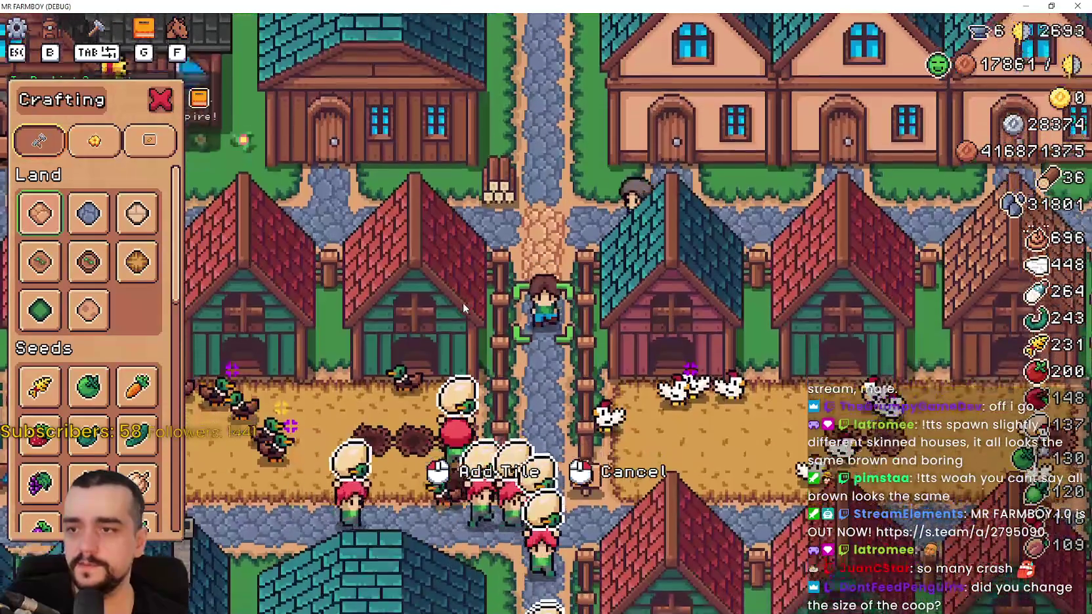
{"action": "key", "text": "s"}
{"action": "left_click", "coordinate": [137, 213]}
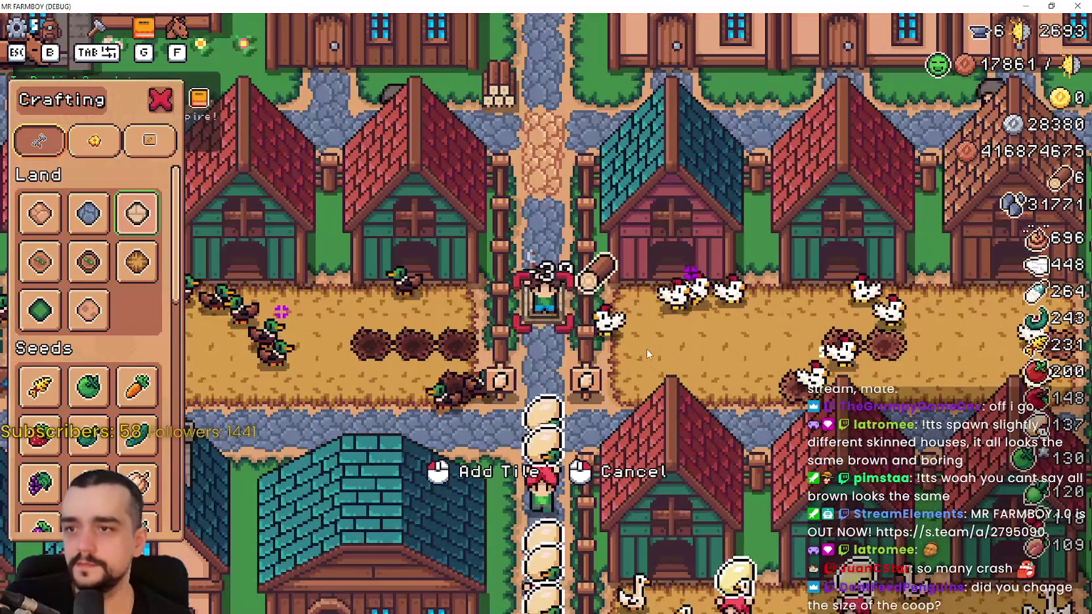
{"action": "left_click", "coordinate": [650, 359]}
{"action": "key", "text": "s"}
{"action": "key", "text": "Escape"}
{"action": "key", "text": "Tab"}
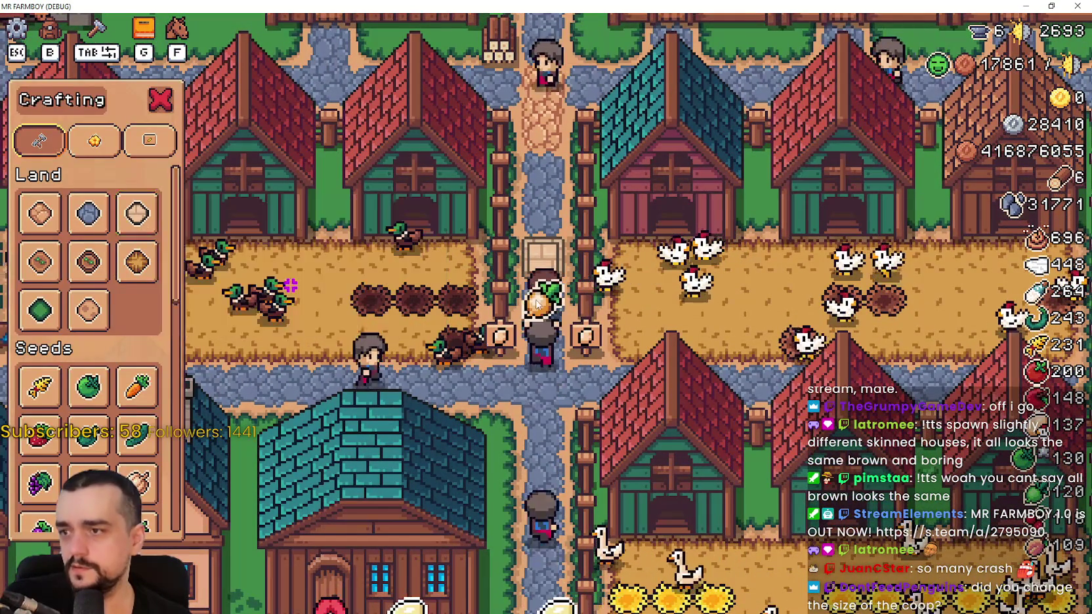
{"action": "key", "text": "Tab"}
{"action": "scroll", "coordinate": [564, 282], "scroll_direction": "down", "scroll_amount": 3}
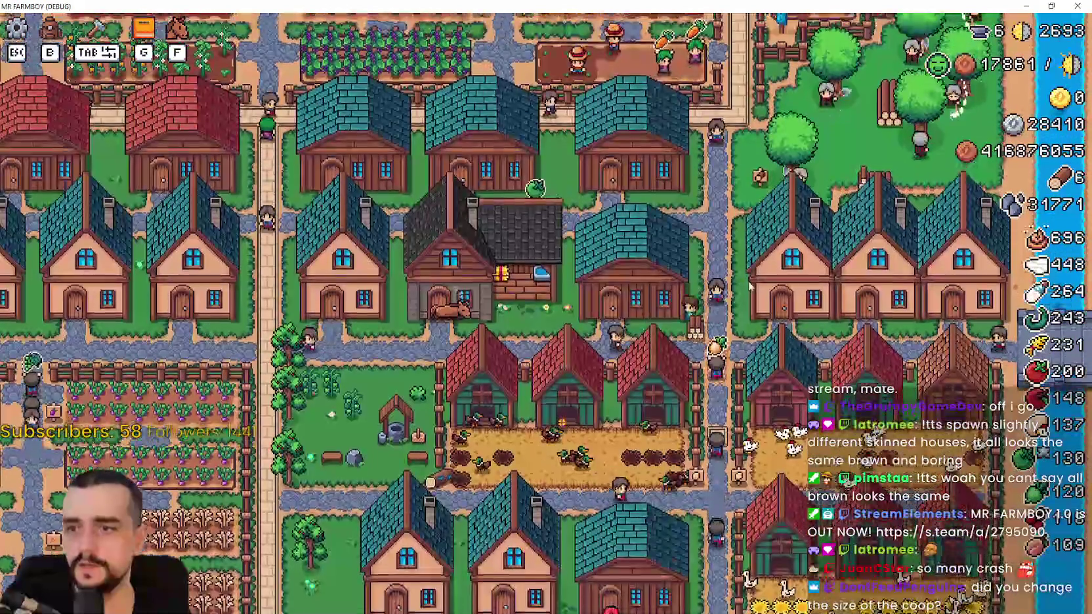
Check the Wood stock in the two warehouses' inventories
{"action": "key", "text": "e"}
{"action": "key", "text": "Escape"}
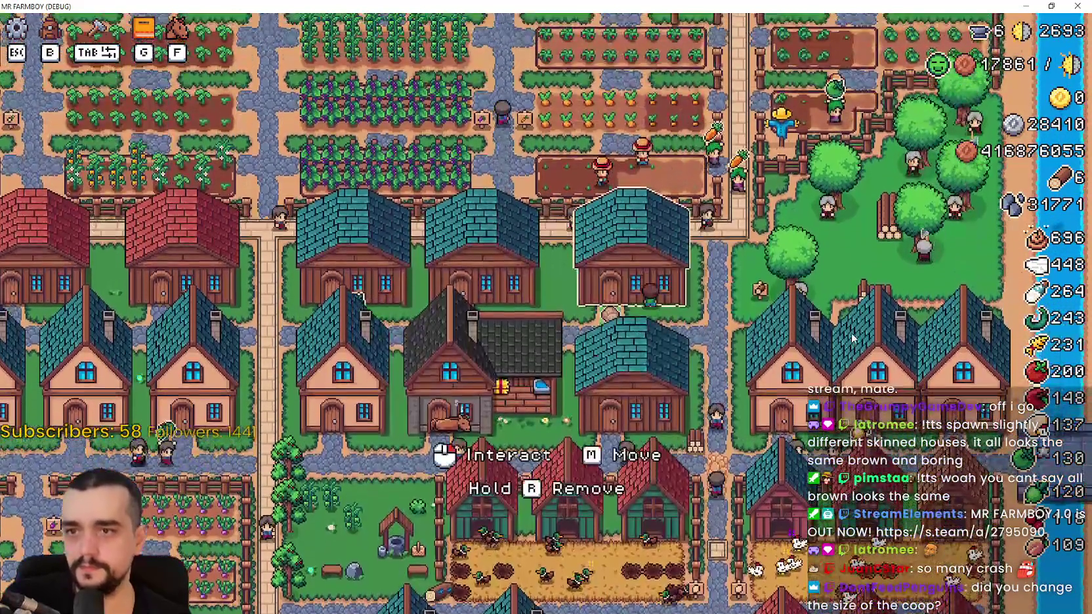
{"action": "key", "text": "e"}
{"action": "mouse_move", "coordinate": [414, 423]}
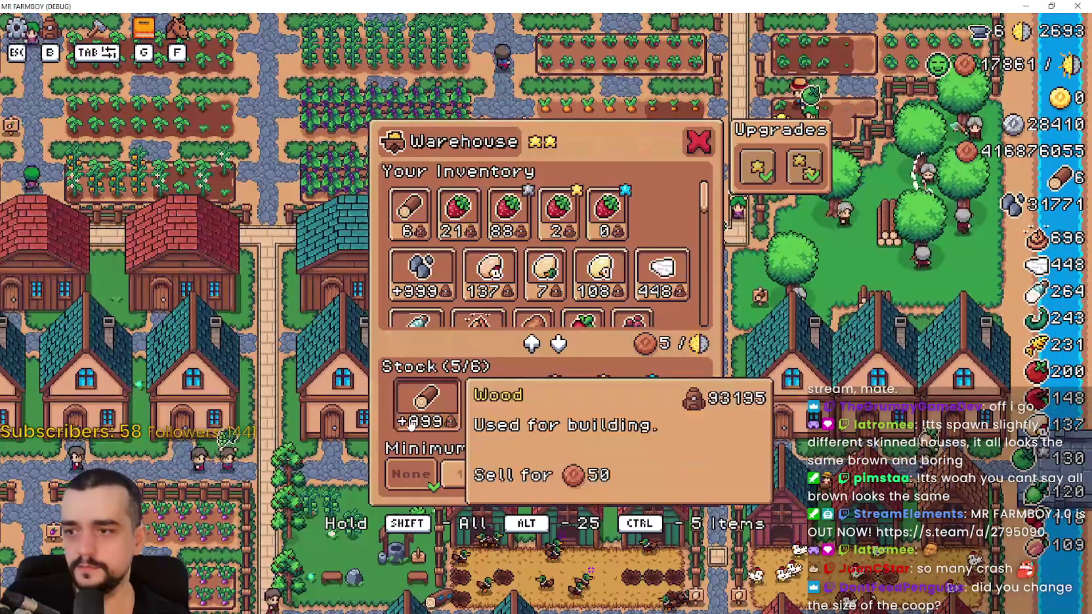
{"action": "key", "text": "Escape"}
Lay another Road Tile on the walkway between the duck and chicken pens
{"action": "key", "text": "s"}
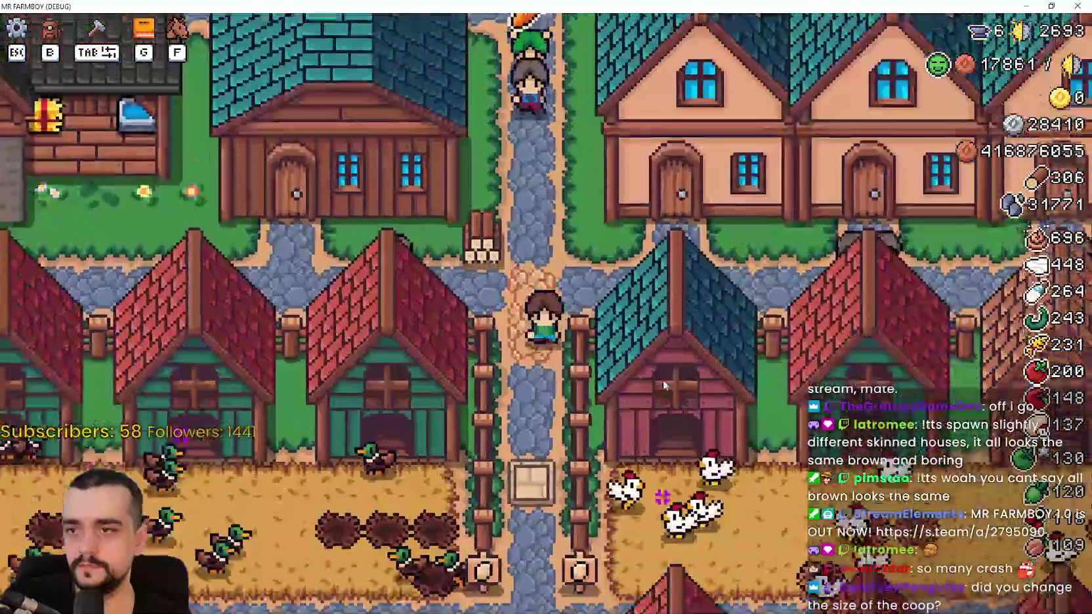
{"action": "key", "text": "b"}
{"action": "left_click", "coordinate": [136, 212]}
{"action": "key", "text": "s"}
{"action": "left_click", "coordinate": [744, 379]}
{"action": "right_click", "coordinate": [736, 370]}
Walk the farmer through the fence gate and across the chicken yard
{"action": "key", "text": "w"}
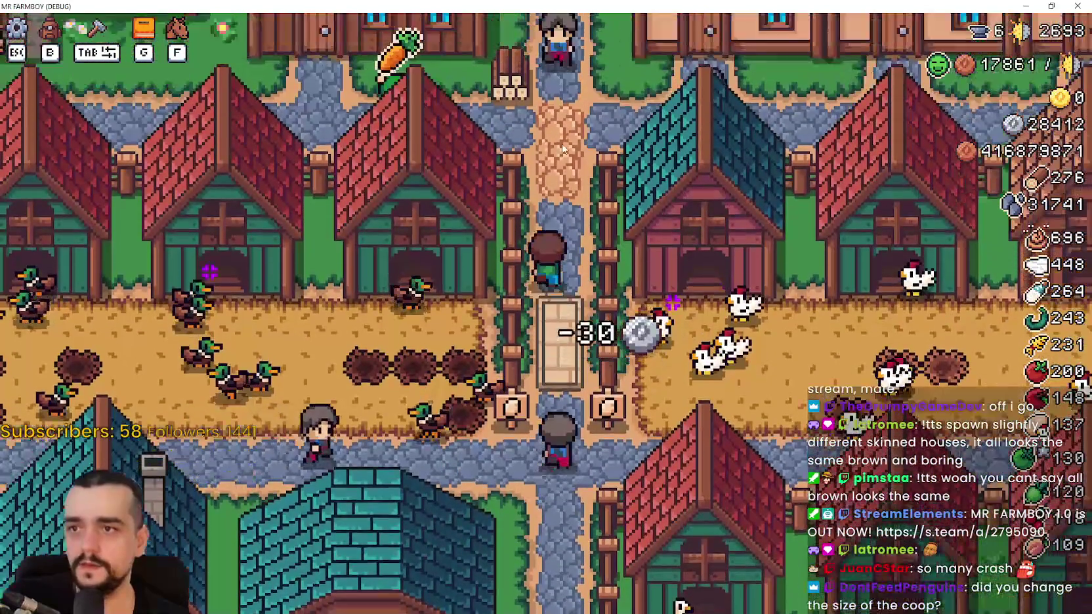
{"action": "key", "text": "a"}
{"action": "key", "text": "s"}
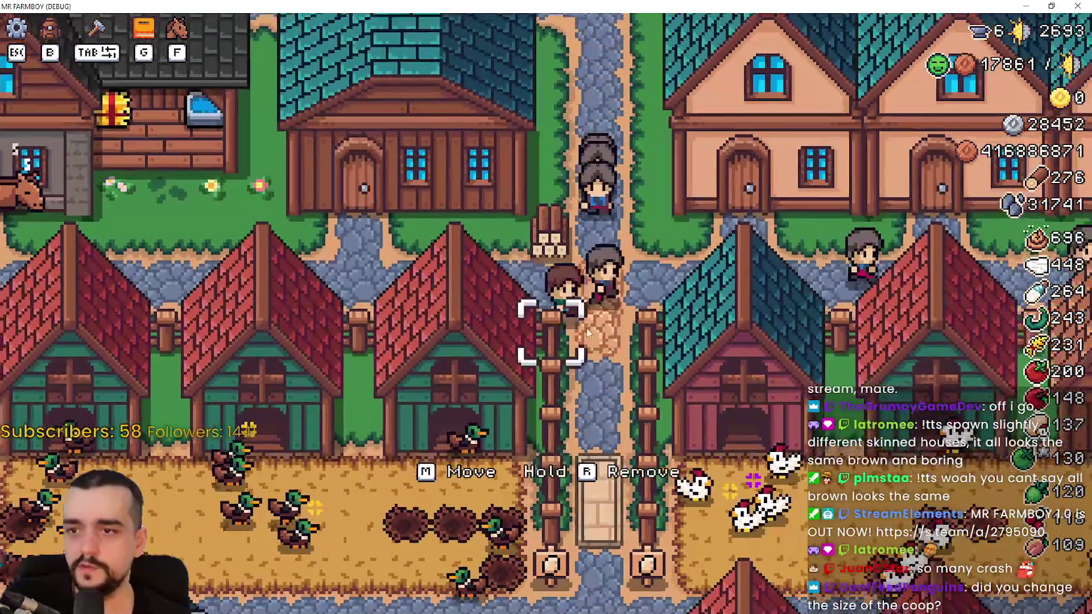
{"action": "key", "text": "s"}
{"action": "key", "text": "d"}
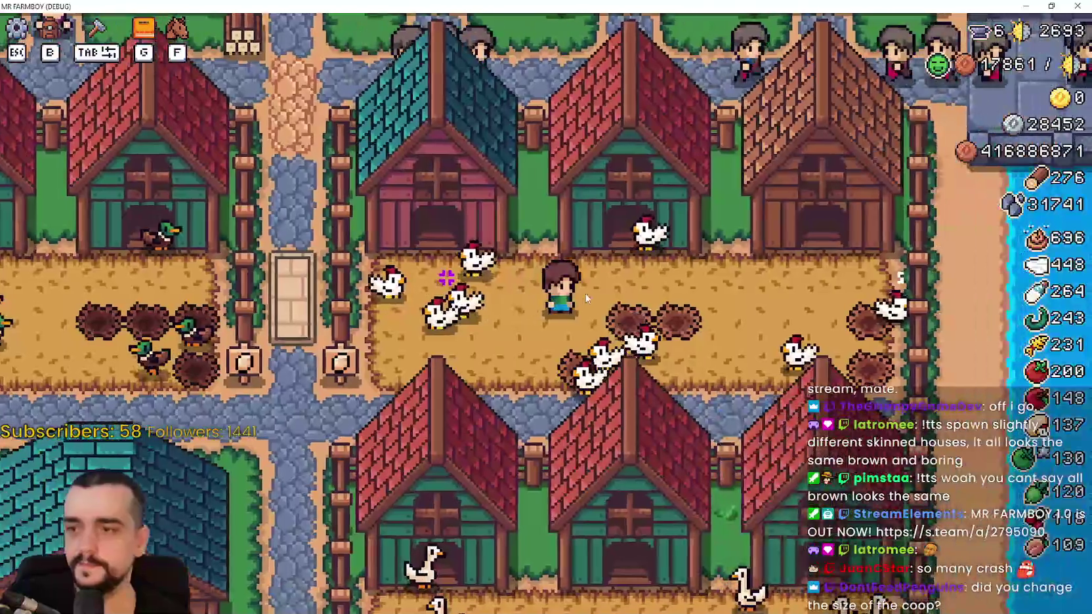
{"action": "key", "text": "a"}
{"action": "key", "text": "s"}
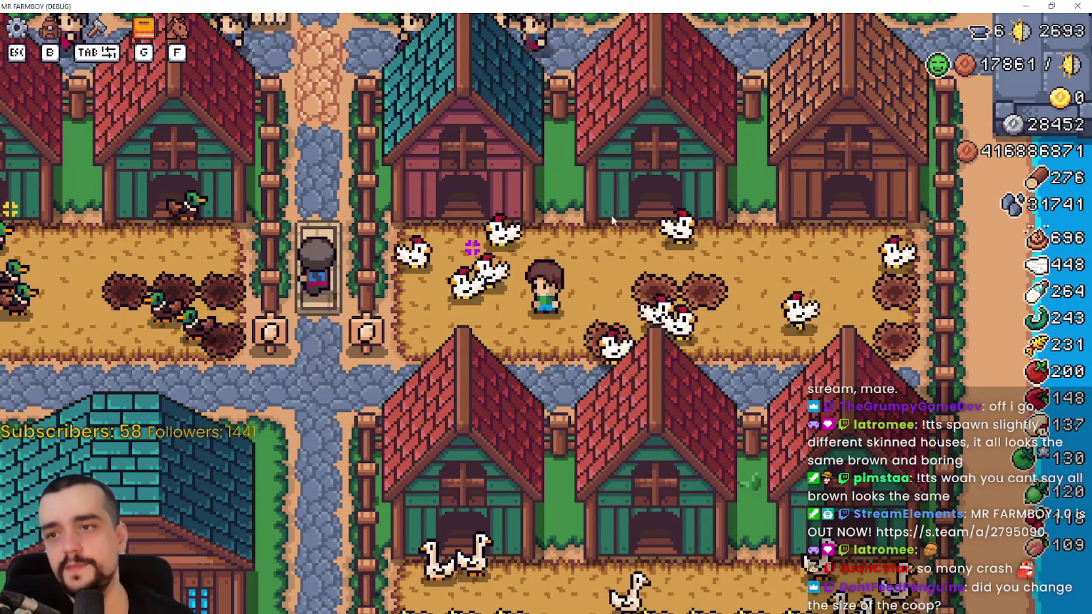
{"action": "scroll", "coordinate": [624, 214], "scroll_direction": "down", "scroll_amount": 2}
Walk up past the wooden house and the teal-roof house along the path
{"action": "key", "text": "w"}
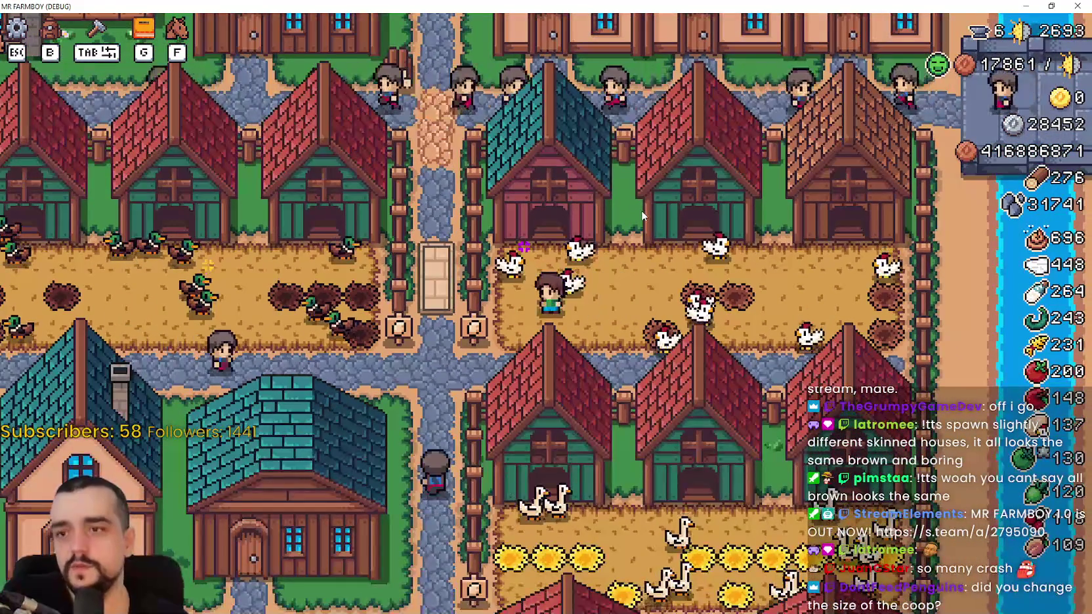
{"action": "key", "text": "w"}
{"action": "key", "text": "a"}
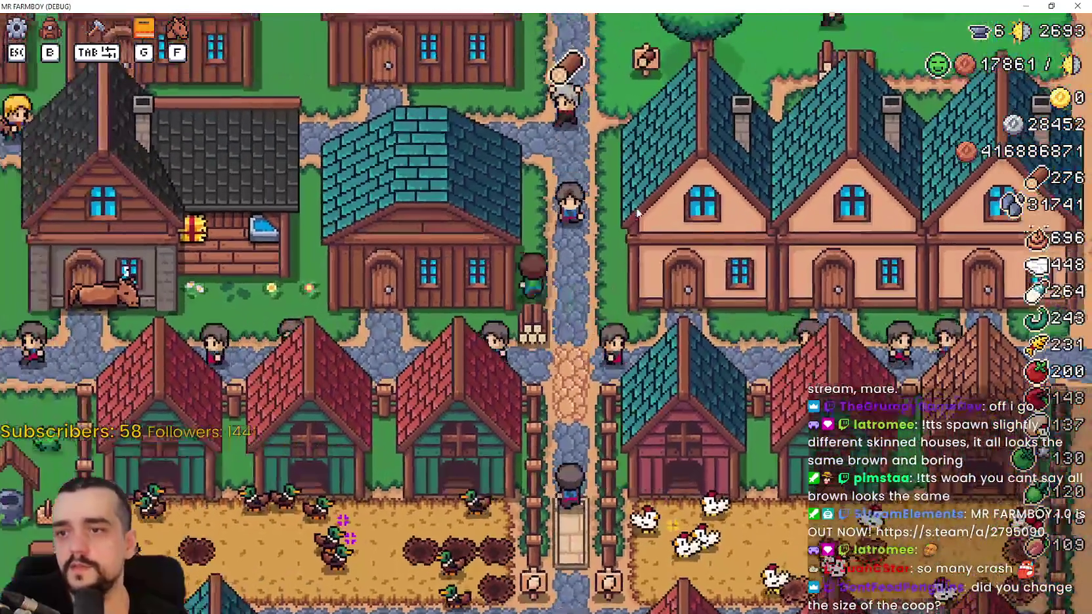
{"action": "scroll", "coordinate": [637, 211], "scroll_direction": "down", "scroll_amount": 3}
{"action": "key", "text": "a"}
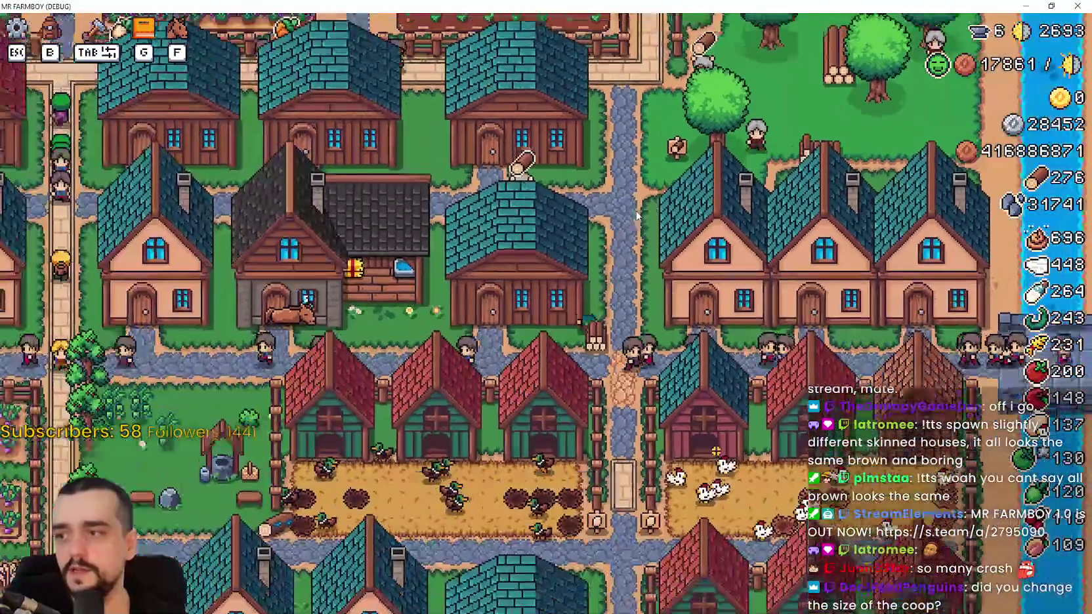
{"action": "scroll", "coordinate": [636, 210], "scroll_direction": "up", "scroll_amount": 5}
{"action": "scroll", "coordinate": [635, 210], "scroll_direction": "down", "scroll_amount": 3}
{"action": "key", "text": "a"}
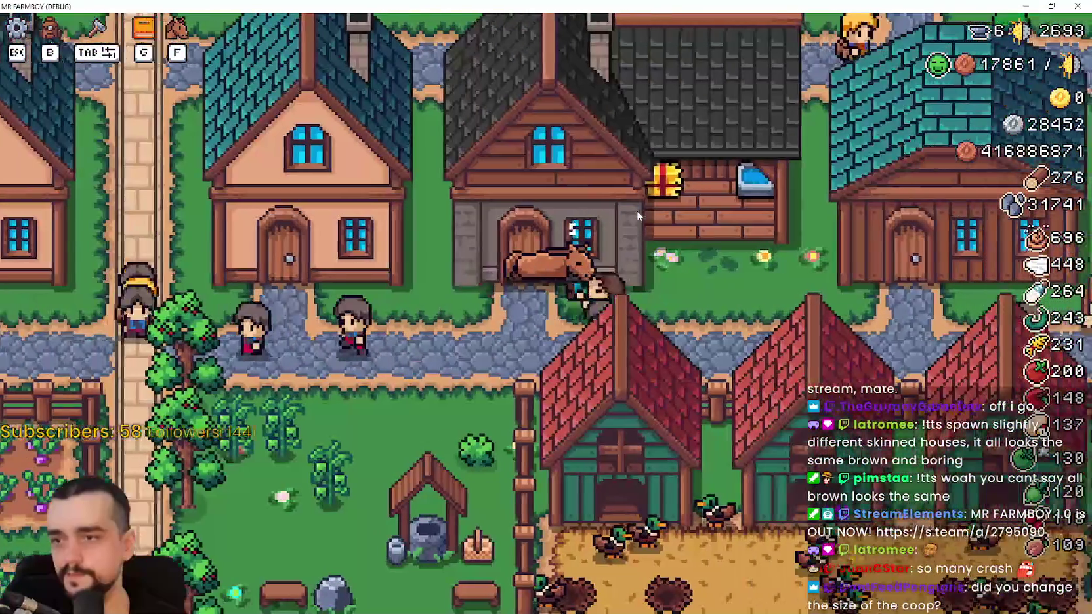
{"action": "scroll", "coordinate": [636, 210], "scroll_direction": "up", "scroll_amount": 3}
Walk across the chicken yard to a nest and back to the yard gate
{"action": "key", "text": "d"}
{"action": "key", "text": "s"}
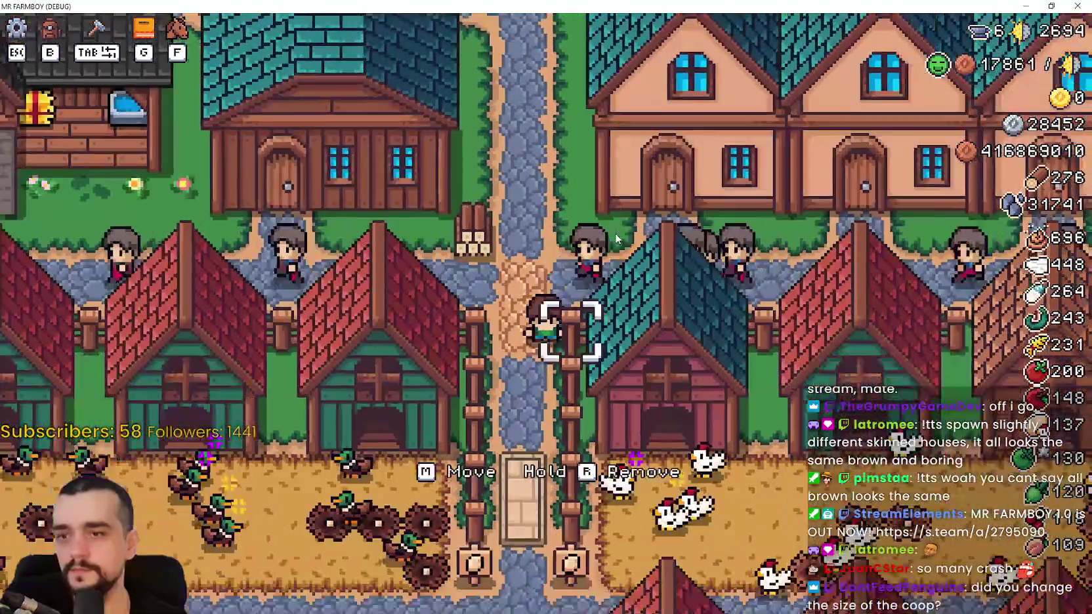
{"action": "key", "text": "d"}
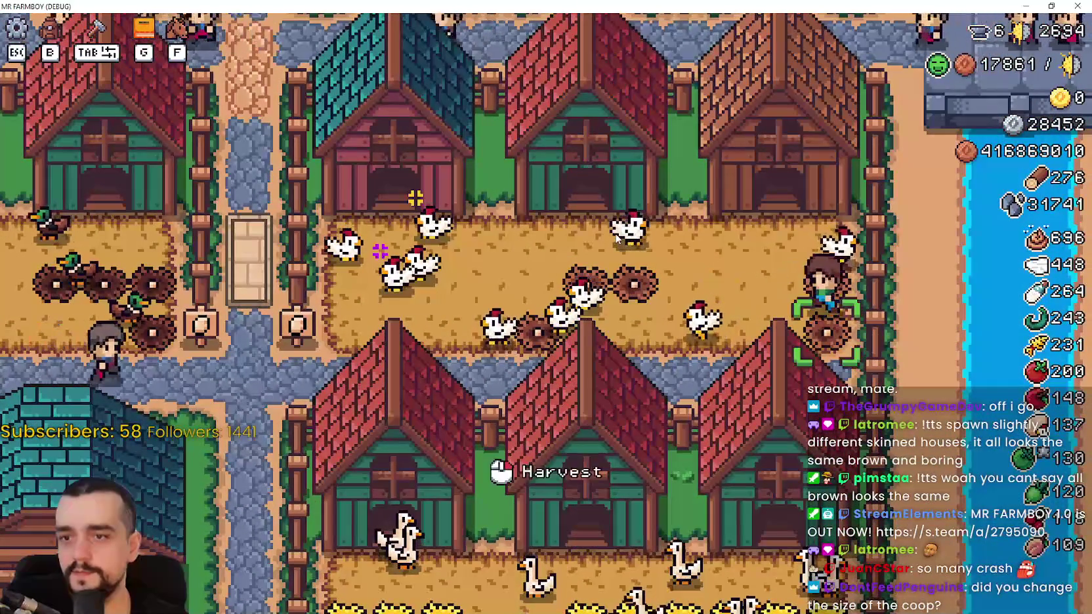
{"action": "key", "text": "a"}
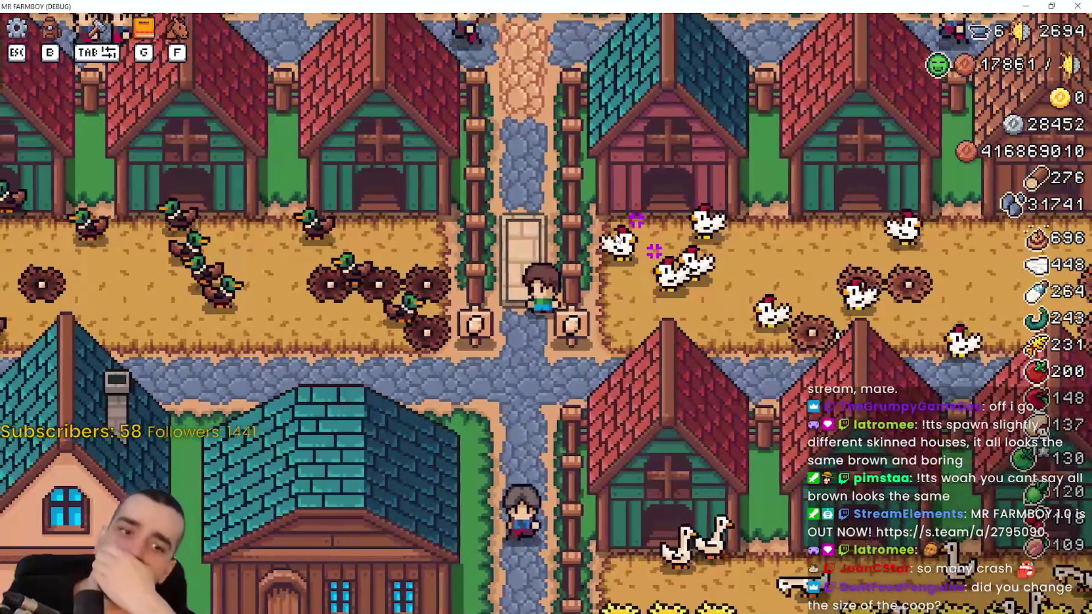
{"action": "key", "text": "s"}
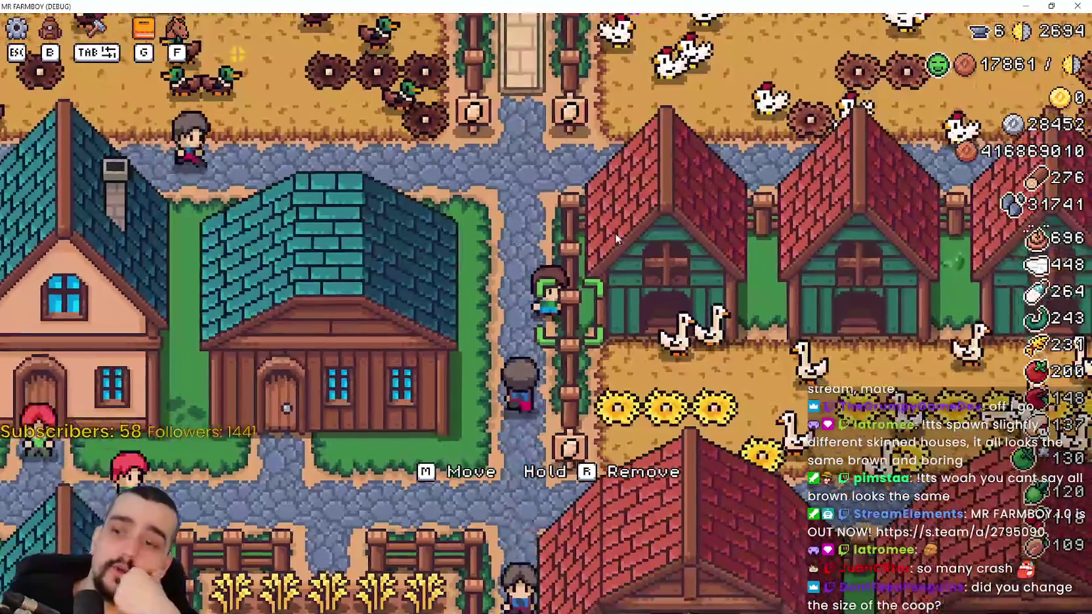
{"action": "key", "text": "w"}
{"action": "key", "text": "d"}
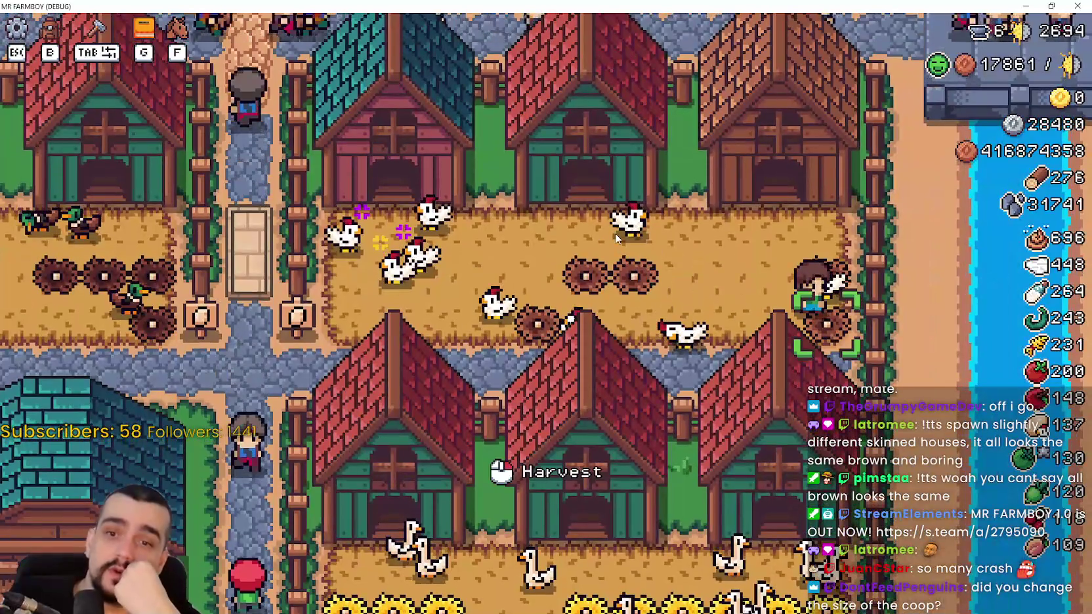
{"action": "key", "text": "w"}
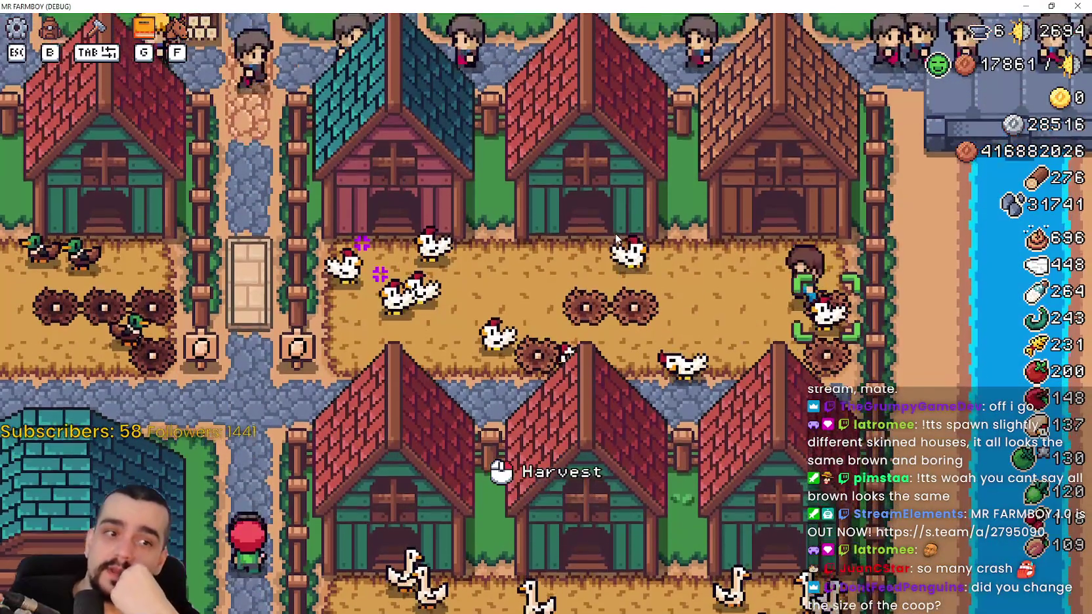
{"action": "key", "text": "a"}
{"action": "key", "text": "s"}
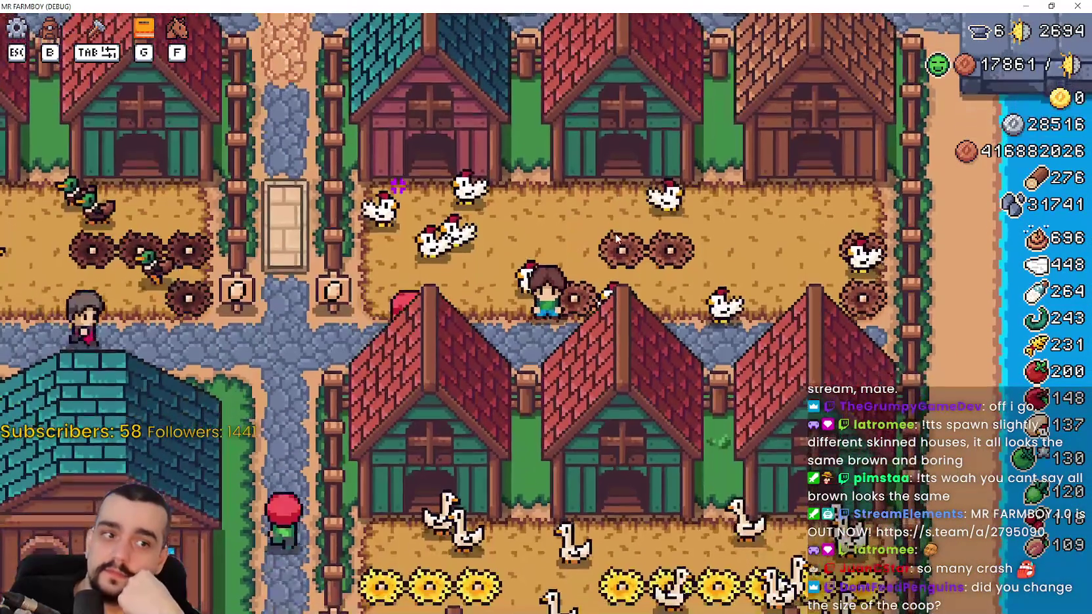
{"action": "key", "text": "a"}
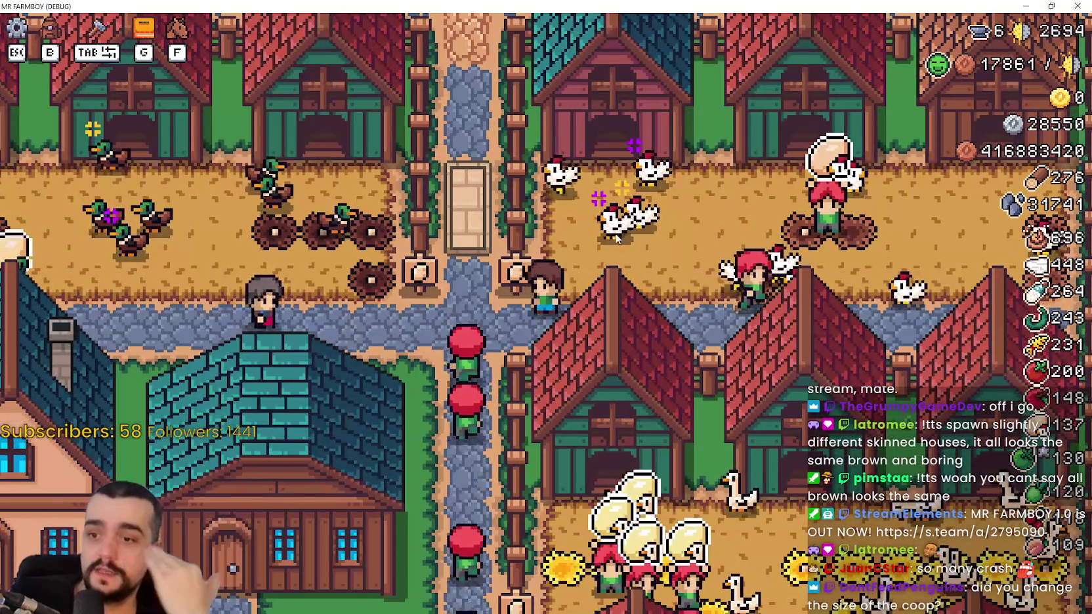
Walk through the goose yard, between two coops, and onto the stone path
{"action": "key", "text": "d"}
{"action": "key", "text": "s"}
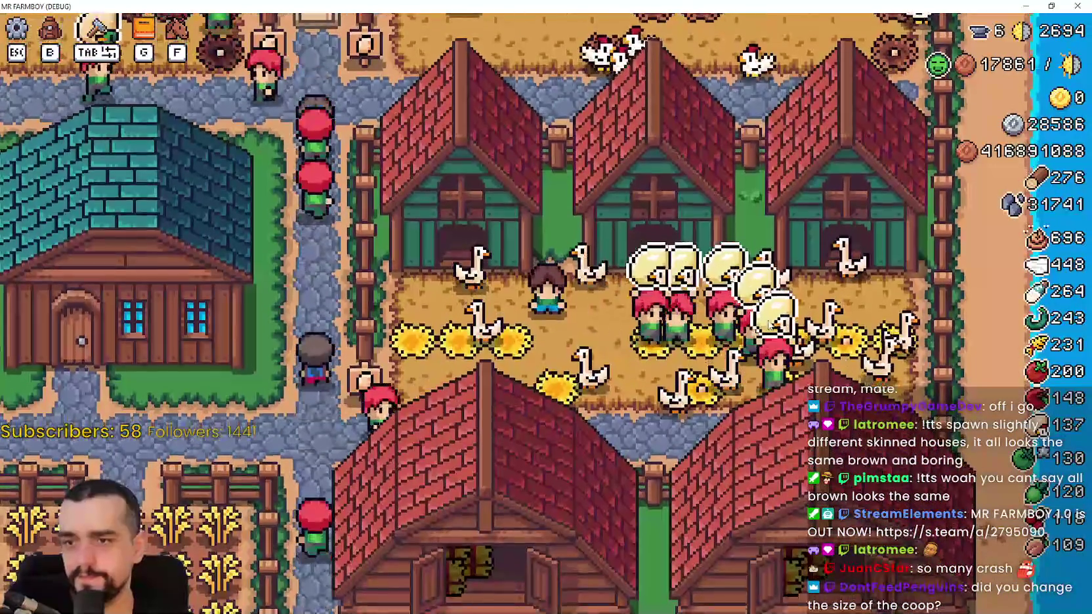
{"action": "key", "text": "d"}
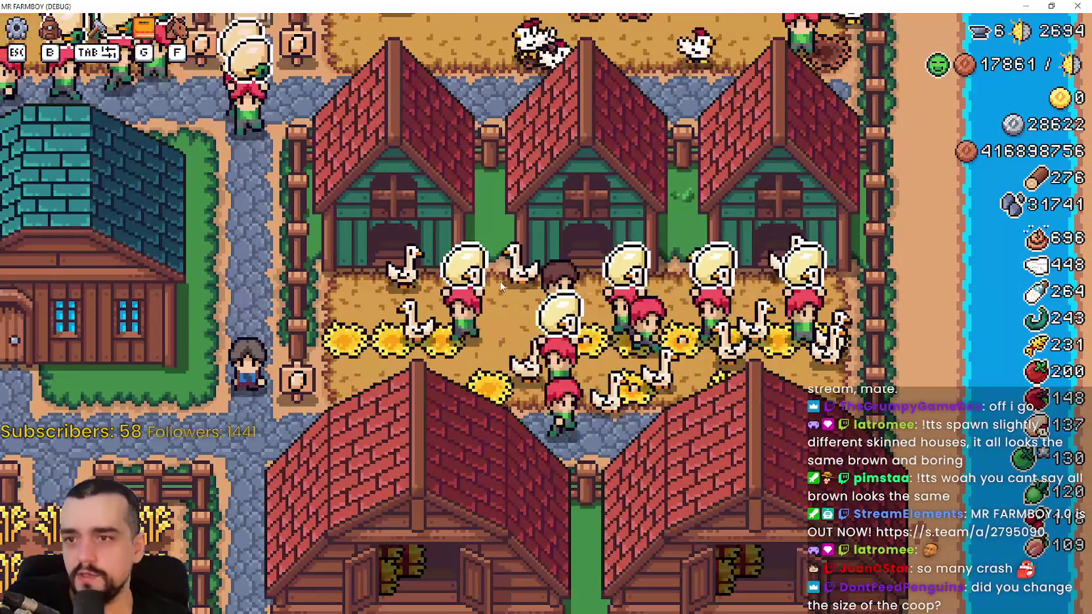
{"action": "key", "text": "a"}
{"action": "key", "text": "w"}
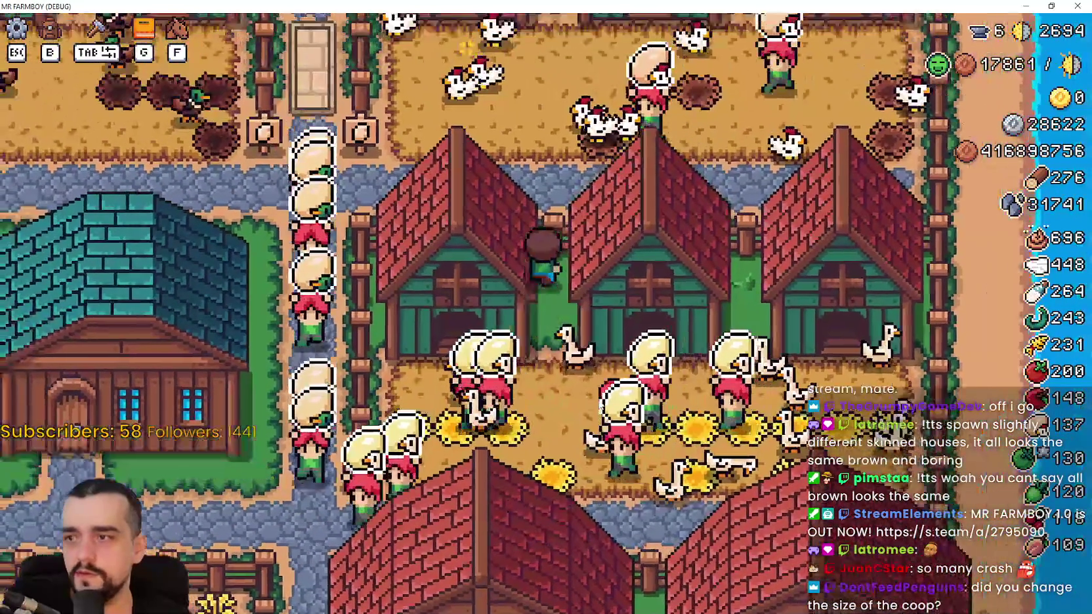
{"action": "key", "text": "w"}
{"action": "key", "text": "a"}
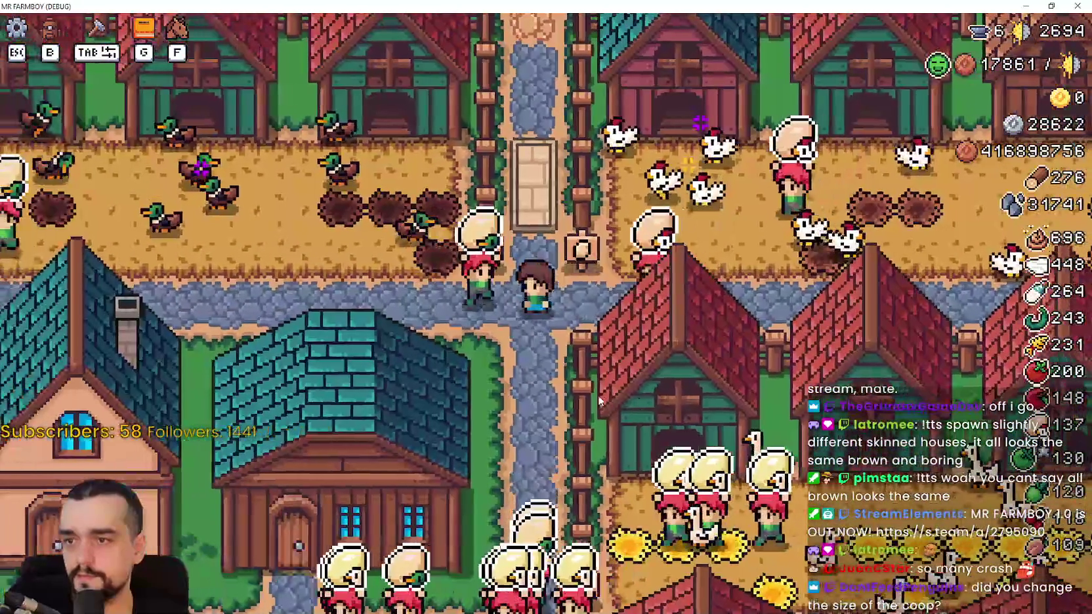
{"action": "key", "text": "s"}
{"action": "key", "text": "s"}
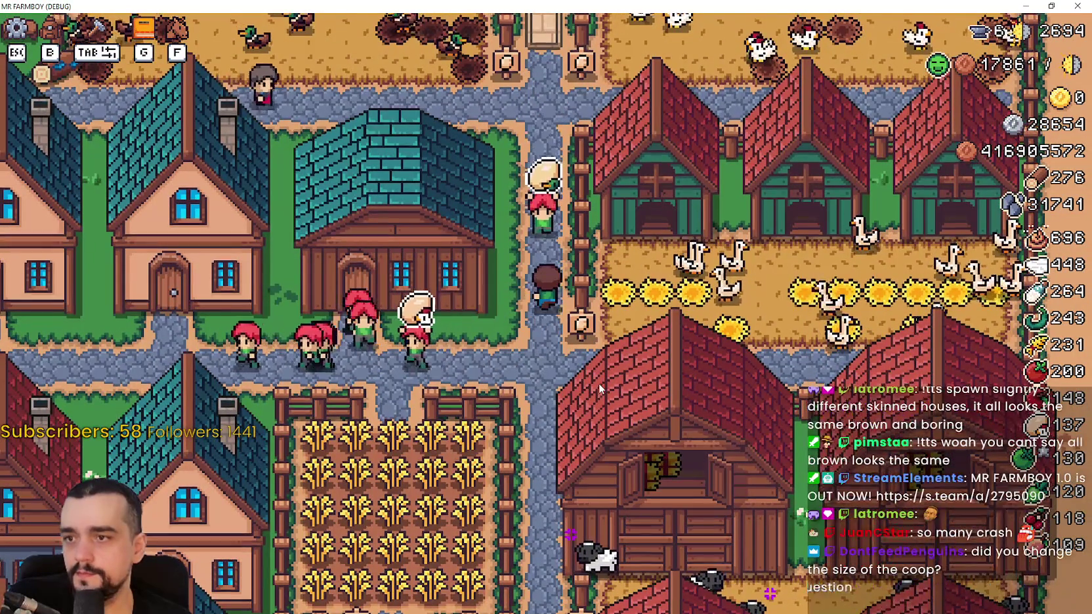
Walk the farmer up the stone path into the village, then back down toward the duck coops
{"action": "key", "text": "w"}
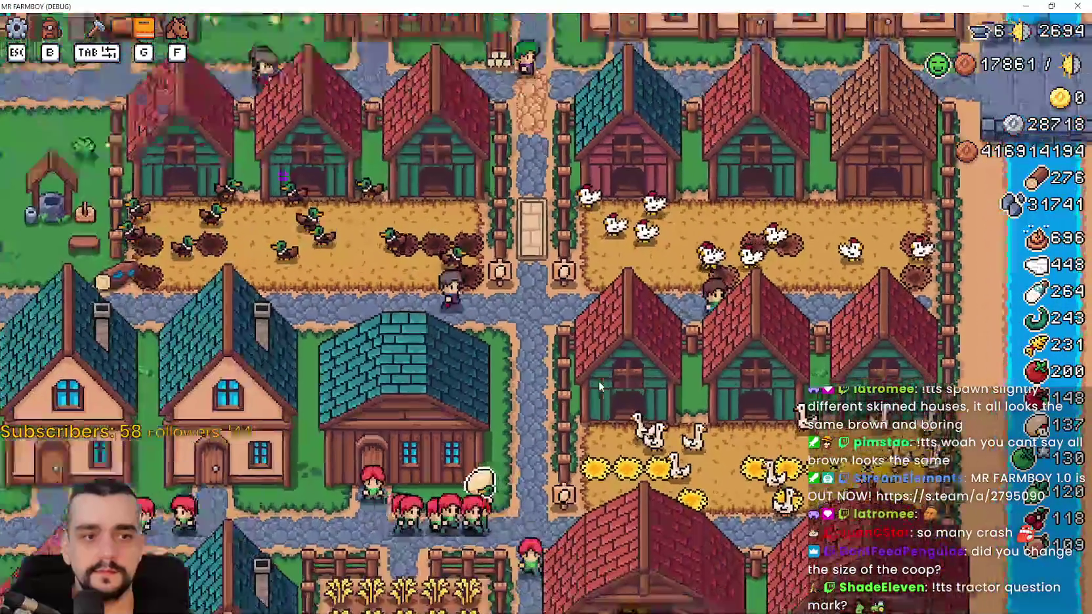
{"action": "key", "text": "s"}
{"action": "key", "text": "w"}
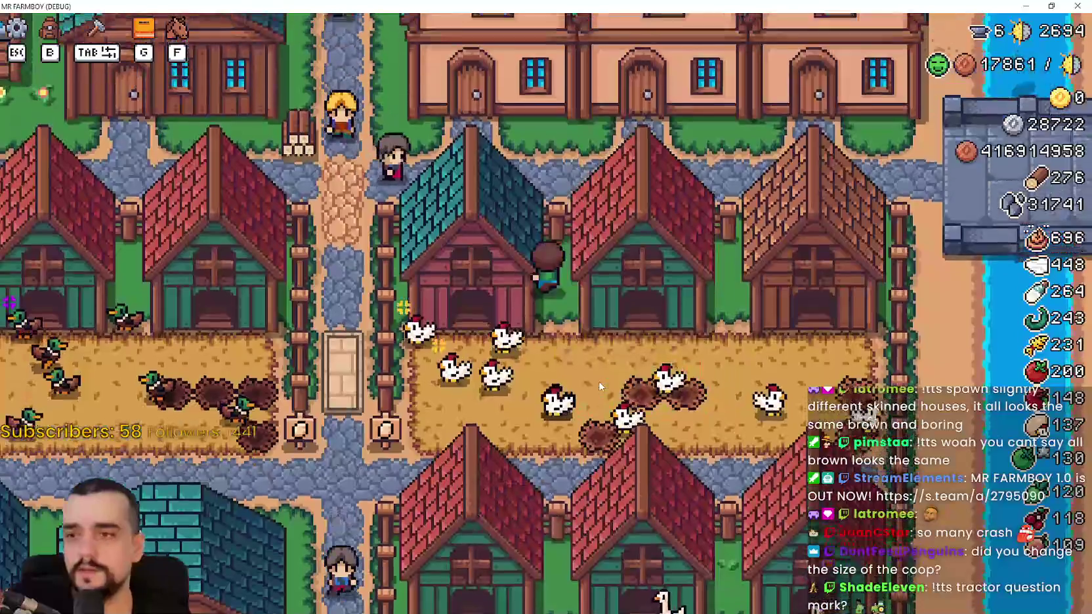
{"action": "key", "text": "w"}
{"action": "key", "text": "a"}
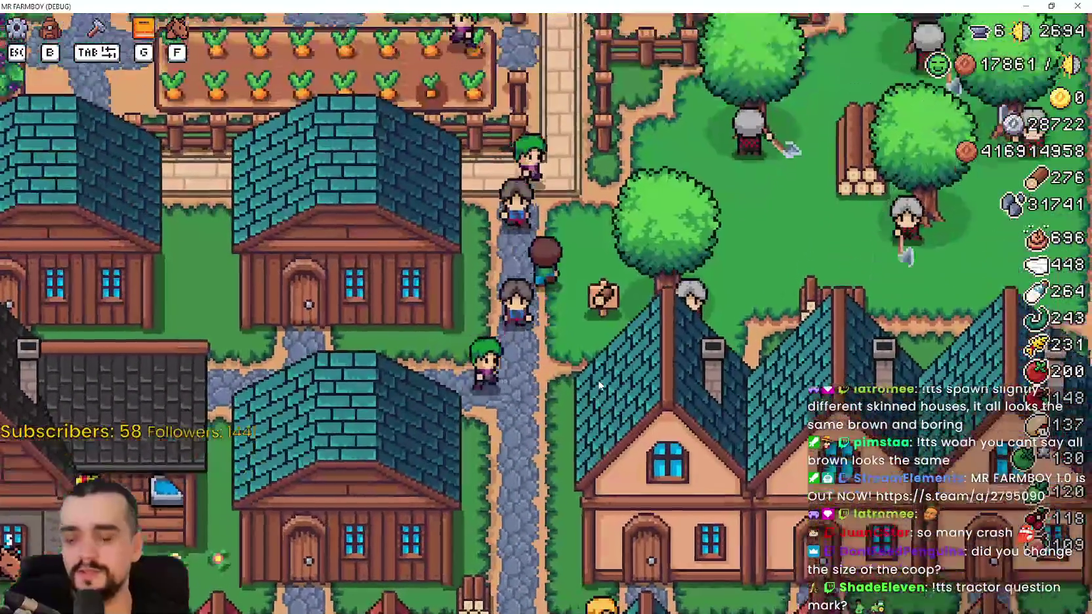
{"action": "key", "text": "s"}
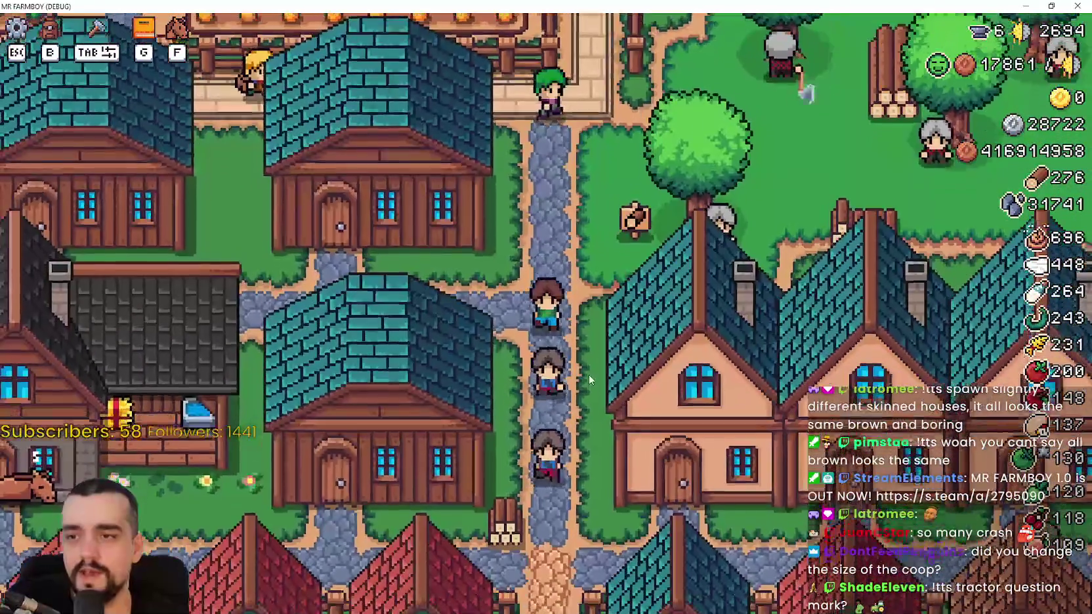
{"action": "key", "text": "s"}
{"action": "key", "text": "a"}
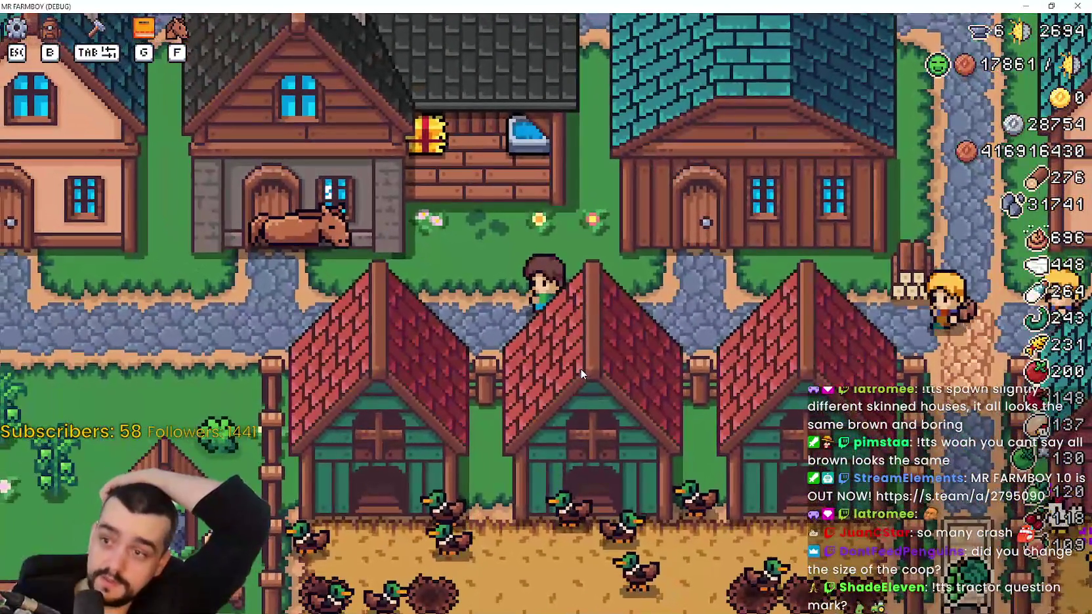
Walk left past the duck coops and up to the horse resting by the stable
{"action": "key", "text": "a"}
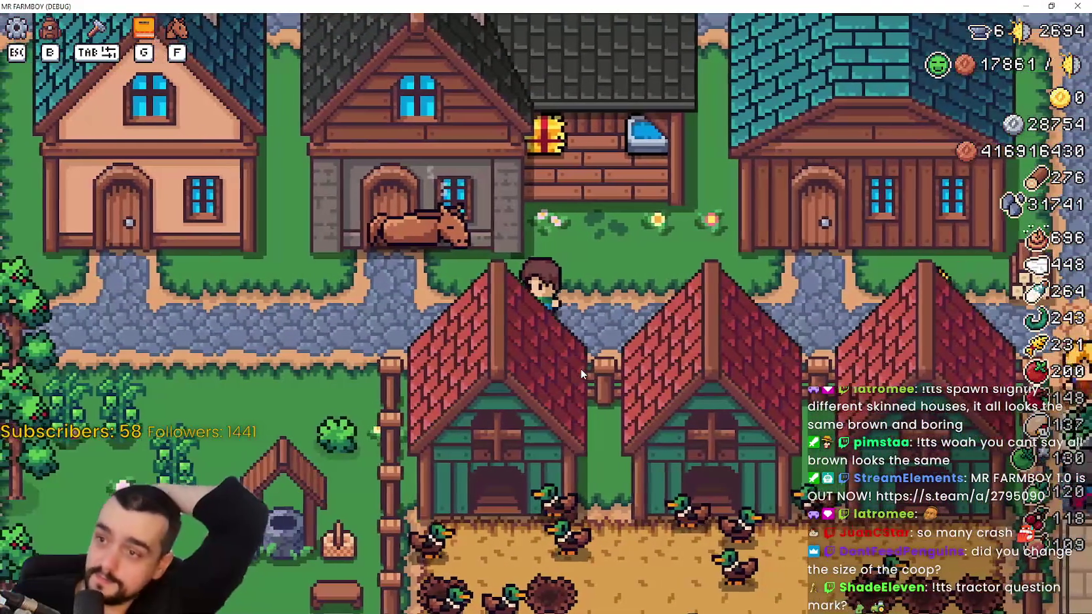
{"action": "key", "text": "d"}
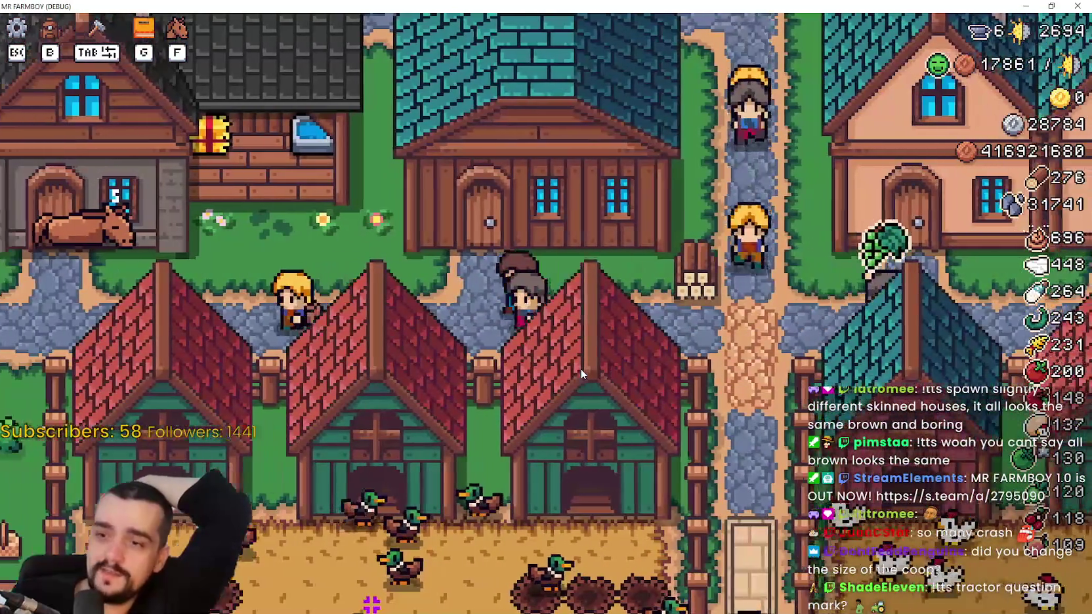
{"action": "key", "text": "a"}
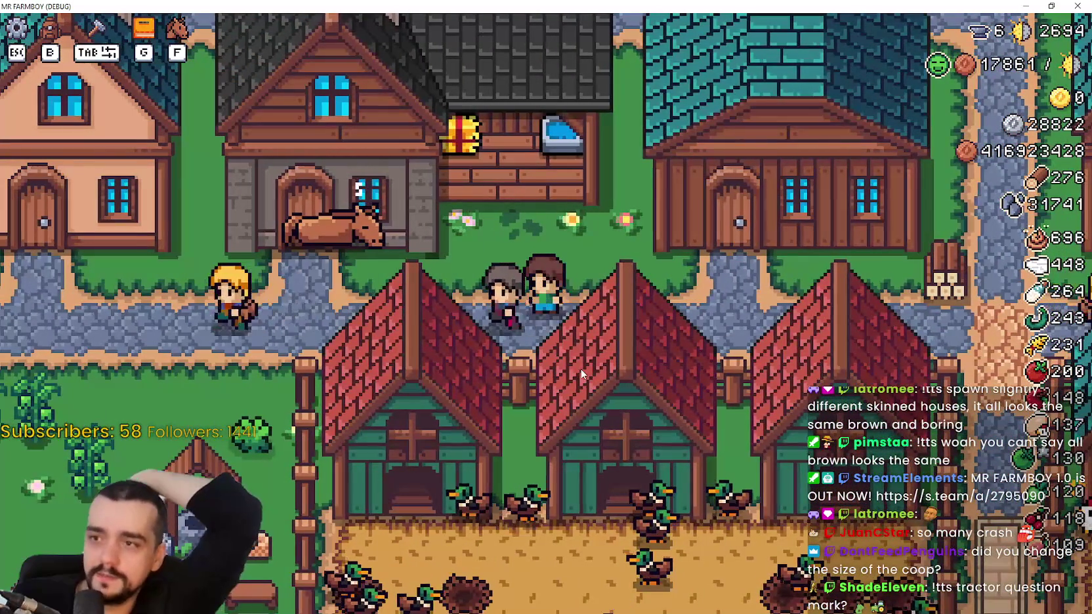
{"action": "key", "text": "a"}
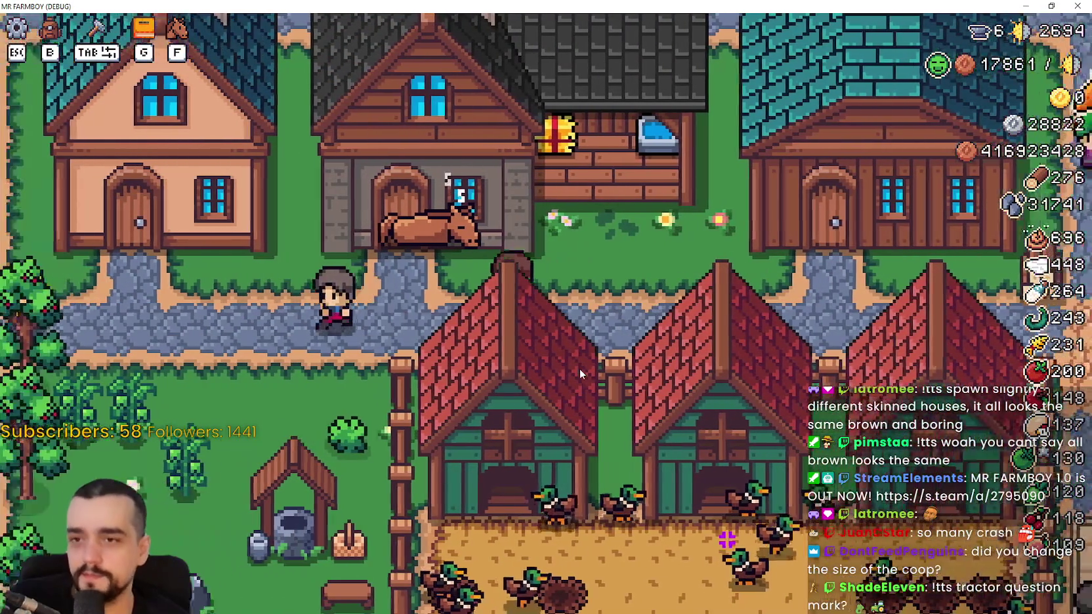
{"action": "key", "text": "w"}
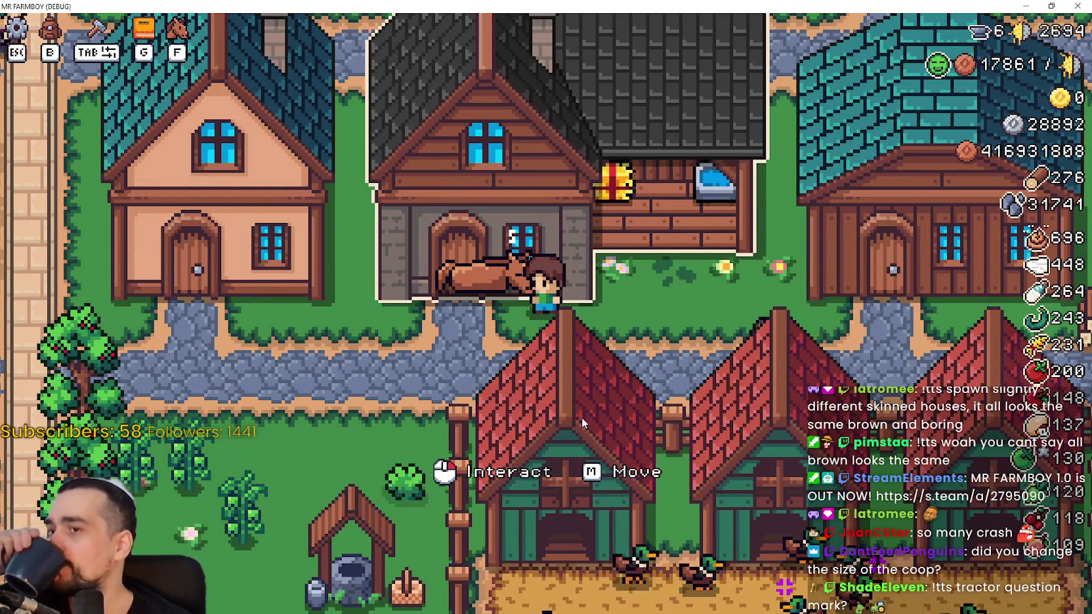
Zoom out and back in around the horse, then step along the path beside it
{"action": "scroll", "coordinate": [582, 417], "scroll_direction": "down", "scroll_amount": 2}
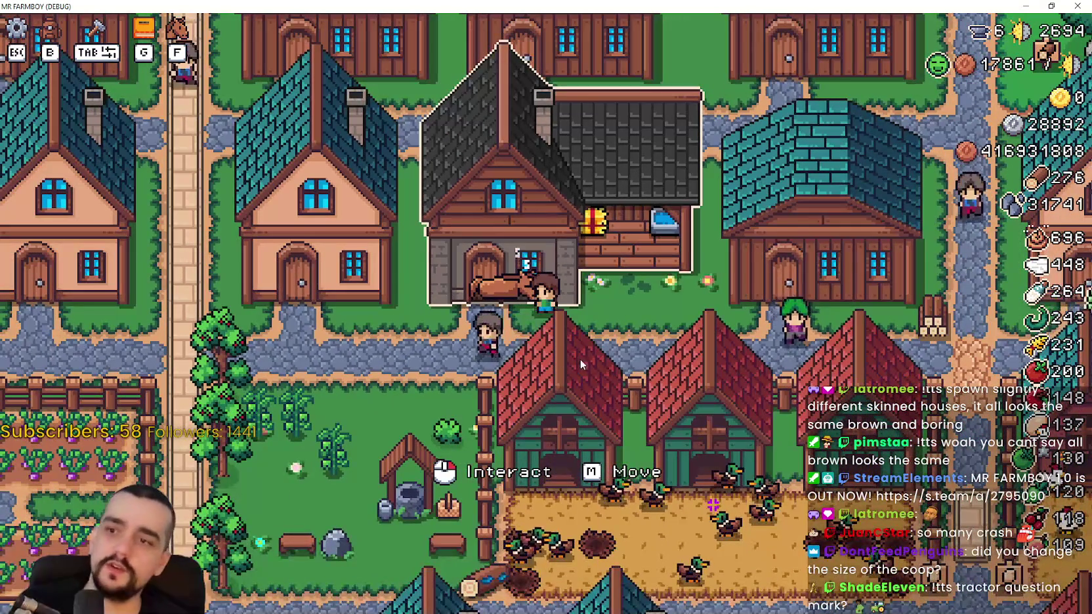
{"action": "scroll", "coordinate": [635, 326], "scroll_direction": "up", "scroll_amount": 2}
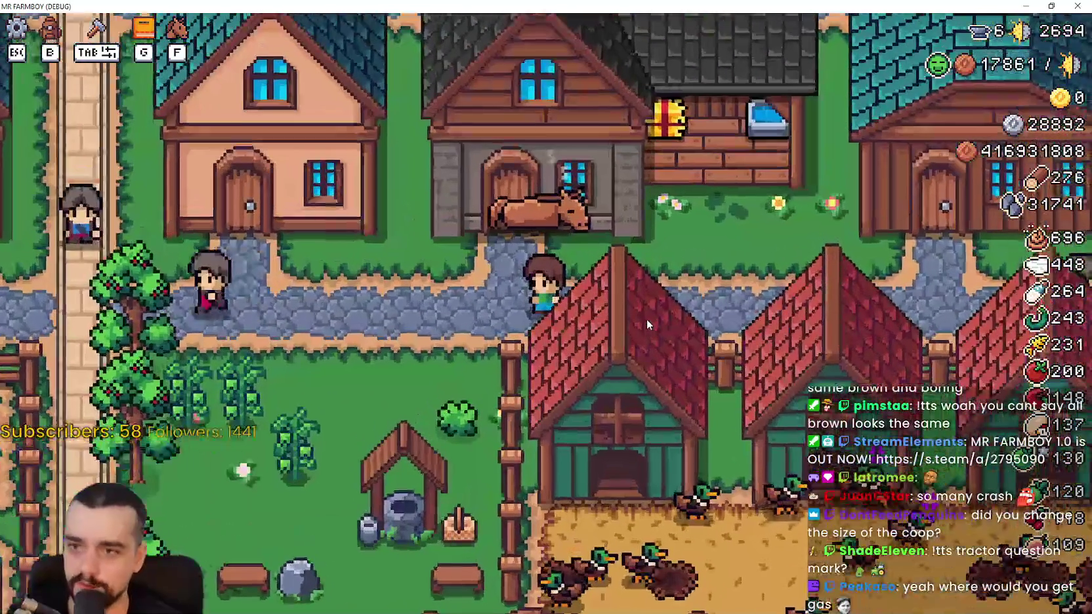
{"action": "scroll", "coordinate": [646, 319], "scroll_direction": "down", "scroll_amount": 2}
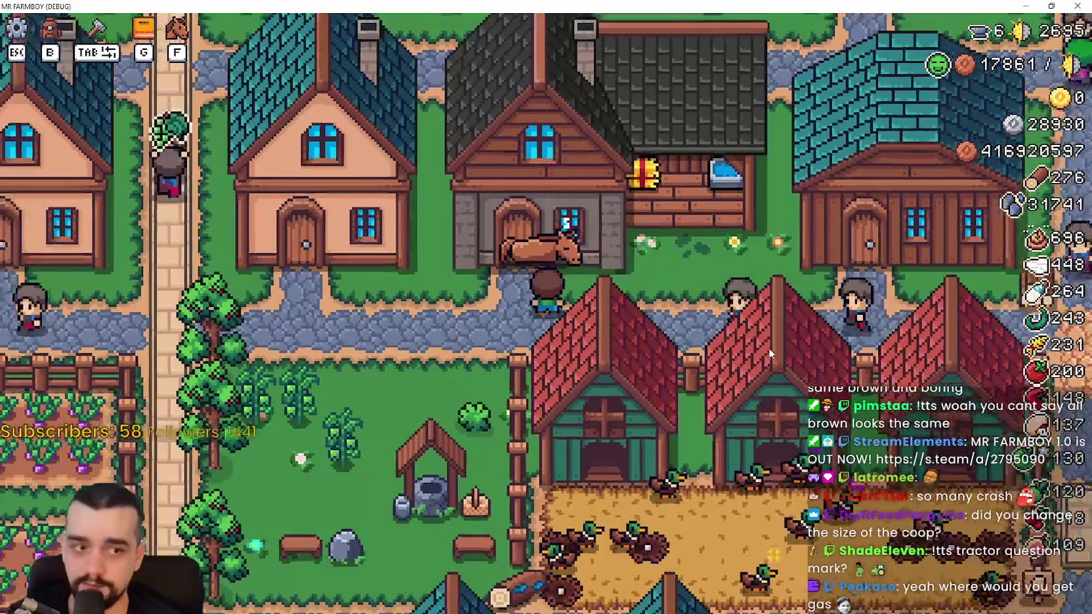
{"action": "scroll", "coordinate": [769, 348], "scroll_direction": "up", "scroll_amount": 2}
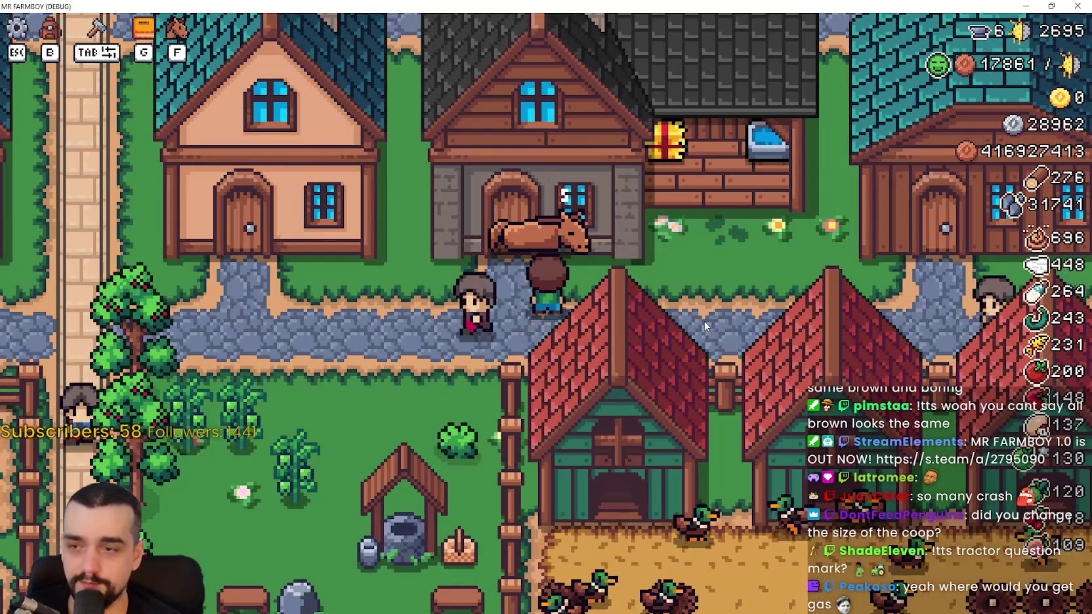
{"action": "key", "text": "d"}
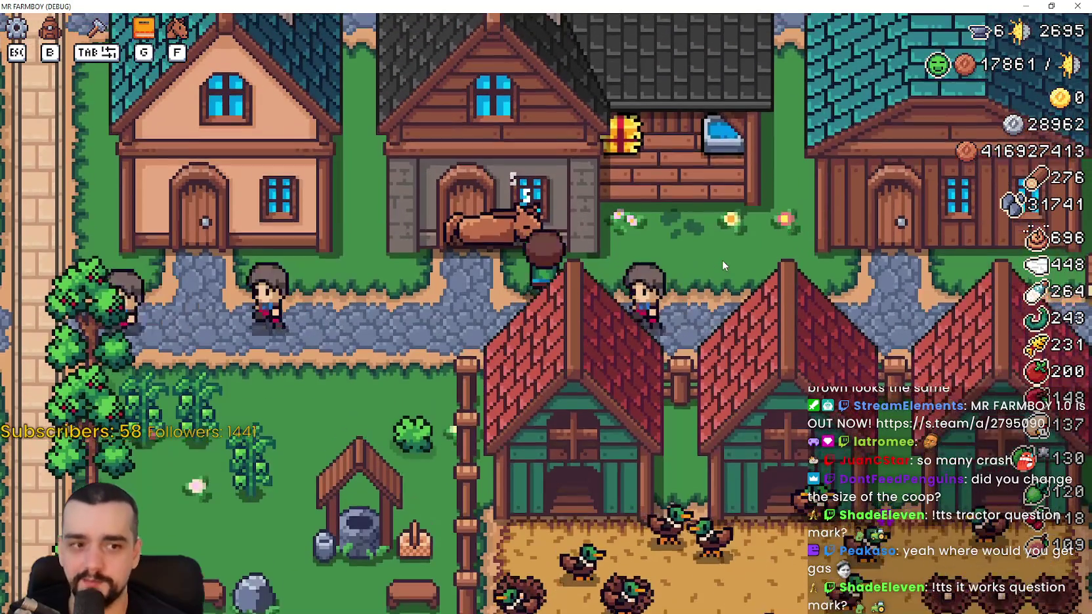
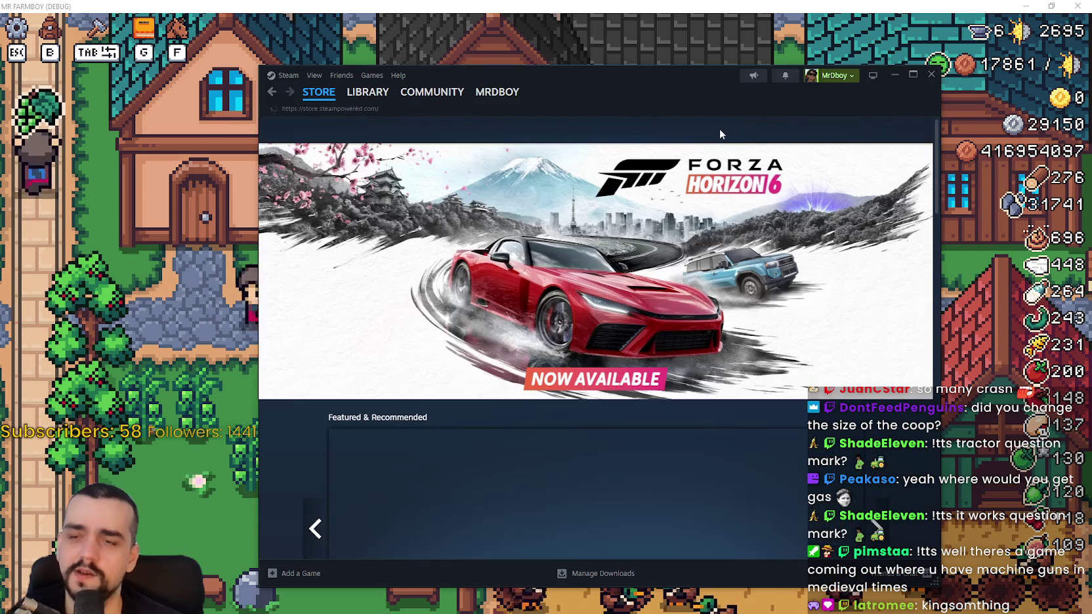
Search the Steam store for 'kingm' and open the Kingmakers result
{"action": "left_click", "coordinate": [732, 130]}
{"action": "type", "text": "king"}
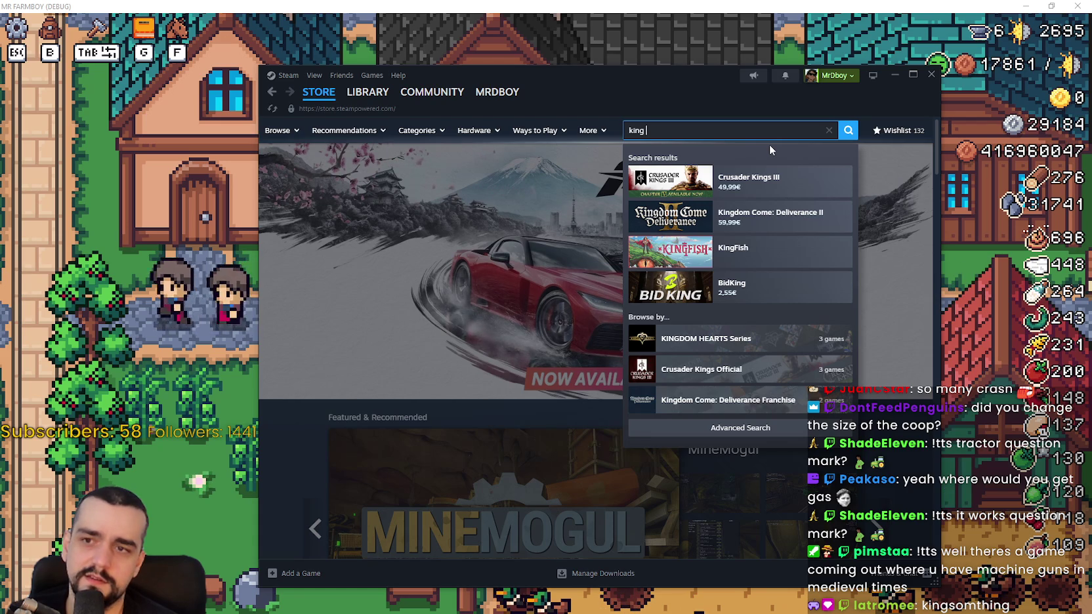
{"action": "type", "text": "m"}
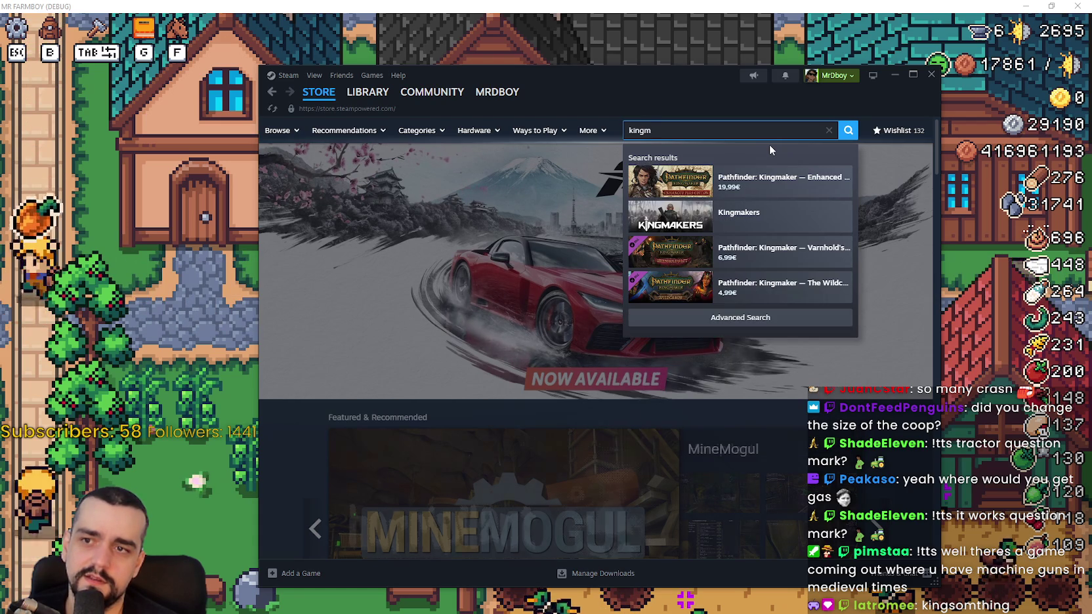
{"action": "left_click", "coordinate": [760, 215]}
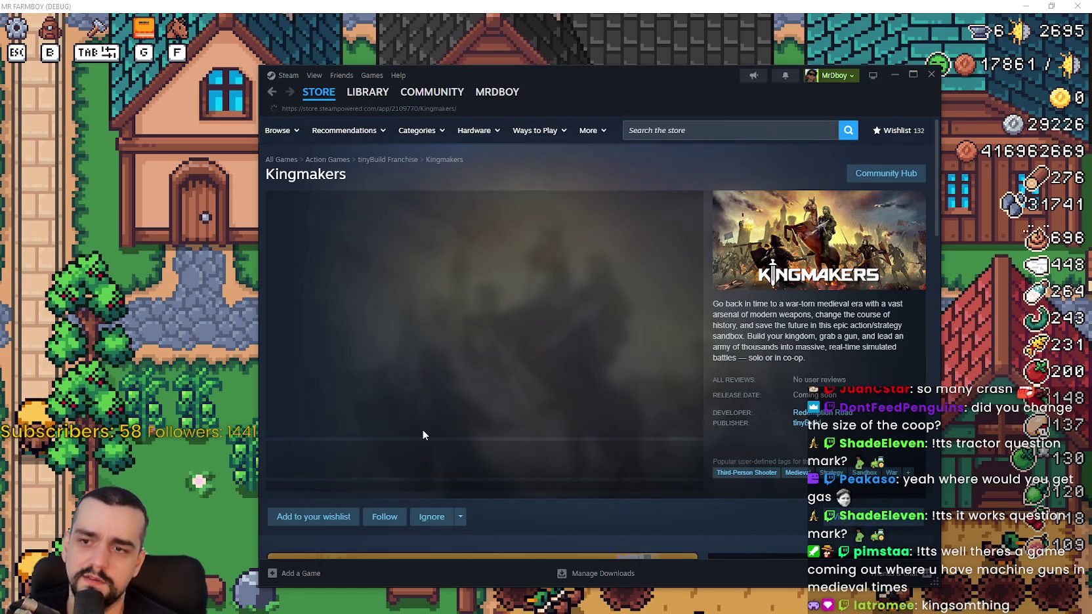
Browse several Kingmakers screenshots from the media strip
{"action": "left_click", "coordinate": [443, 476]}
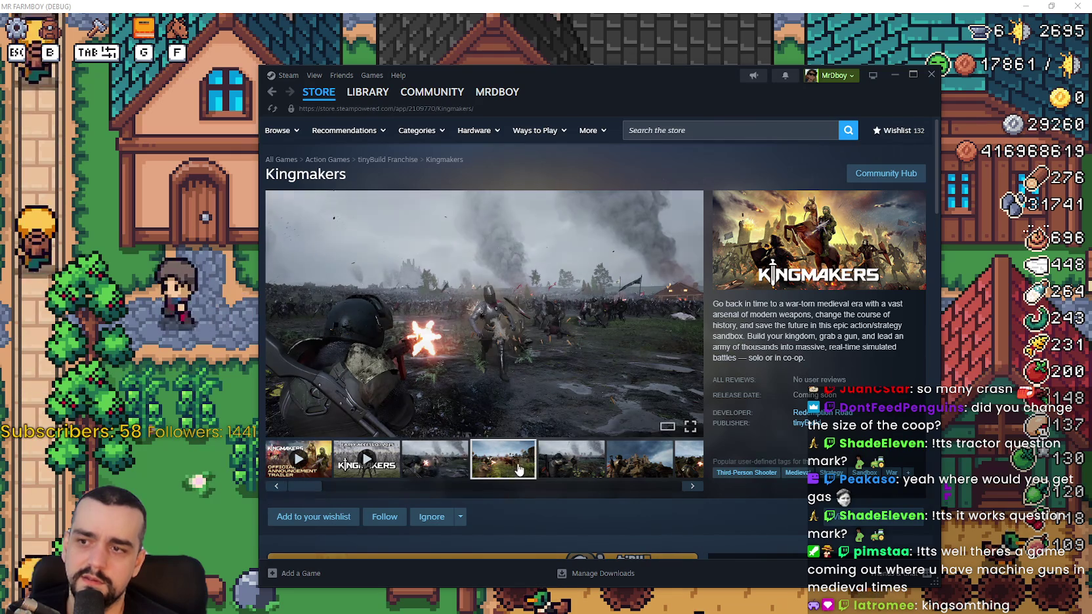
{"action": "scroll", "coordinate": [467, 394], "scroll_direction": "down", "scroll_amount": 3}
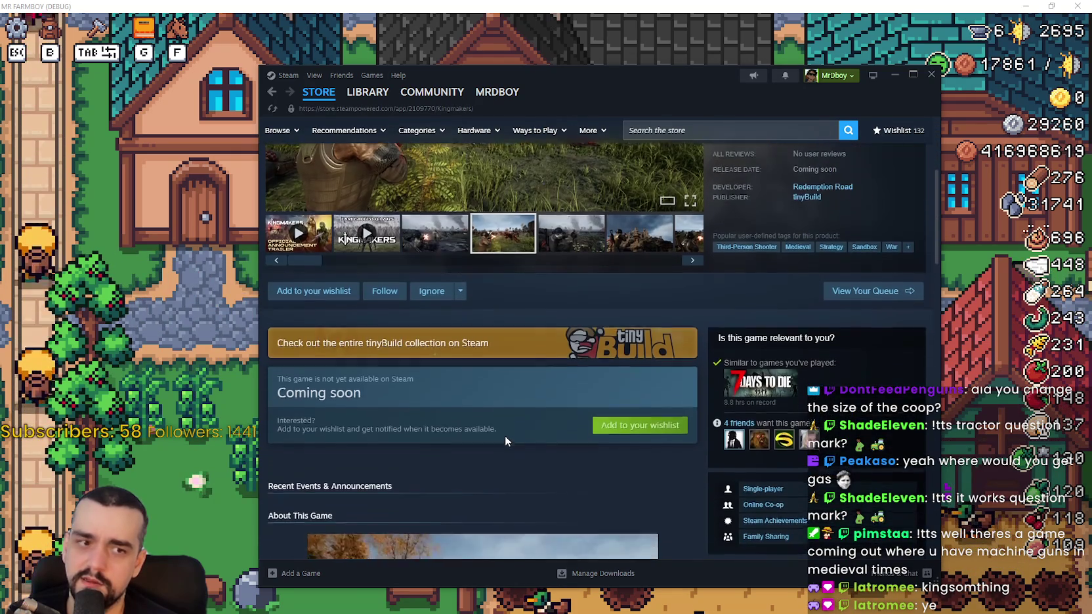
{"action": "scroll", "coordinate": [505, 435], "scroll_direction": "down", "scroll_amount": 5}
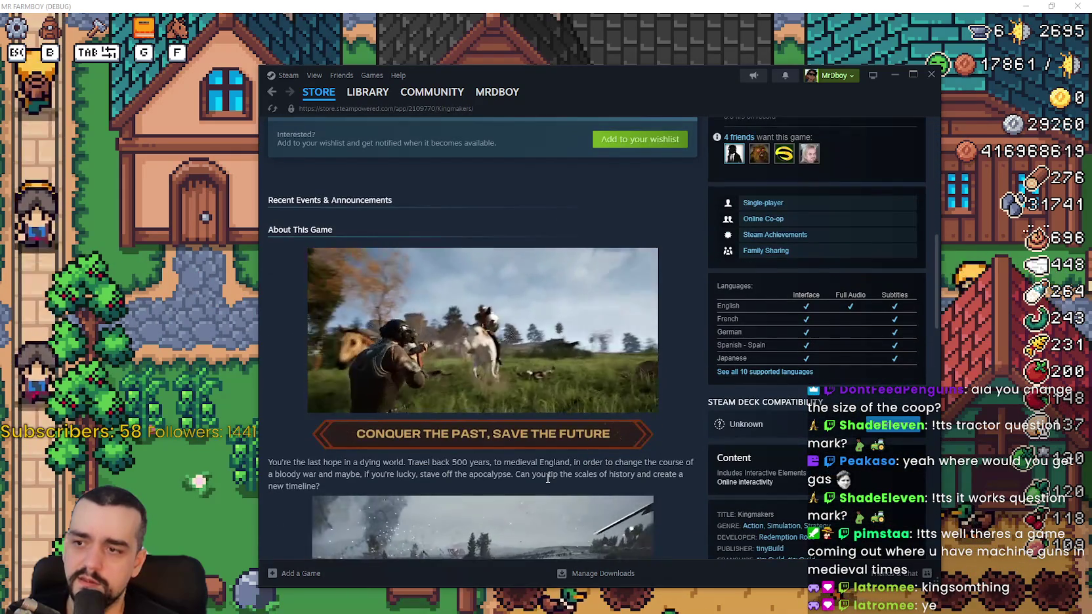
{"action": "scroll", "coordinate": [547, 478], "scroll_direction": "down", "scroll_amount": 5}
{"action": "scroll", "coordinate": [541, 464], "scroll_direction": "up", "scroll_amount": 7}
{"action": "scroll", "coordinate": [540, 445], "scroll_direction": "up", "scroll_amount": 4}
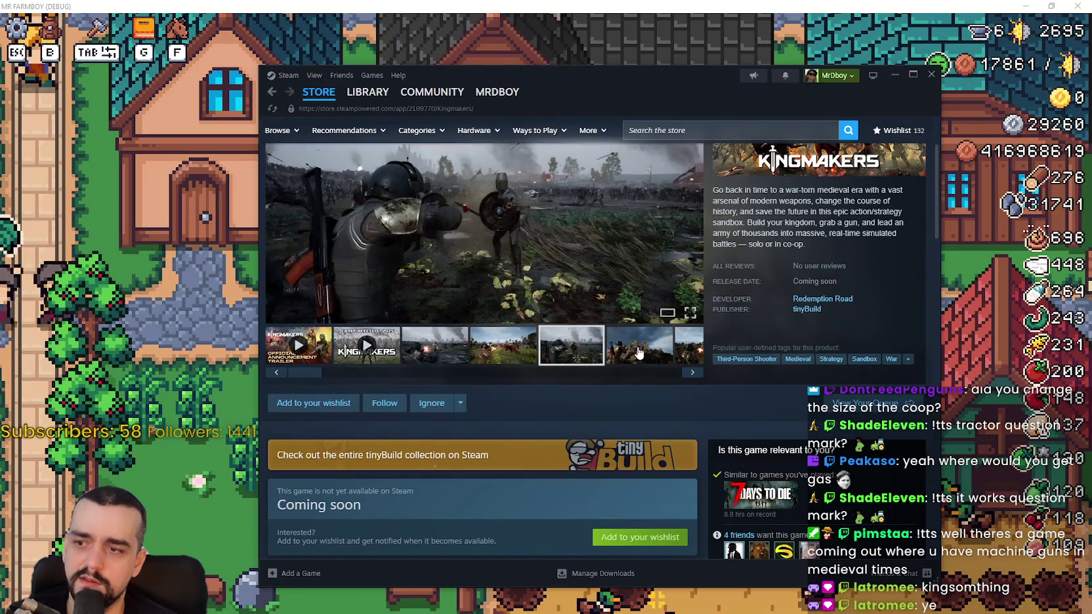
{"action": "left_click", "coordinate": [639, 353]}
{"action": "left_click", "coordinate": [689, 358]}
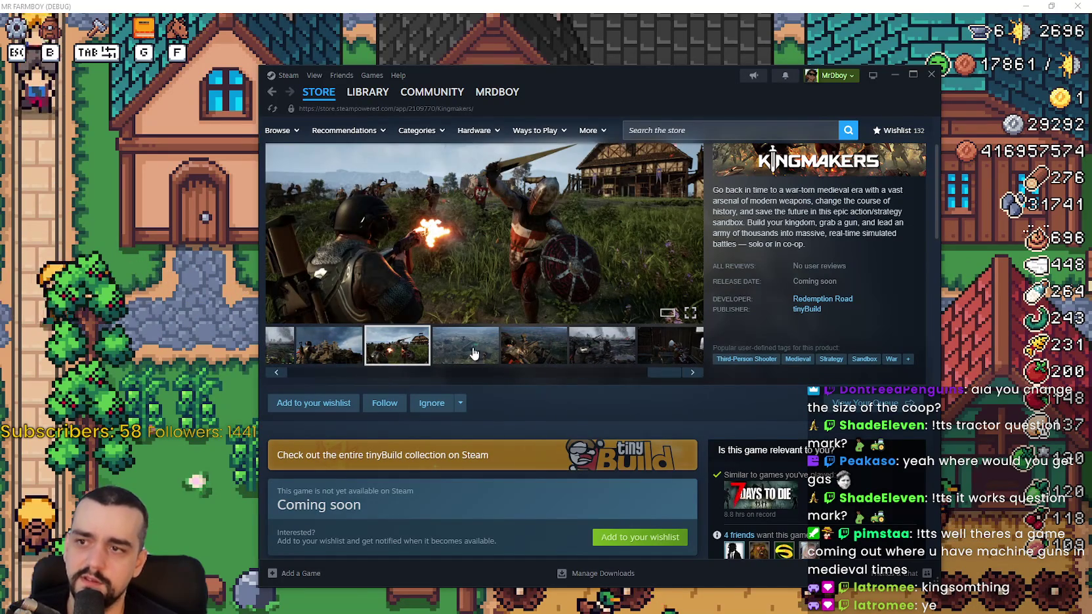
{"action": "left_click", "coordinate": [558, 348]}
{"action": "left_click", "coordinate": [602, 347]}
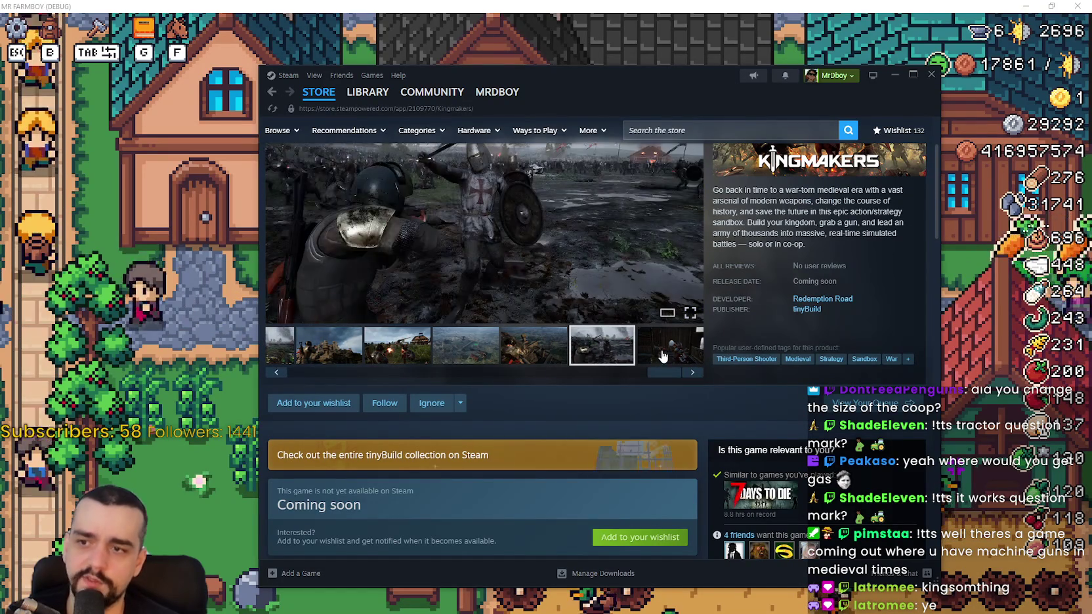
{"action": "left_click", "coordinate": [669, 346]}
Enlarge the battle screenshot in the Trailers & Screenshots viewer and step ahead
{"action": "scroll", "coordinate": [603, 446], "scroll_direction": "up", "scroll_amount": 2}
{"action": "left_click", "coordinate": [605, 457]}
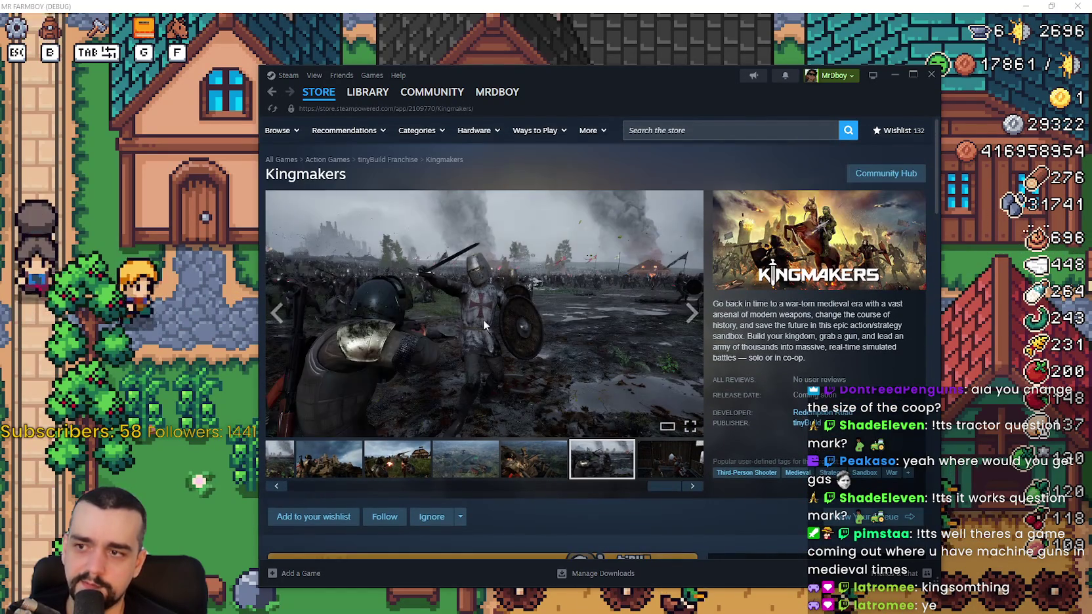
{"action": "left_click", "coordinate": [491, 311]}
{"action": "left_click", "coordinate": [911, 343]}
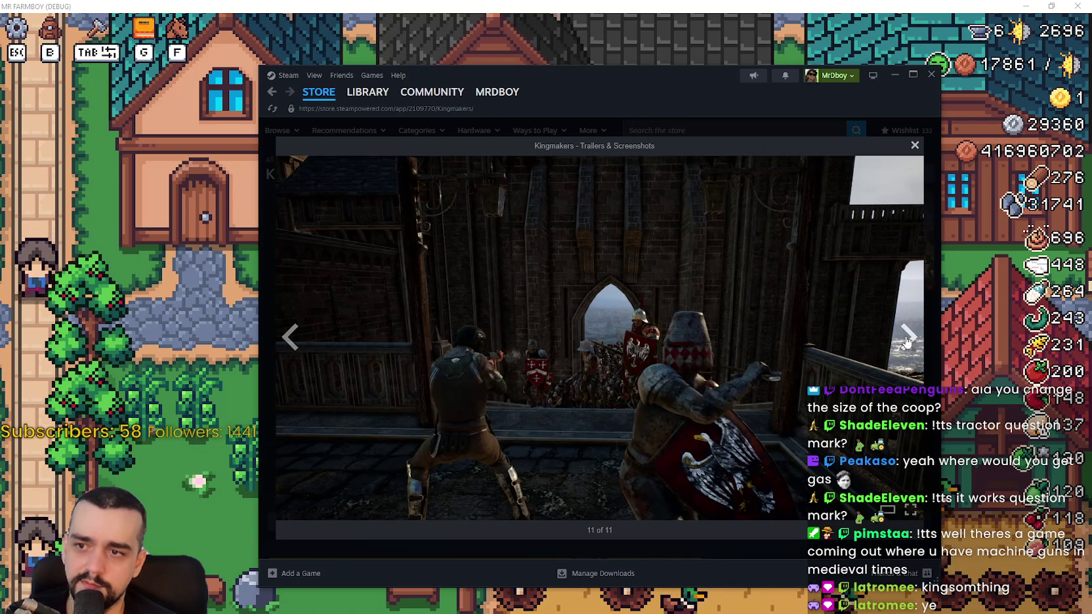
Page to screenshot 4 of 11, close the viewer, and move the Steam window up-left
{"action": "left_click", "coordinate": [910, 341]}
{"action": "left_click", "coordinate": [908, 341]}
{"action": "left_click", "coordinate": [907, 339]}
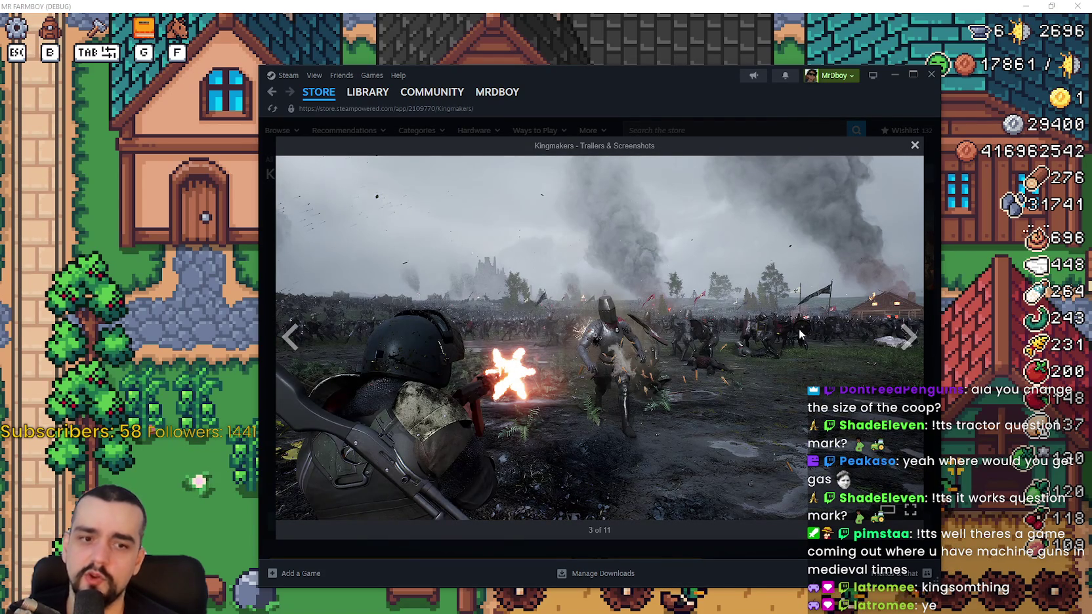
{"action": "left_click", "coordinate": [915, 339]}
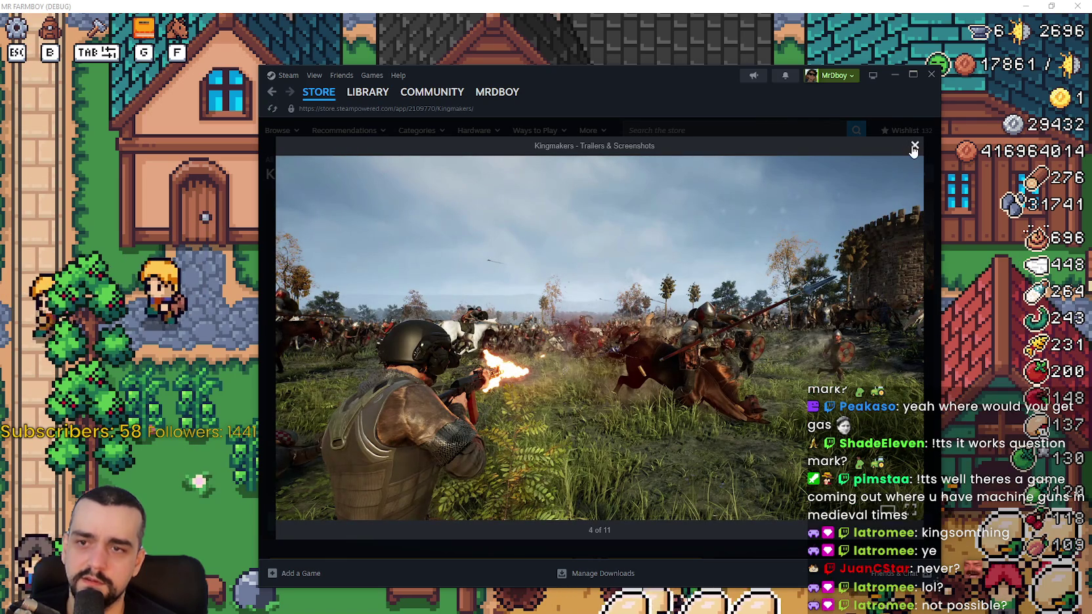
{"action": "left_click", "coordinate": [910, 147]}
{"action": "mouse_move", "coordinate": [788, 101]}
{"action": "left_mouse_down"}
{"action": "mouse_move", "coordinate": [697, 83]}
{"action": "mouse_move", "coordinate": [661, 60]}
{"action": "left_mouse_up"}
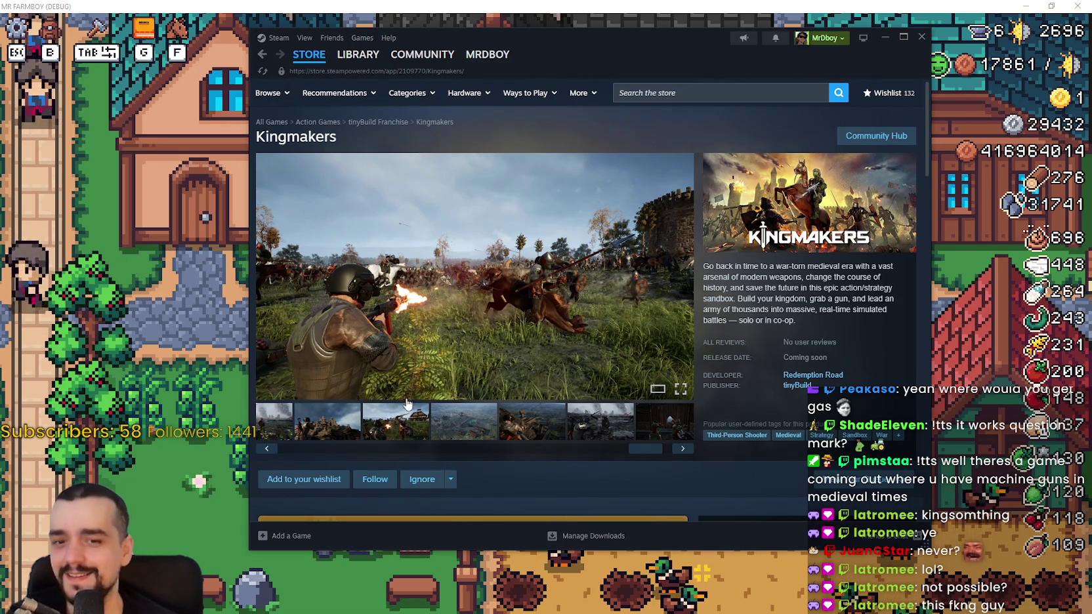
Reopen the third screenshot enlarged, browse to screenshot 10 of 11, and close the viewer
{"action": "left_click", "coordinate": [380, 433]}
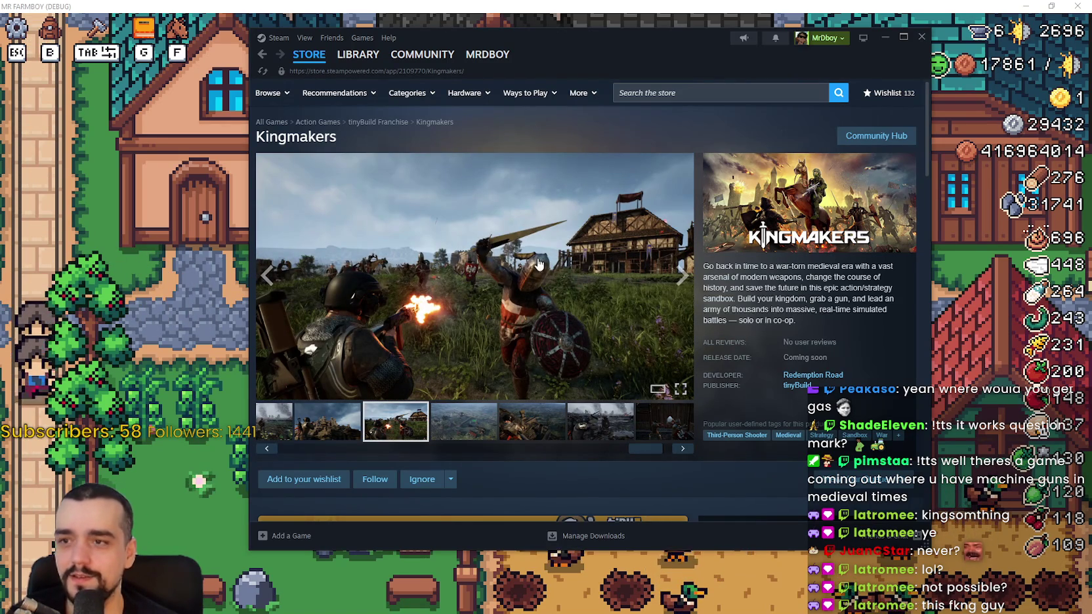
{"action": "left_click", "coordinate": [586, 303]}
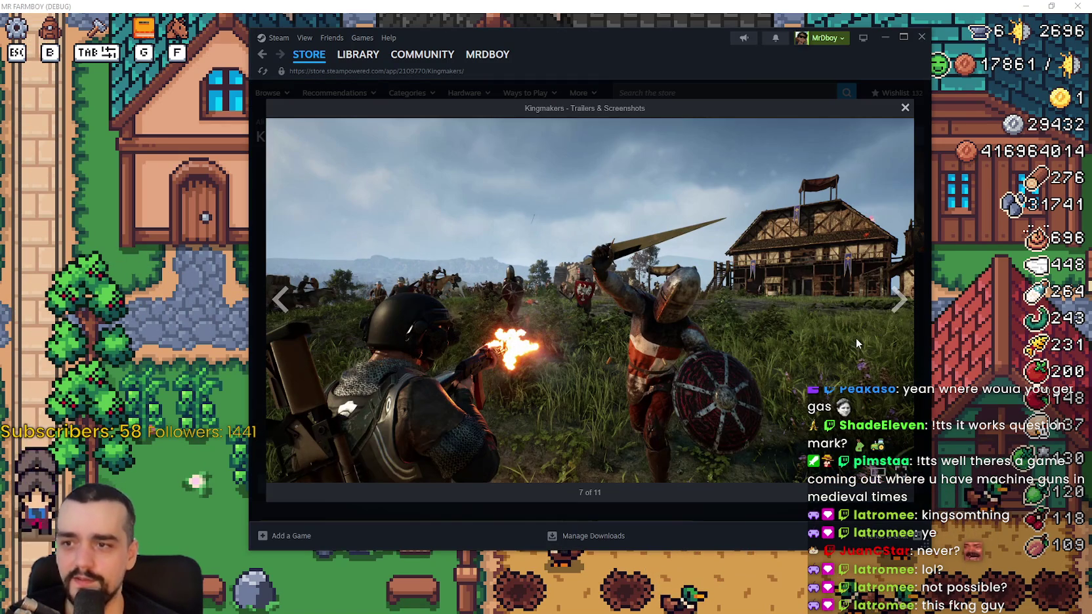
{"action": "left_click", "coordinate": [897, 300]}
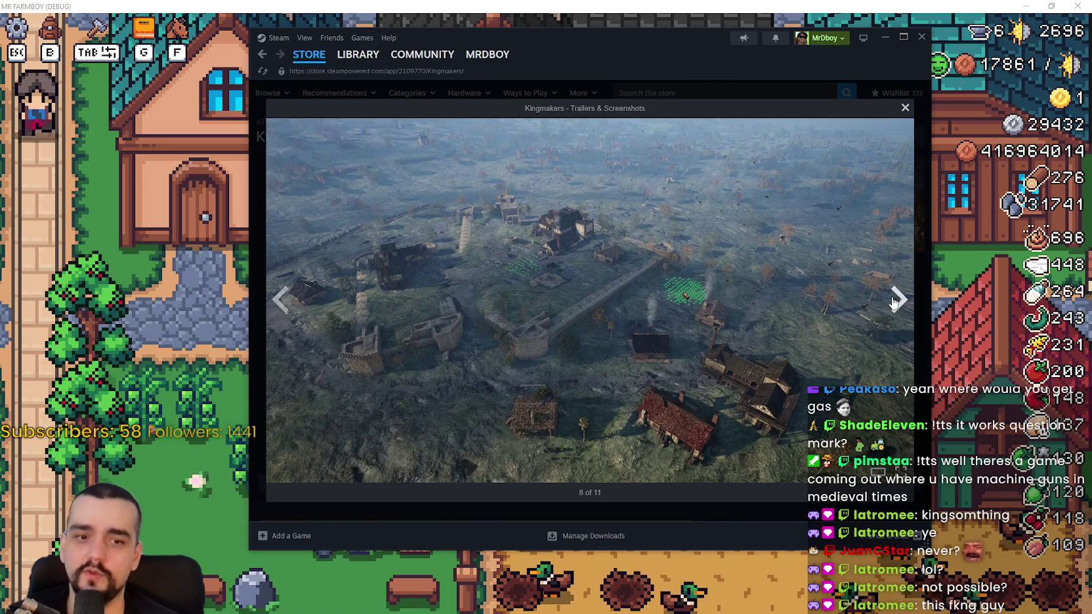
{"action": "left_click", "coordinate": [892, 302]}
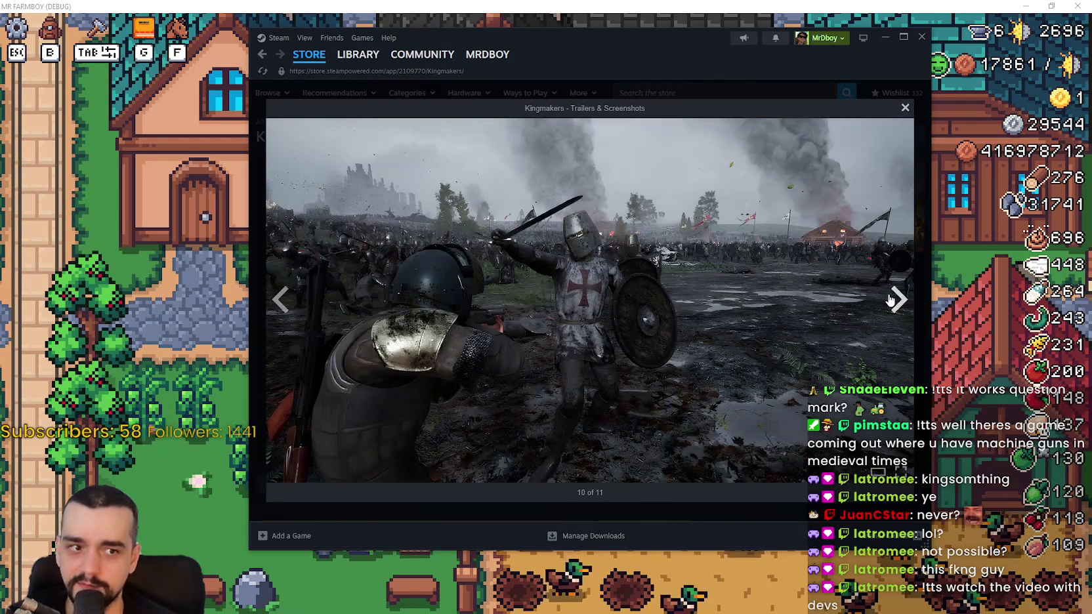
{"action": "left_click", "coordinate": [891, 300]}
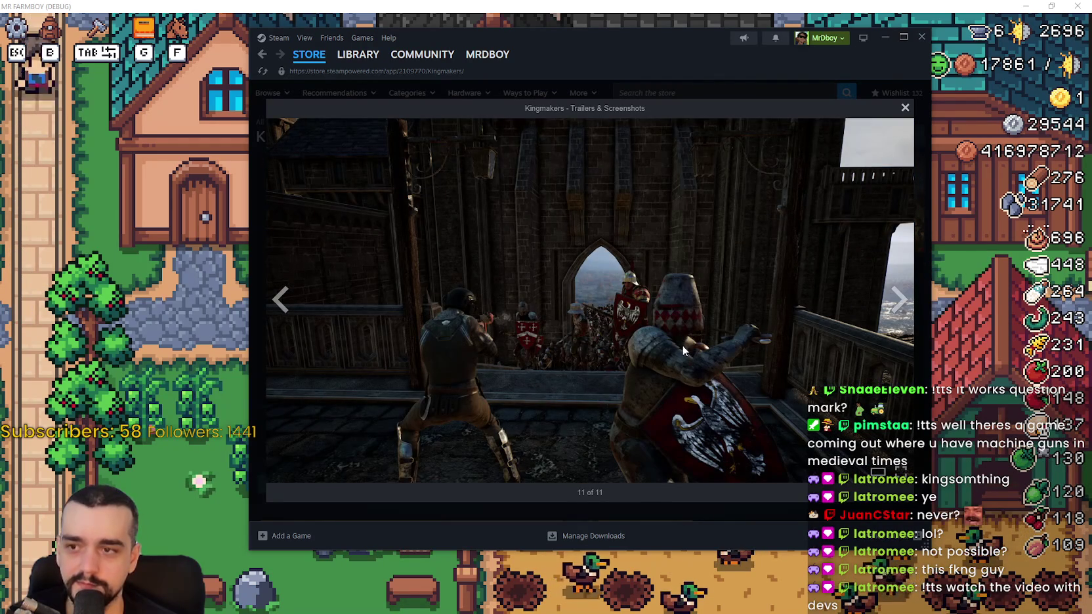
{"action": "left_click", "coordinate": [282, 302]}
{"action": "left_click", "coordinate": [282, 302]}
{"action": "left_click", "coordinate": [282, 302]}
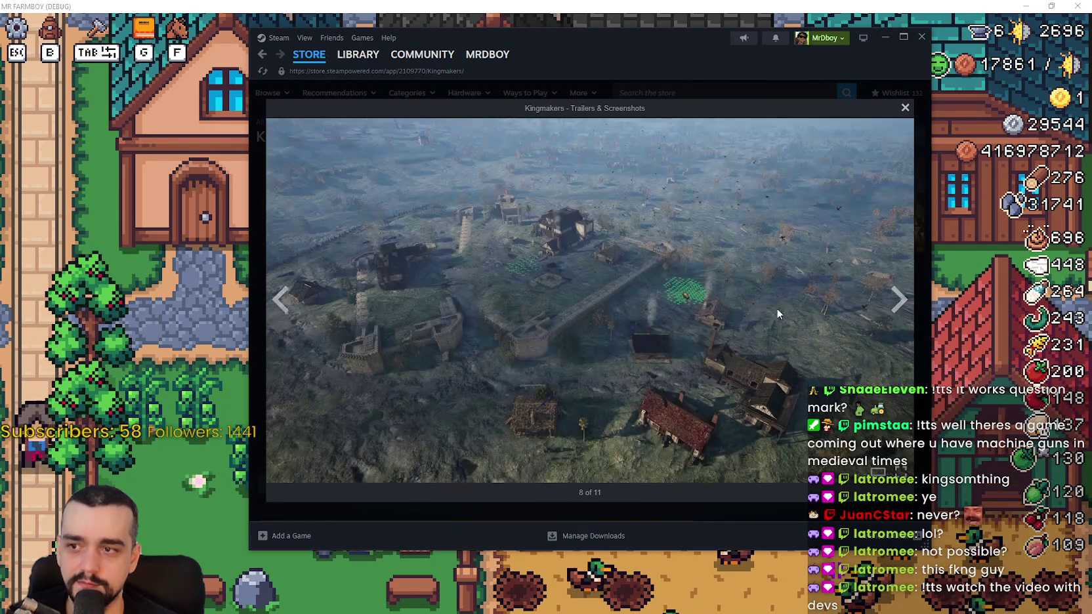
{"action": "left_click", "coordinate": [897, 300]}
{"action": "left_click", "coordinate": [897, 301]}
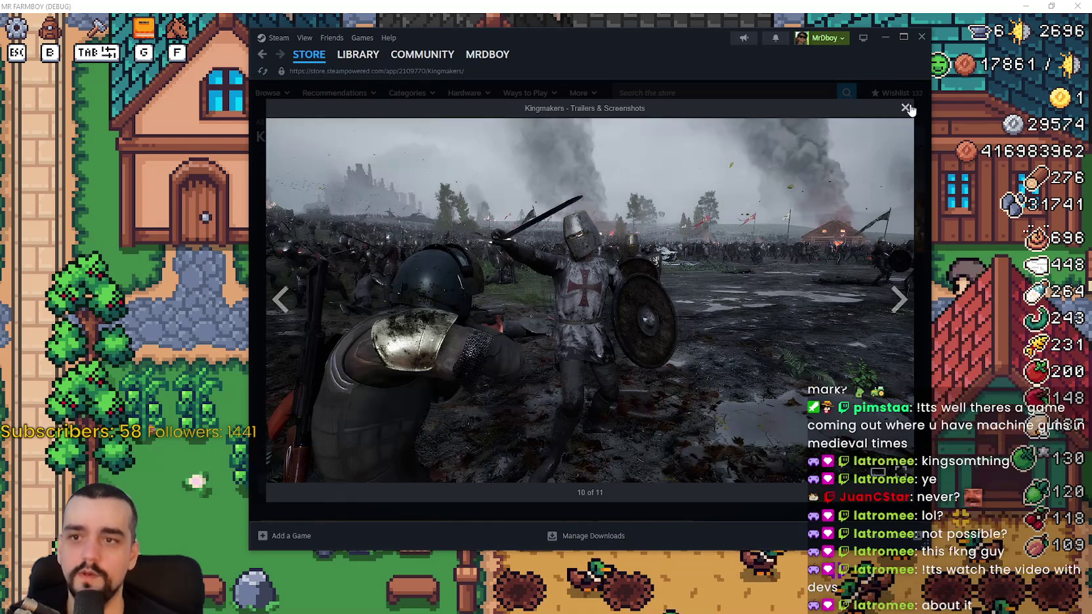
{"action": "left_click", "coordinate": [904, 110]}
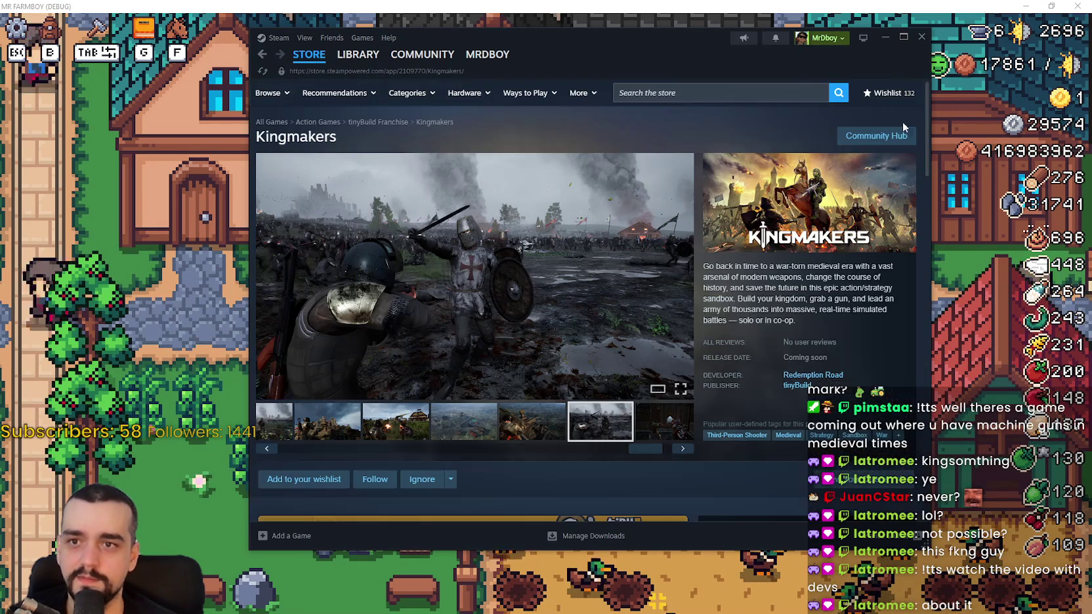
{"action": "scroll", "coordinate": [584, 287], "scroll_direction": "down", "scroll_amount": 10}
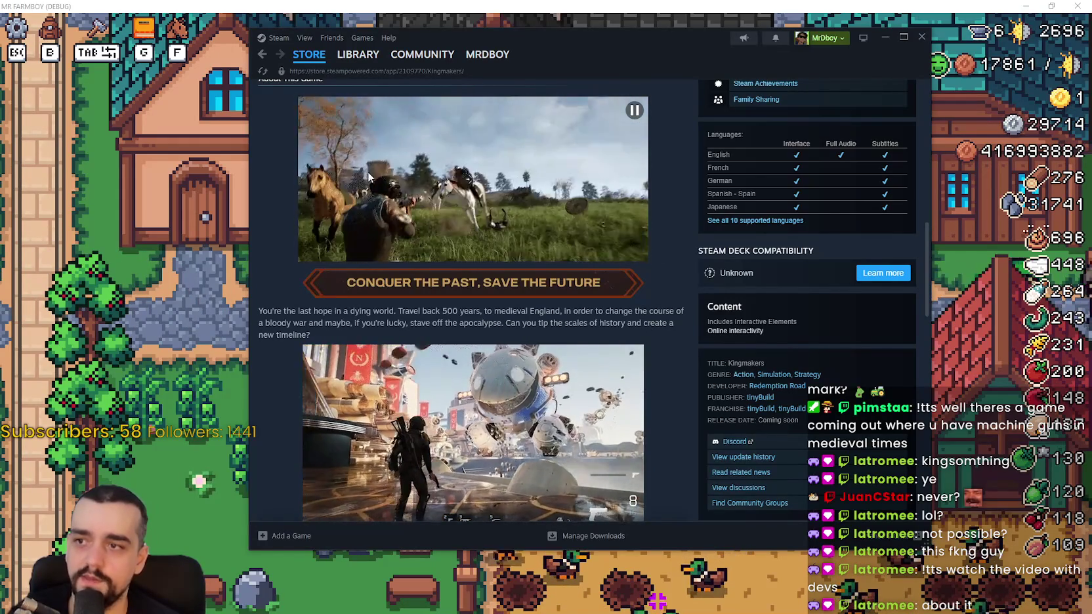
Expand READ MORE on the Kingmakers page and scroll to the Mature Content Description
{"action": "scroll", "coordinate": [382, 331], "scroll_direction": "down", "scroll_amount": 1}
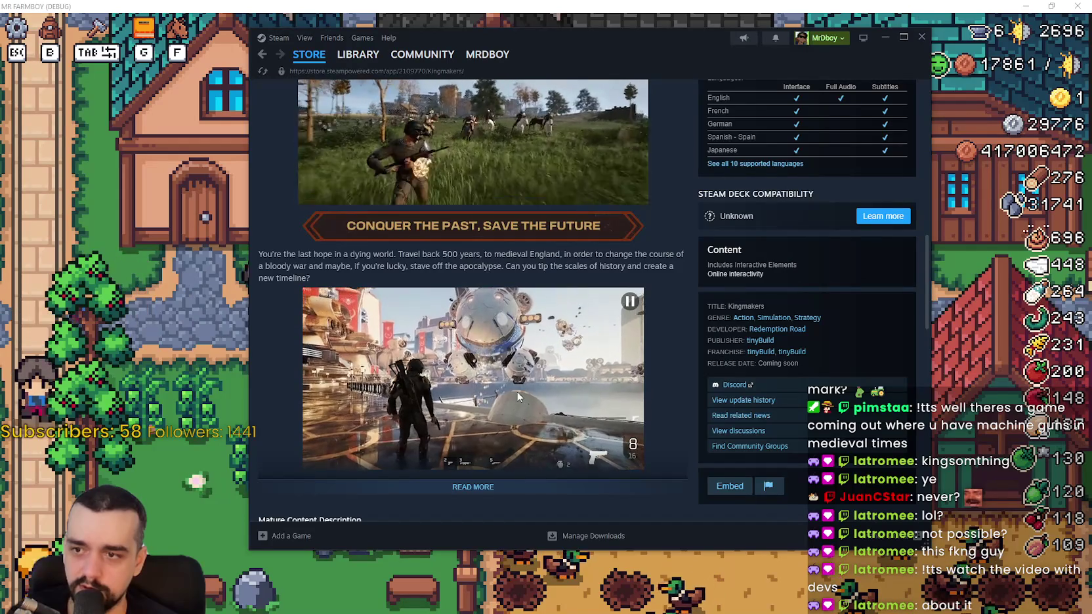
{"action": "scroll", "coordinate": [517, 394], "scroll_direction": "down", "scroll_amount": 2}
{"action": "left_click", "coordinate": [516, 374]}
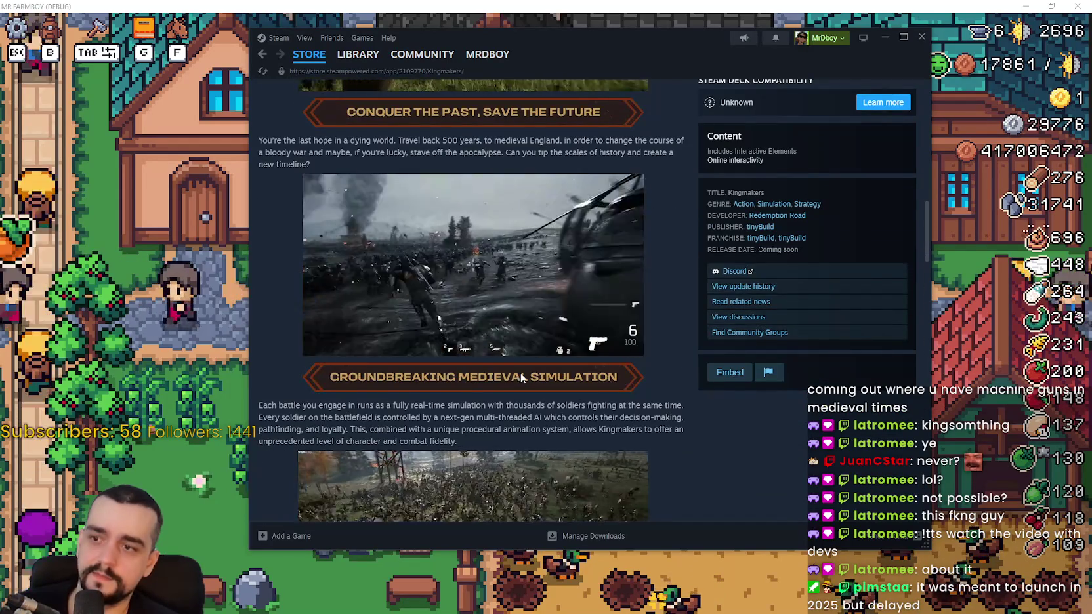
{"action": "scroll", "coordinate": [518, 374], "scroll_direction": "down", "scroll_amount": 3}
{"action": "scroll", "coordinate": [472, 353], "scroll_direction": "down", "scroll_amount": 2}
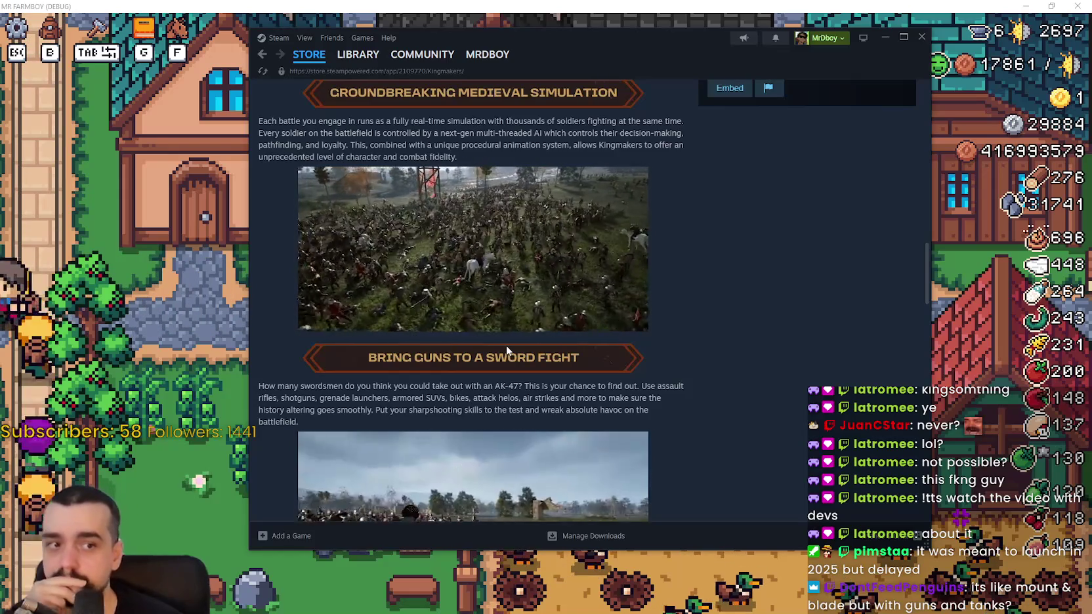
{"action": "scroll", "coordinate": [506, 345], "scroll_direction": "down", "scroll_amount": 3}
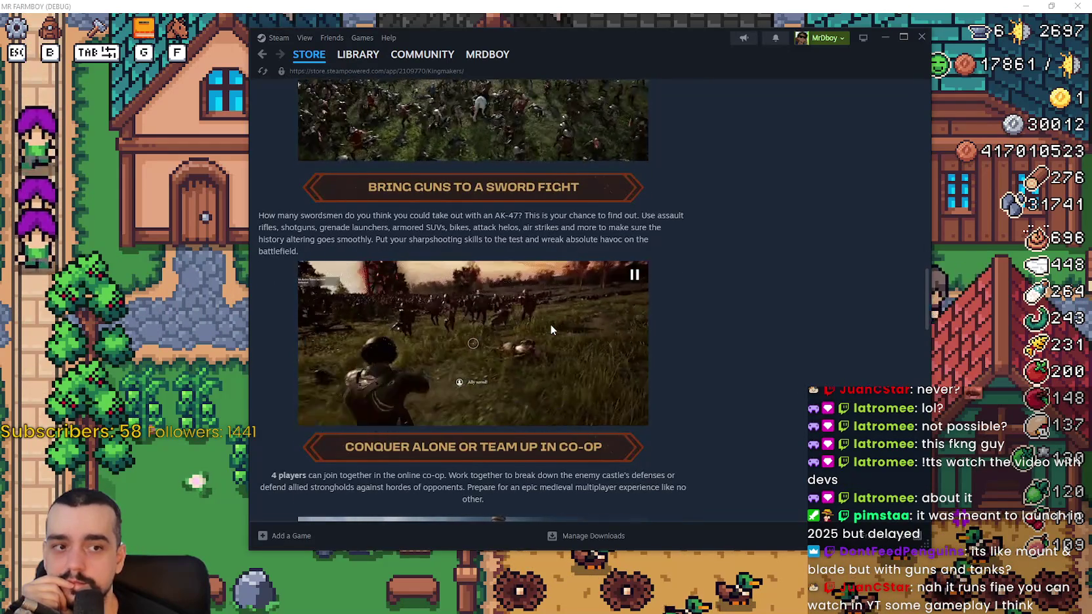
{"action": "scroll", "coordinate": [550, 323], "scroll_direction": "down", "scroll_amount": 5}
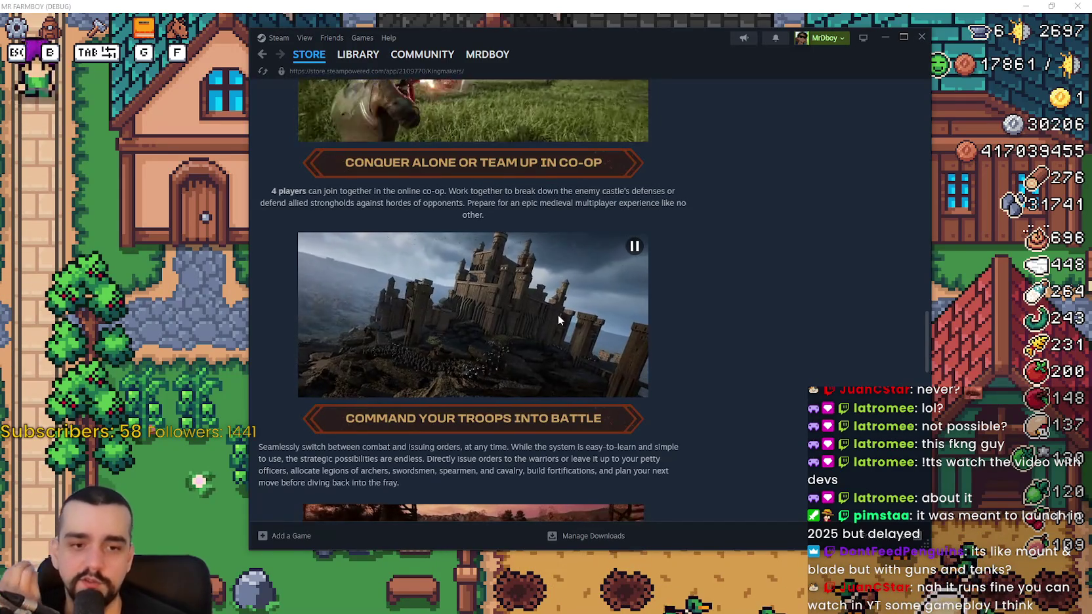
{"action": "scroll", "coordinate": [681, 390], "scroll_direction": "down", "scroll_amount": 3}
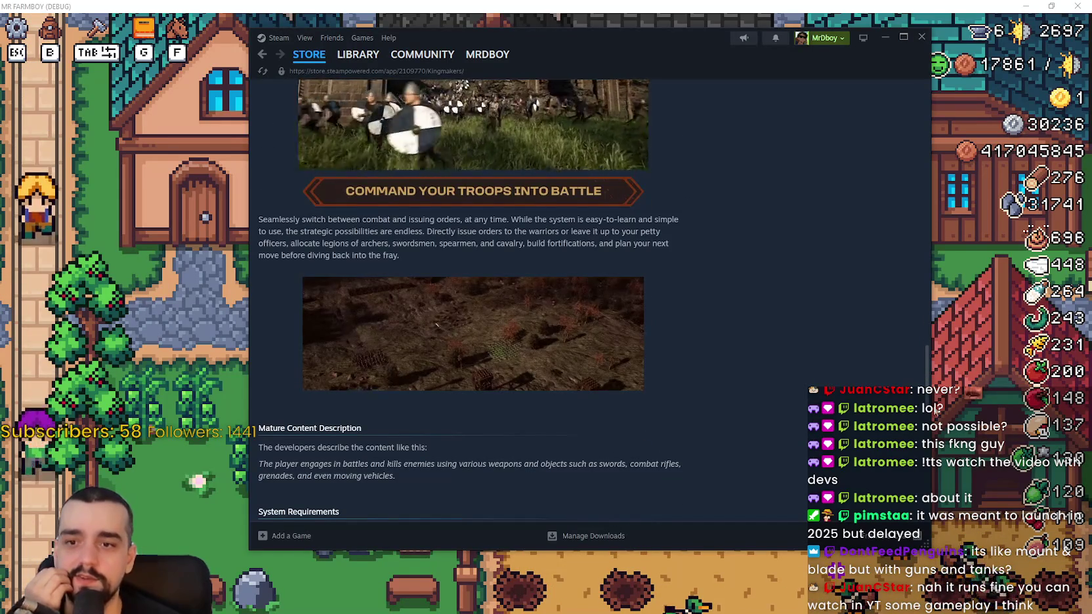
{"action": "left_click_drag", "start_coordinate": [928, 373], "coordinate": [908, 116]}
Dismiss the store search suggestions and show the next Kingmakers screenshot
{"action": "left_click", "coordinate": [715, 93]}
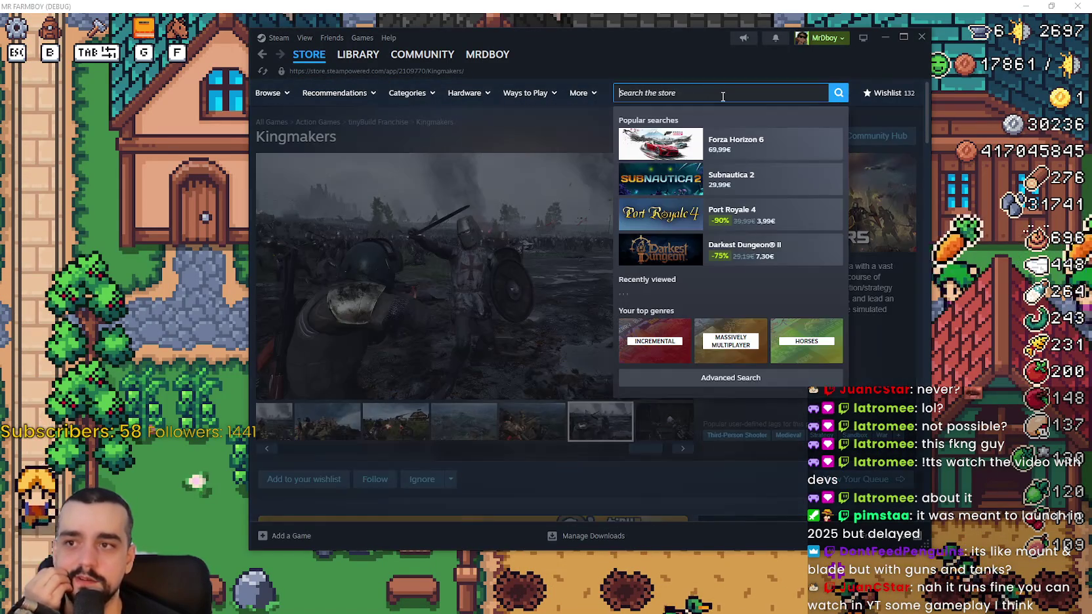
{"action": "left_click", "coordinate": [503, 121]}
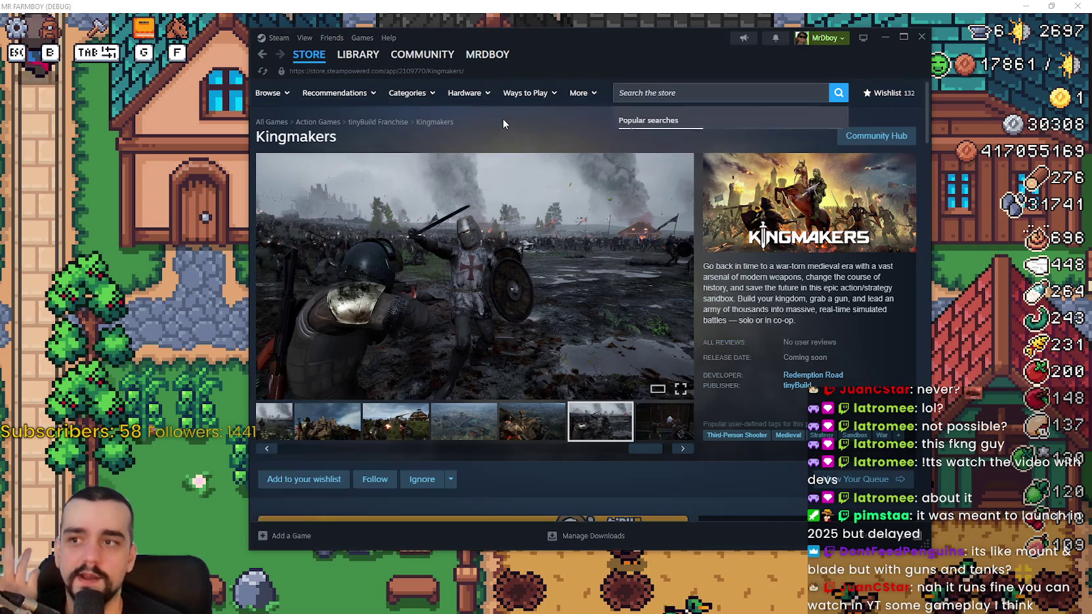
{"action": "left_click", "coordinate": [660, 432]}
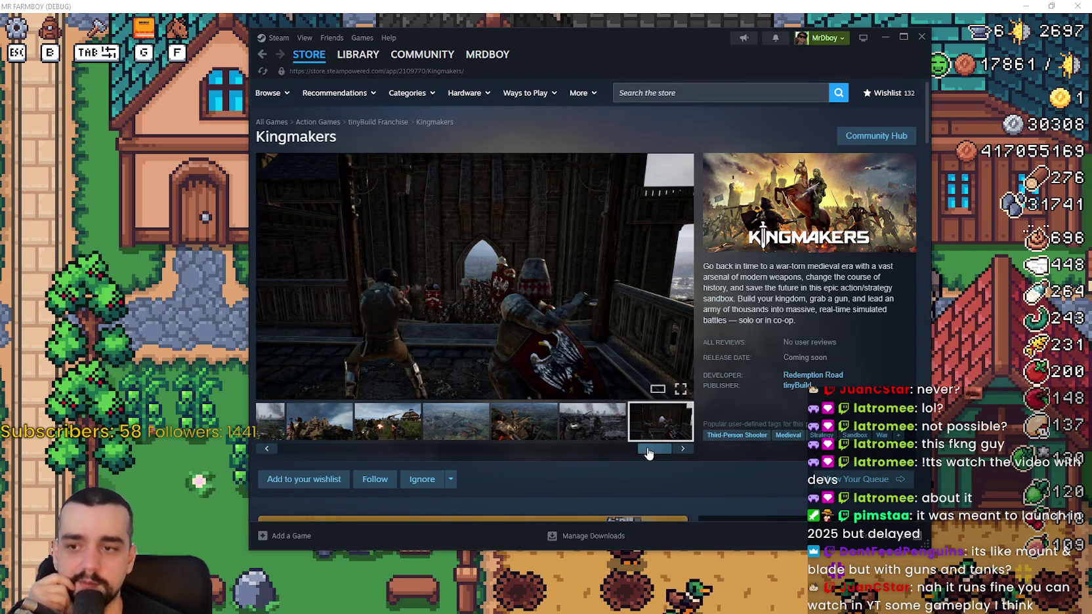
{"action": "scroll", "coordinate": [365, 394], "scroll_direction": "down", "scroll_amount": 2}
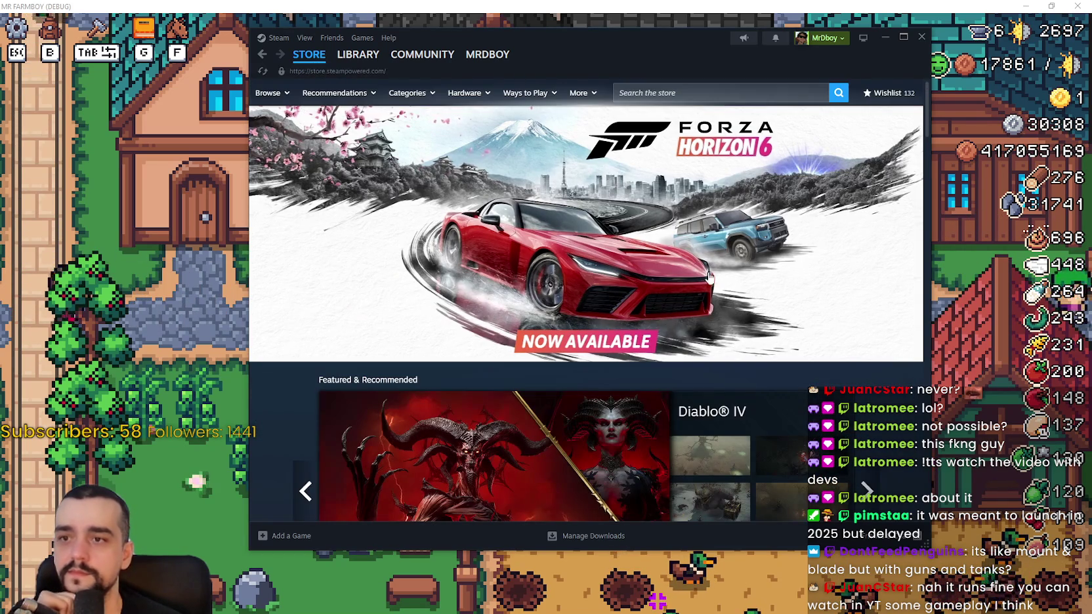
Open the Forza Horizon 6 page and skip its trailer ahead to about 1:08
{"action": "left_click", "coordinate": [668, 287]}
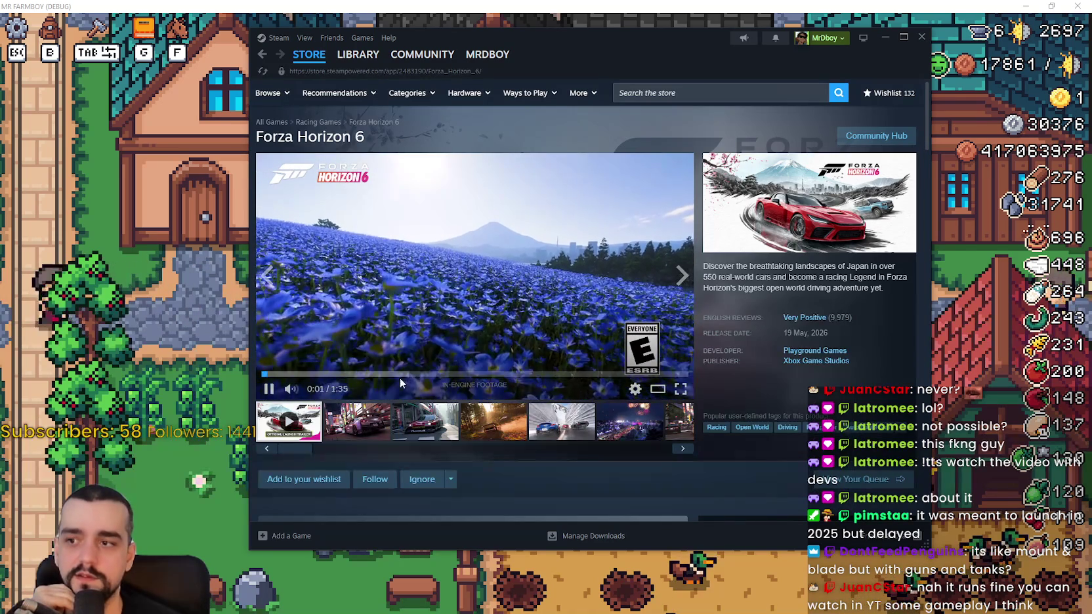
{"action": "left_click", "coordinate": [506, 374]}
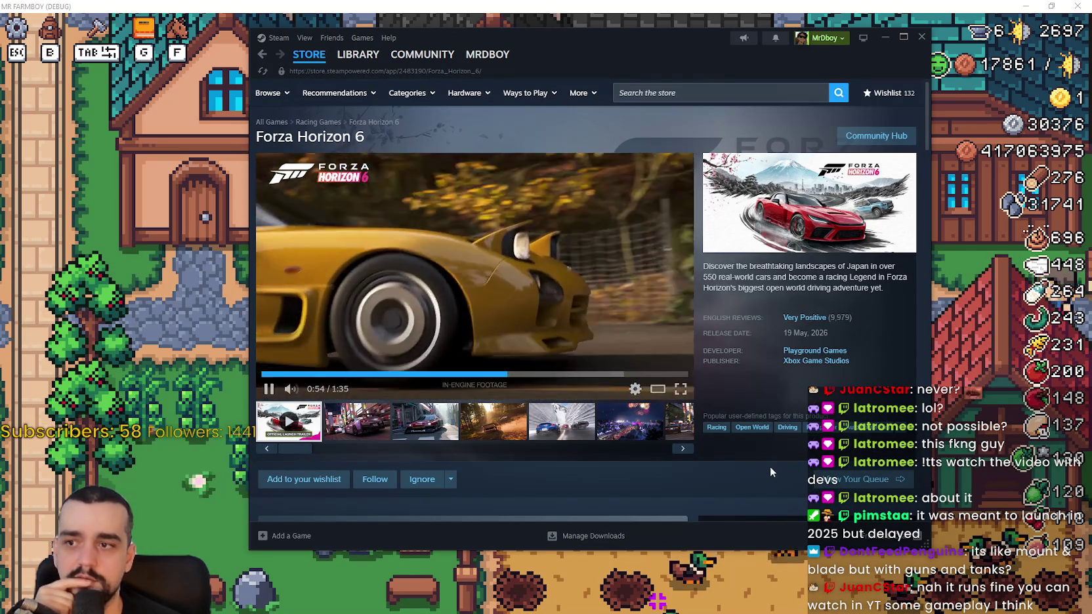
{"action": "left_click", "coordinate": [567, 374]}
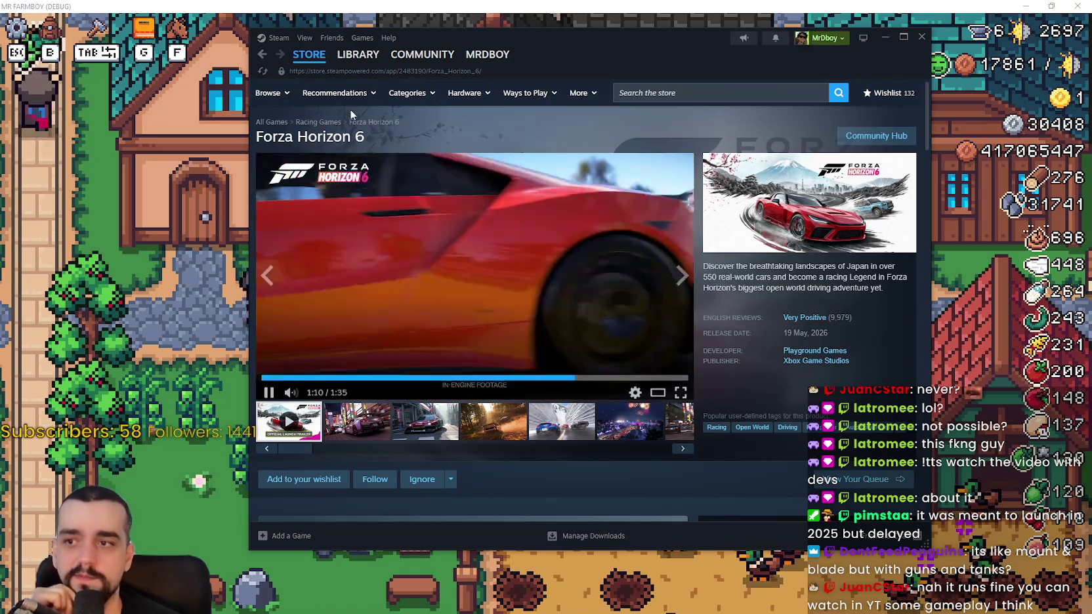
Return to the store front page, scroll through it, and close the Steam window
{"action": "left_click", "coordinate": [309, 54]}
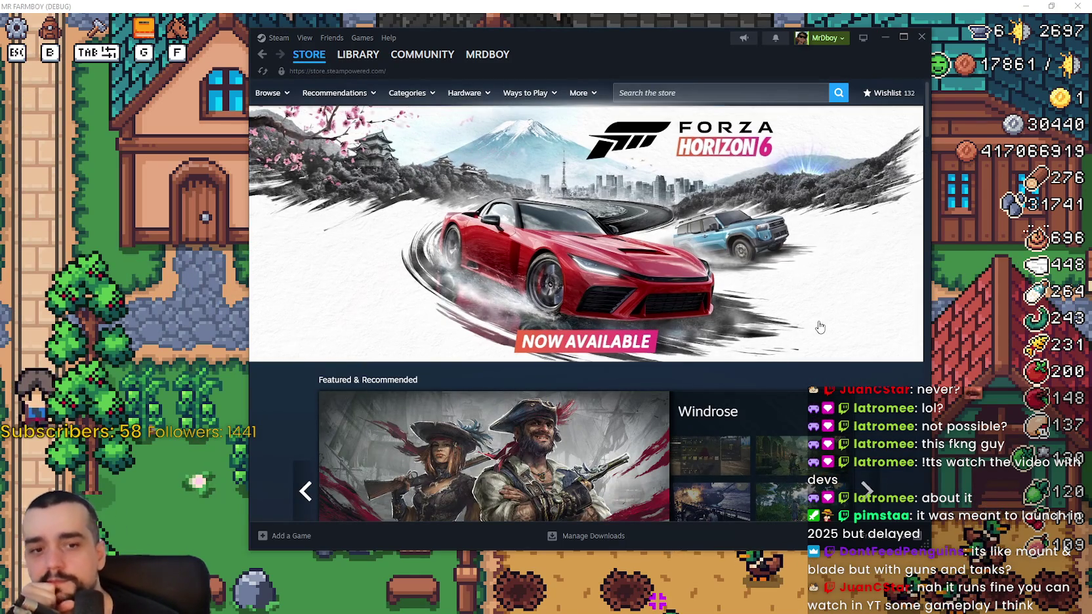
{"action": "scroll", "coordinate": [810, 325], "scroll_direction": "down", "scroll_amount": 3}
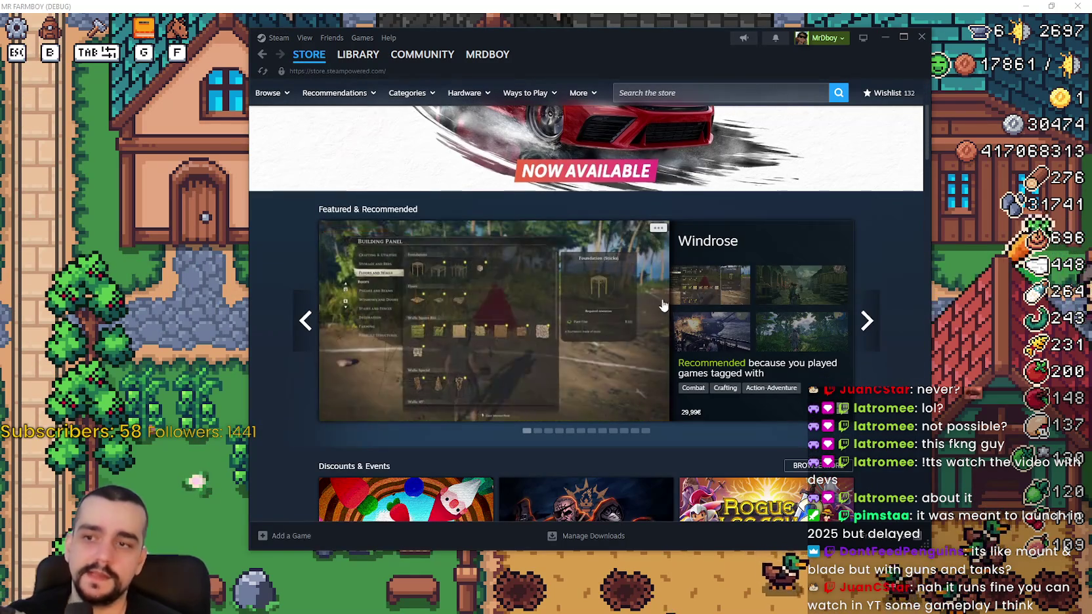
{"action": "scroll", "coordinate": [535, 328], "scroll_direction": "down", "scroll_amount": 10}
{"action": "mouse_move", "coordinate": [305, 61]}
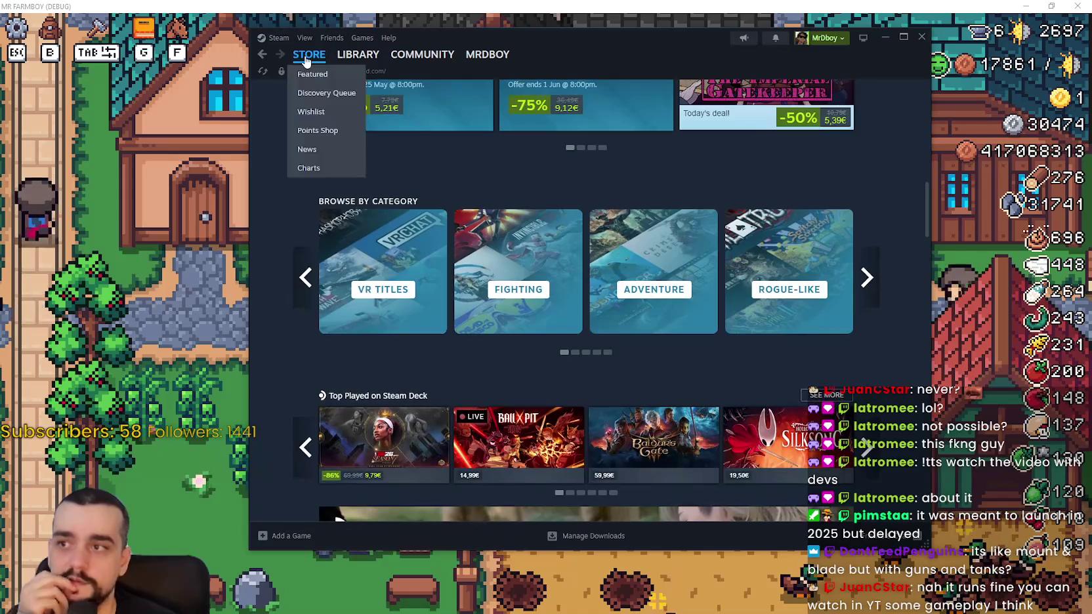
{"action": "scroll", "coordinate": [590, 295], "scroll_direction": "up", "scroll_amount": 12}
{"action": "left_click", "coordinate": [921, 38]}
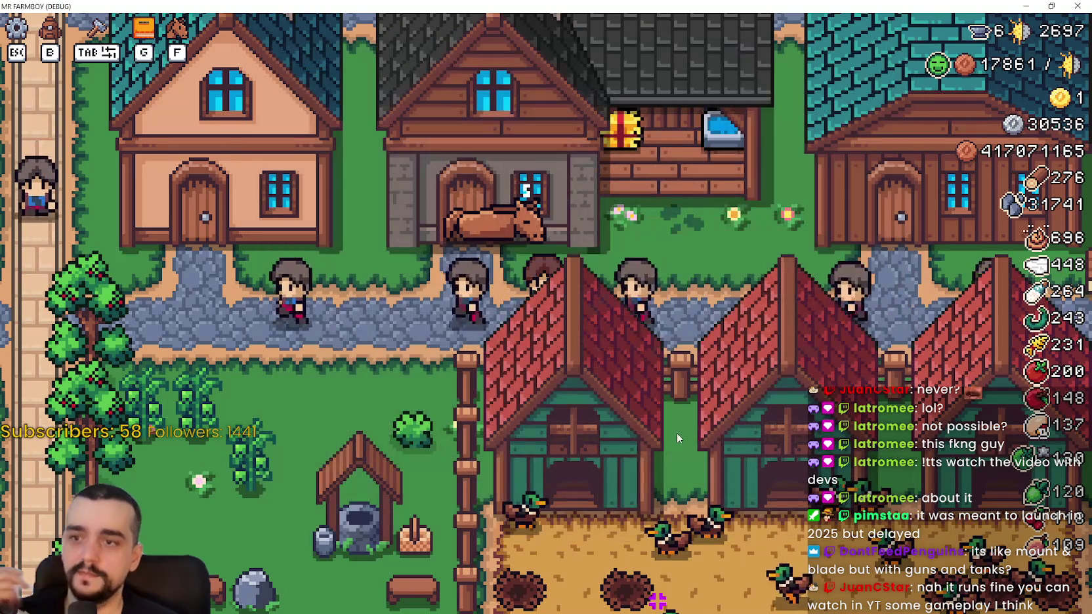
Walk the farmer right past the cow and teal-roofed houses, then up to the crop field
{"action": "scroll", "coordinate": [680, 421], "scroll_direction": "down", "scroll_amount": 3}
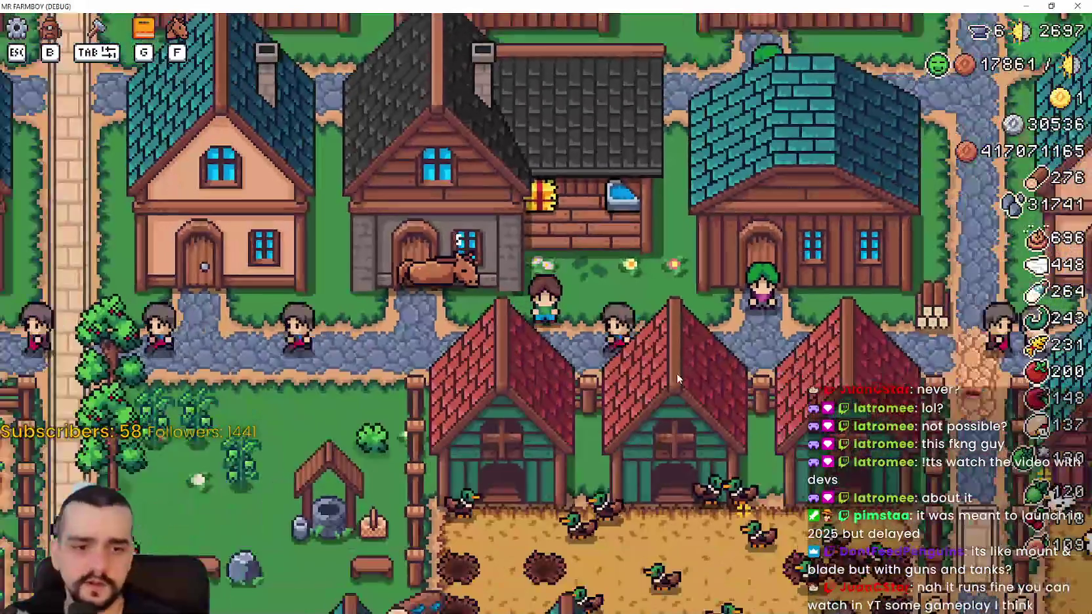
{"action": "key", "text": "d"}
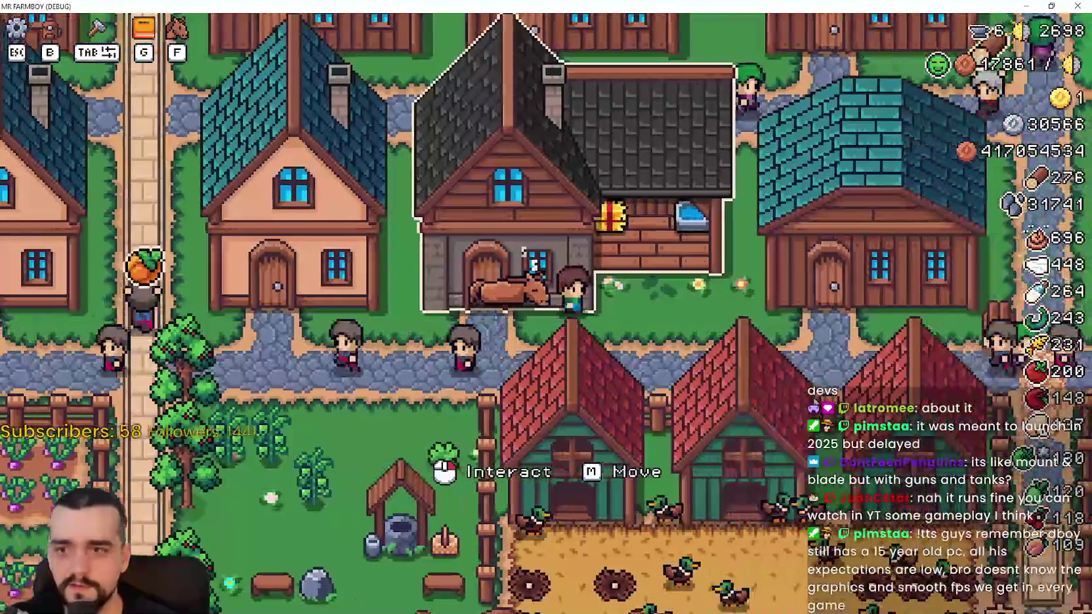
{"action": "scroll", "coordinate": [817, 354], "scroll_direction": "down", "scroll_amount": 3}
{"action": "key", "text": "d"}
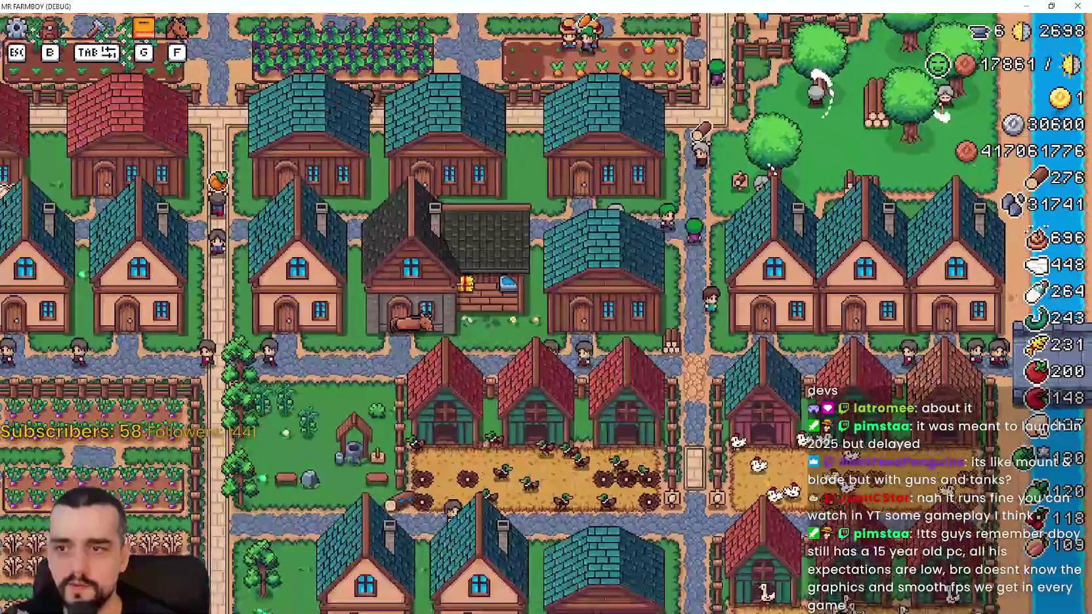
{"action": "key", "text": "w"}
{"action": "scroll", "coordinate": [710, 304], "scroll_direction": "up", "scroll_amount": 3}
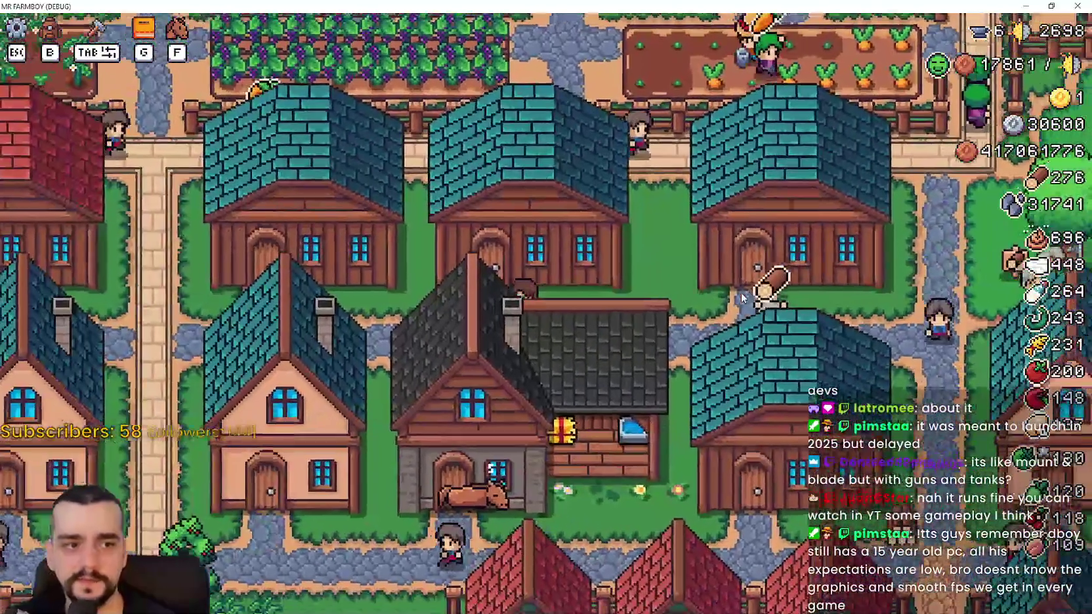
Walk the farmer across the village to the stable house near the coops
{"action": "key", "text": "a"}
{"action": "key", "text": "s"}
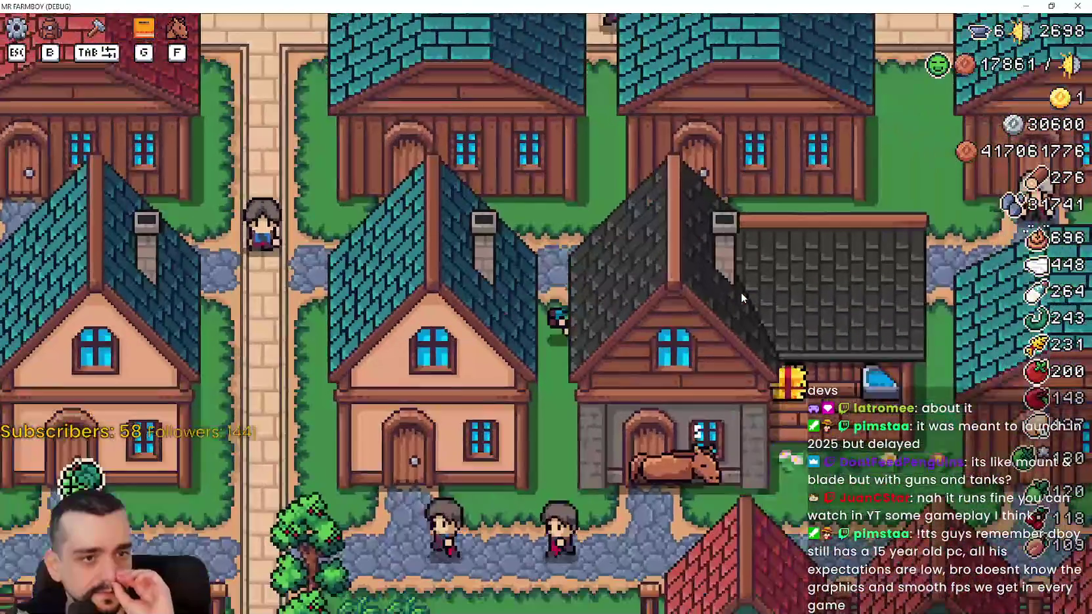
{"action": "key", "text": "w"}
{"action": "key", "text": "d"}
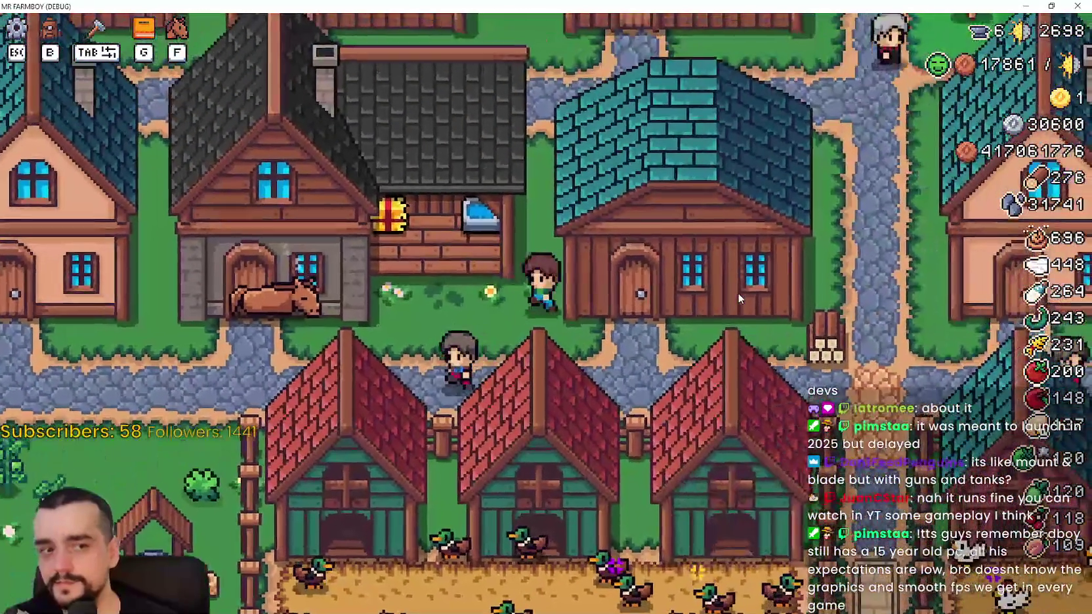
{"action": "key", "text": "a"}
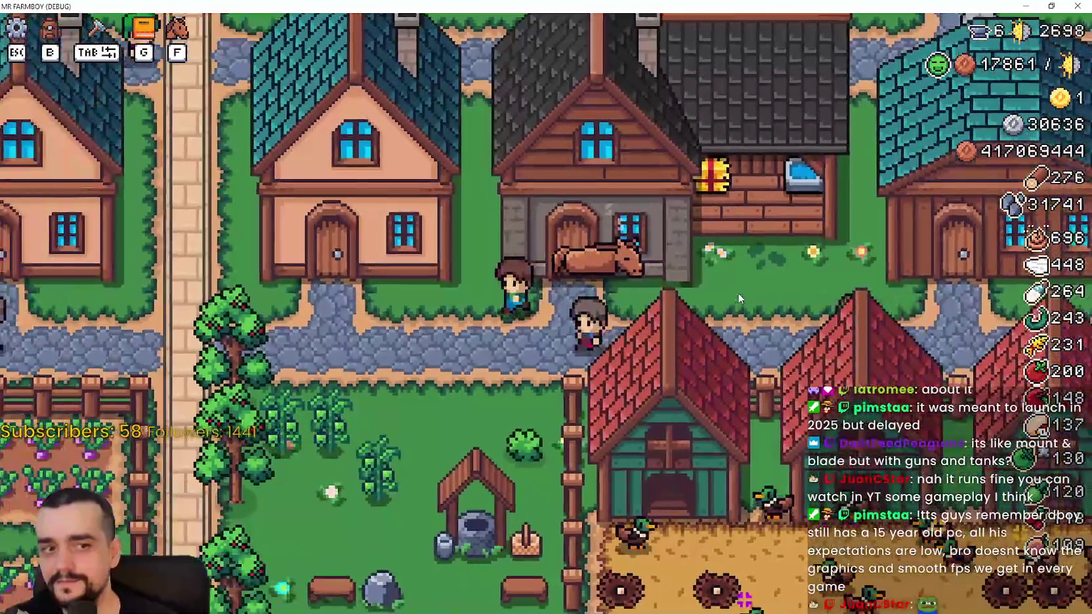
{"action": "key", "text": "d"}
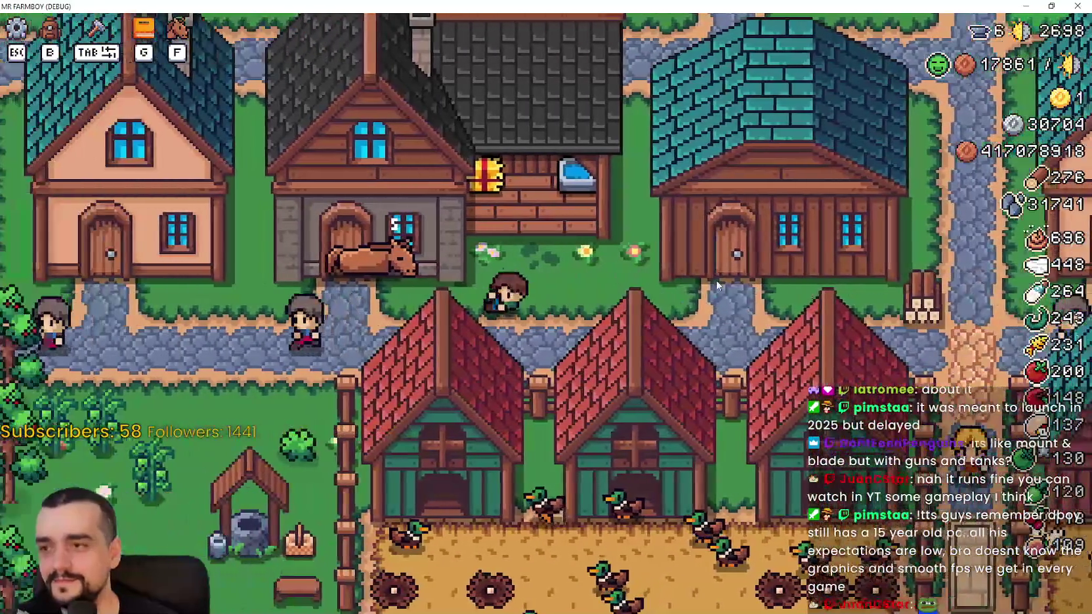
{"action": "scroll", "coordinate": [716, 280], "scroll_direction": "down", "scroll_amount": 3}
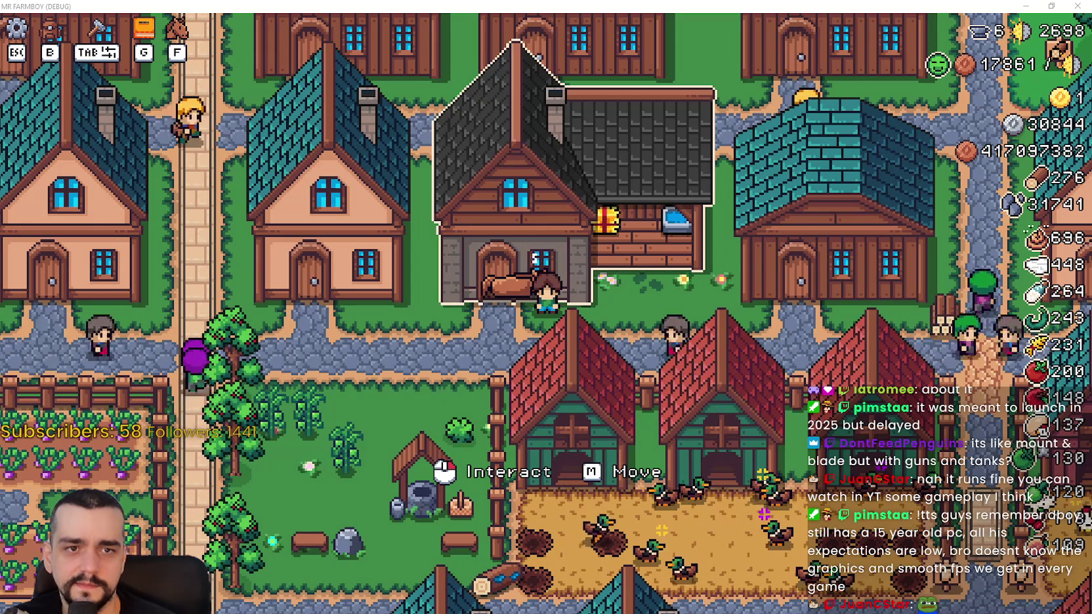
Bring up Speaker.bot, check the event log, and select the second queued message
{"action": "key", "text": "alt+Tab"}
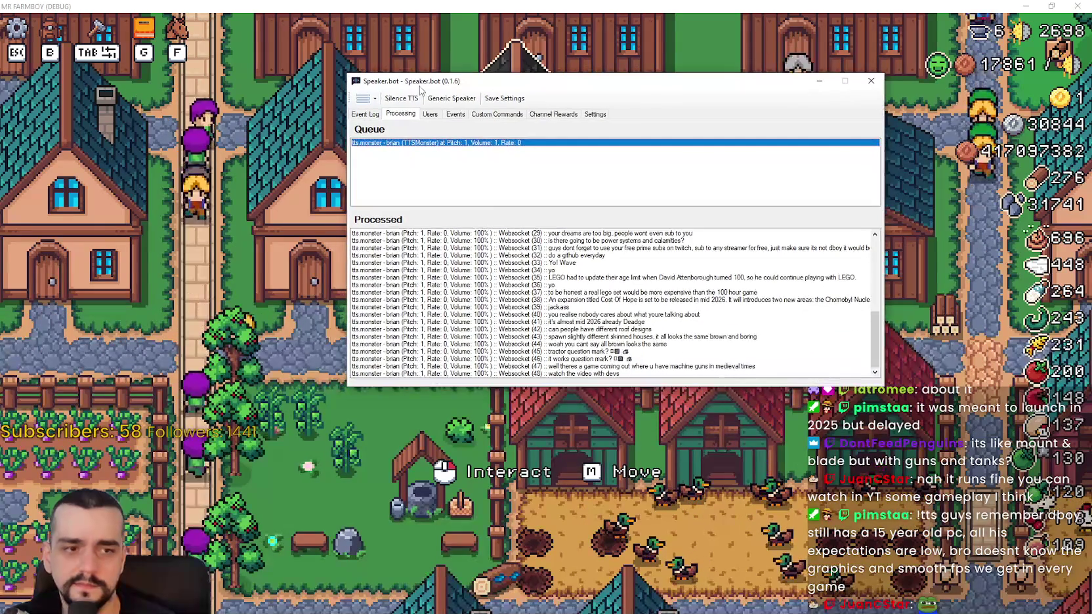
{"action": "left_click", "coordinate": [368, 114]}
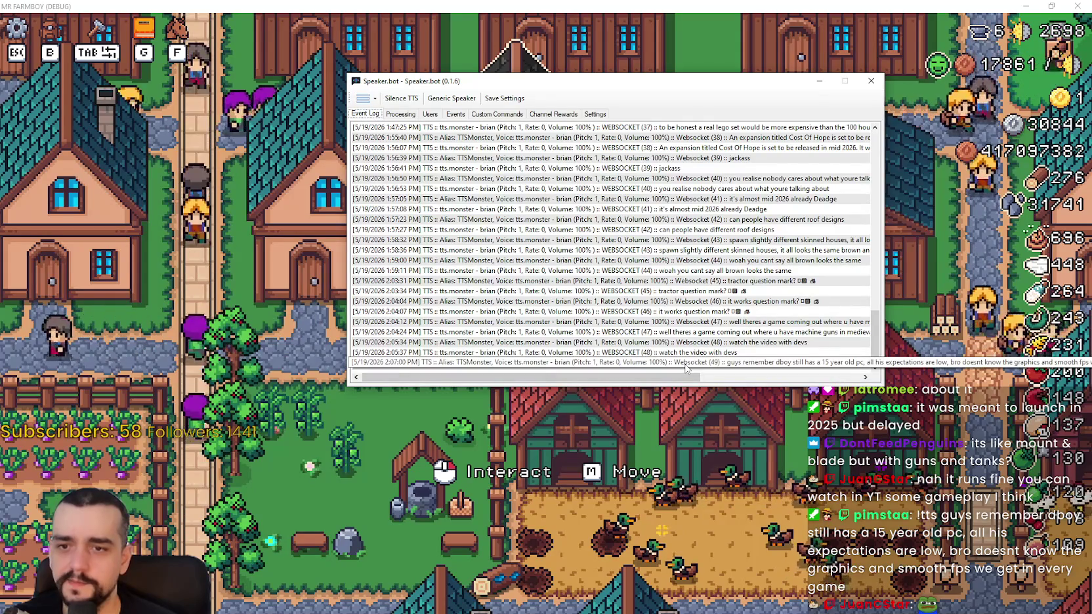
{"action": "left_click", "coordinate": [402, 114]}
{"action": "scroll", "coordinate": [626, 274], "scroll_direction": "down", "scroll_amount": 10}
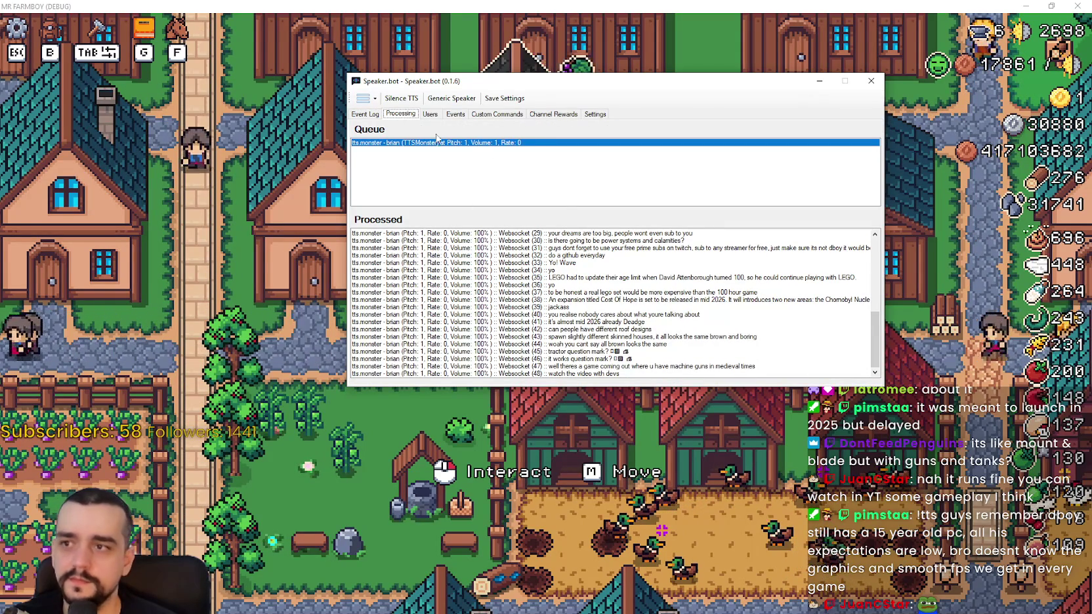
{"action": "left_click_drag", "start_coordinate": [537, 77], "coordinate": [499, 76]}
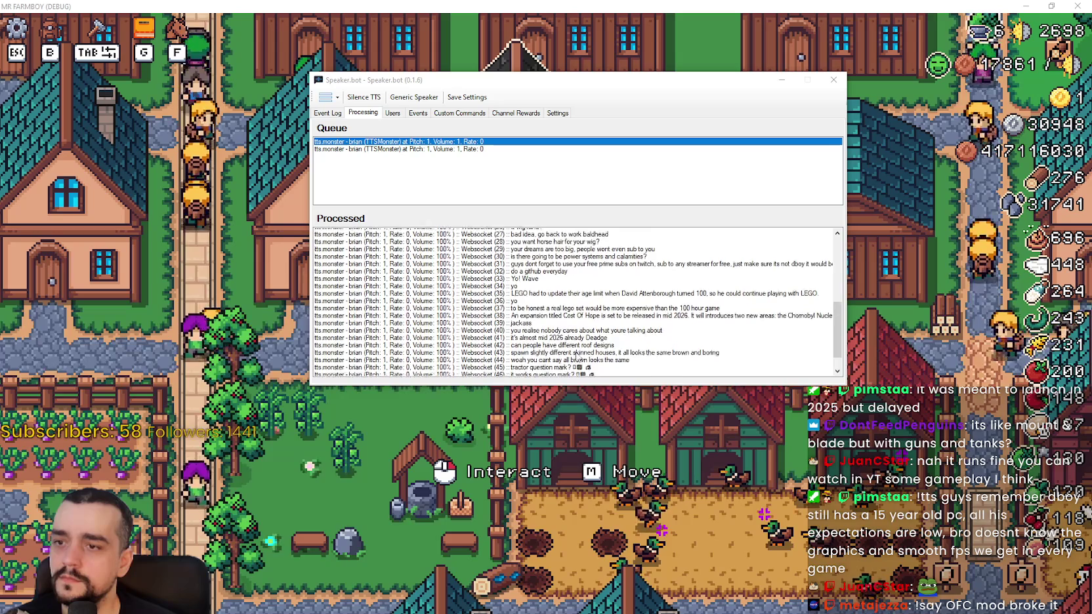
{"action": "left_click", "coordinate": [371, 149]}
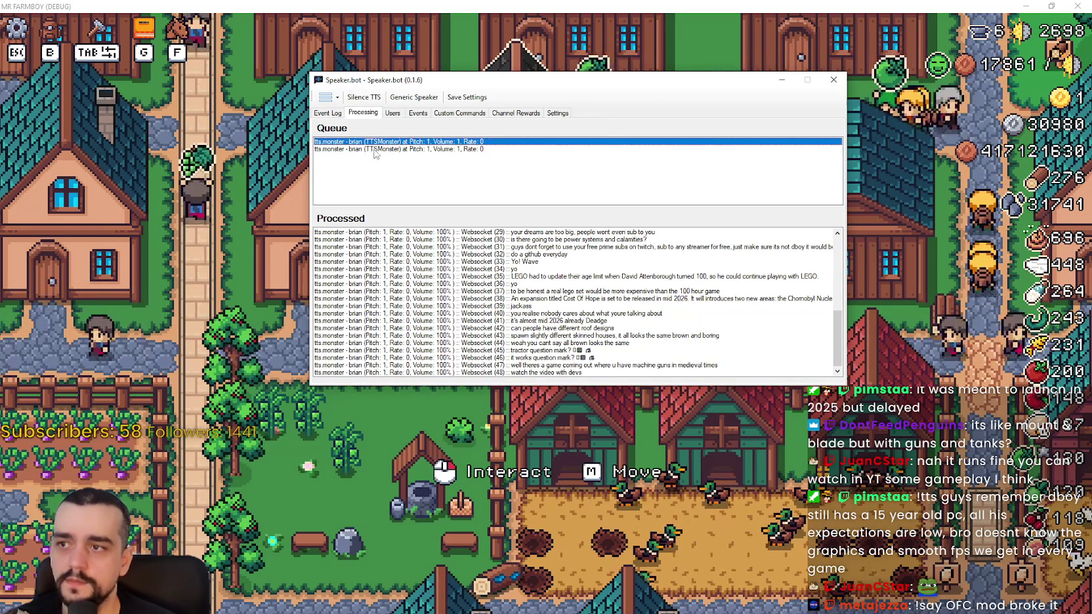
Check the event log for the speech error, return to the queue, and hide Speaker.bot
{"action": "left_click", "coordinate": [327, 98]}
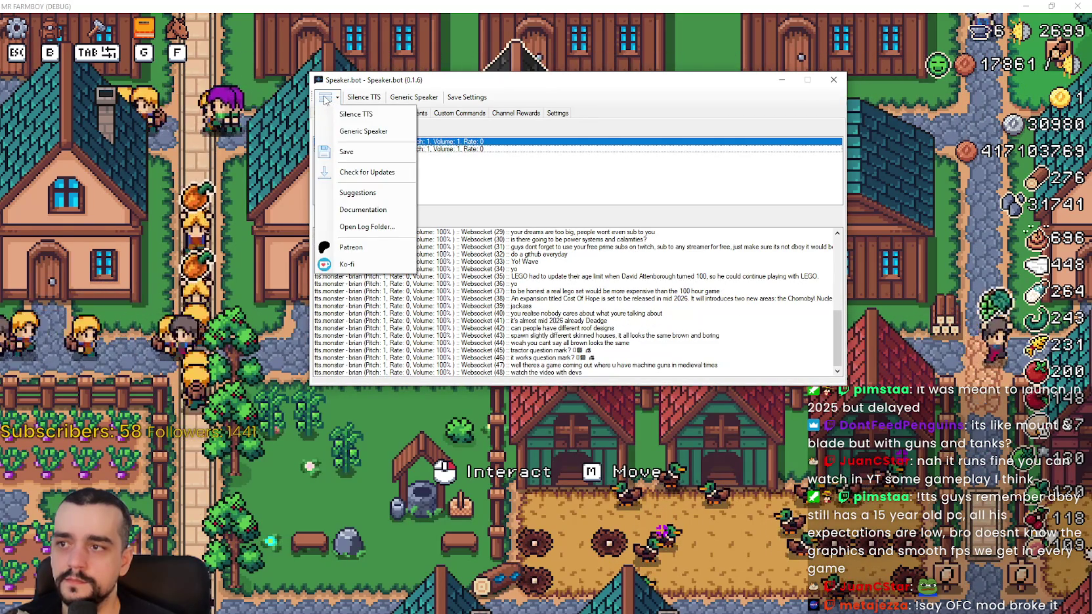
{"action": "left_click", "coordinate": [413, 168]}
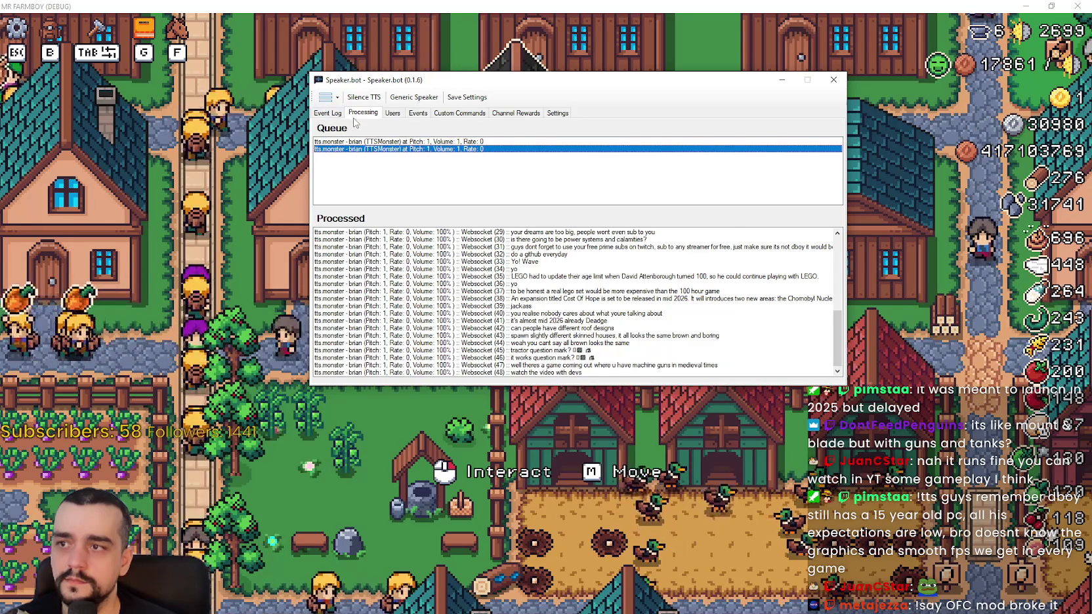
{"action": "key", "text": "ctrl+shift+Tab"}
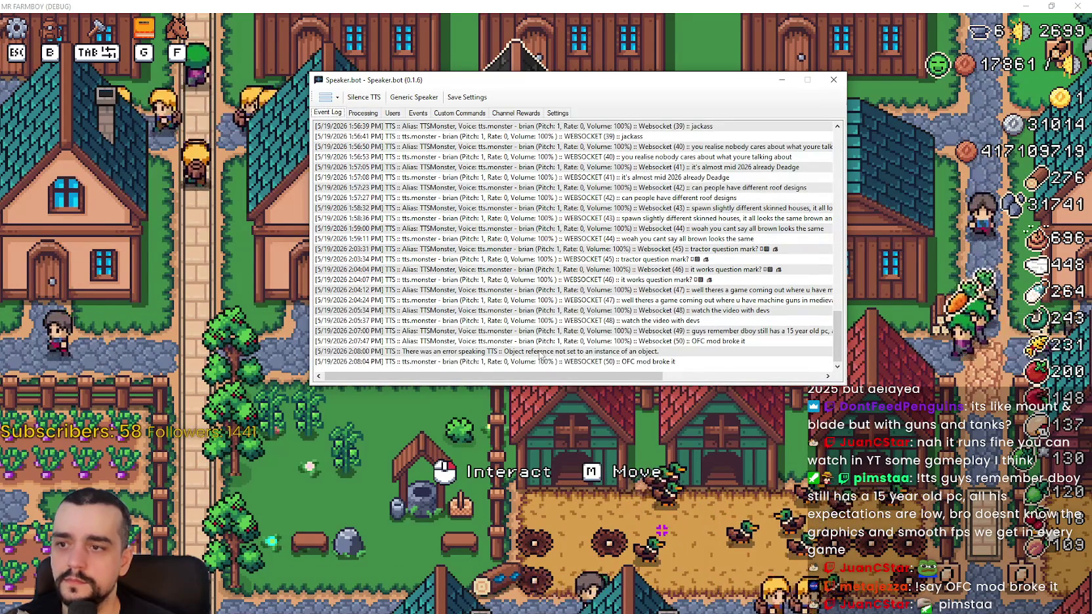
{"action": "left_click_drag", "start_coordinate": [645, 85], "coordinate": [710, 33]}
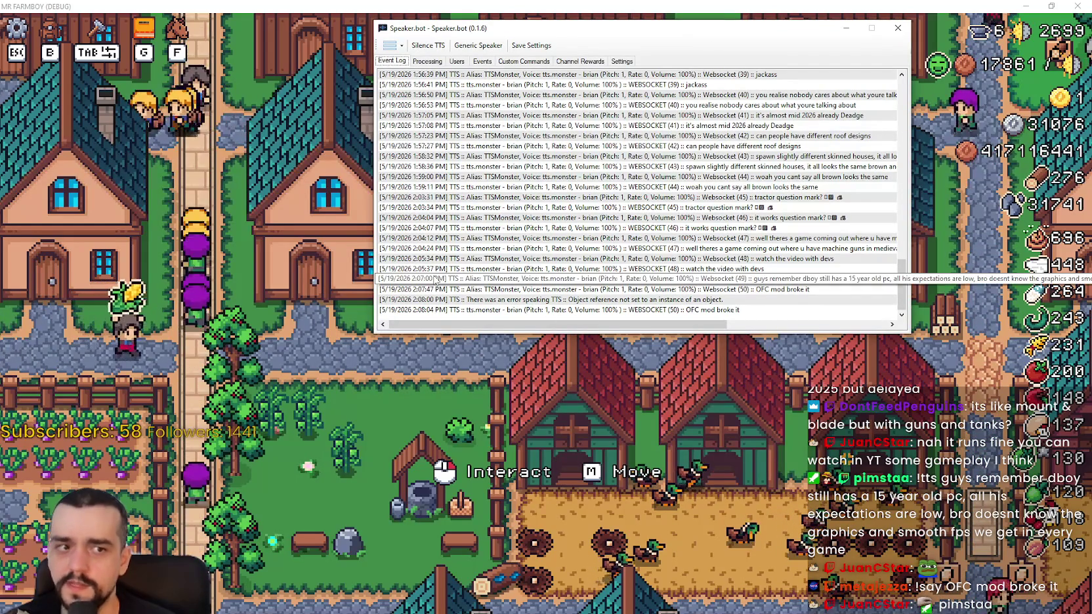
{"action": "left_click", "coordinate": [427, 61]}
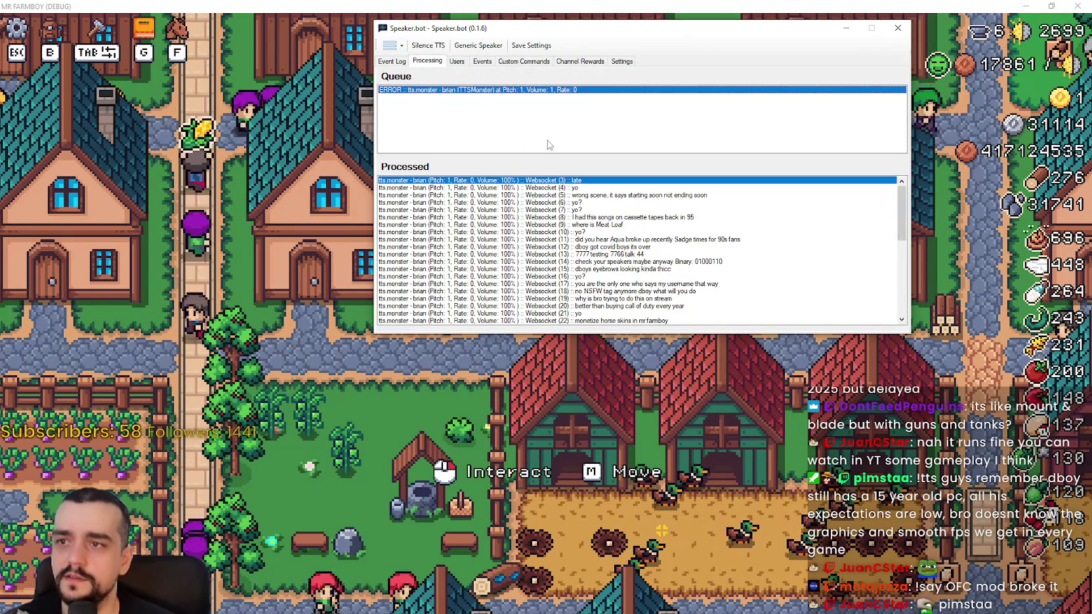
{"action": "scroll", "coordinate": [709, 278], "scroll_direction": "down", "scroll_amount": 6}
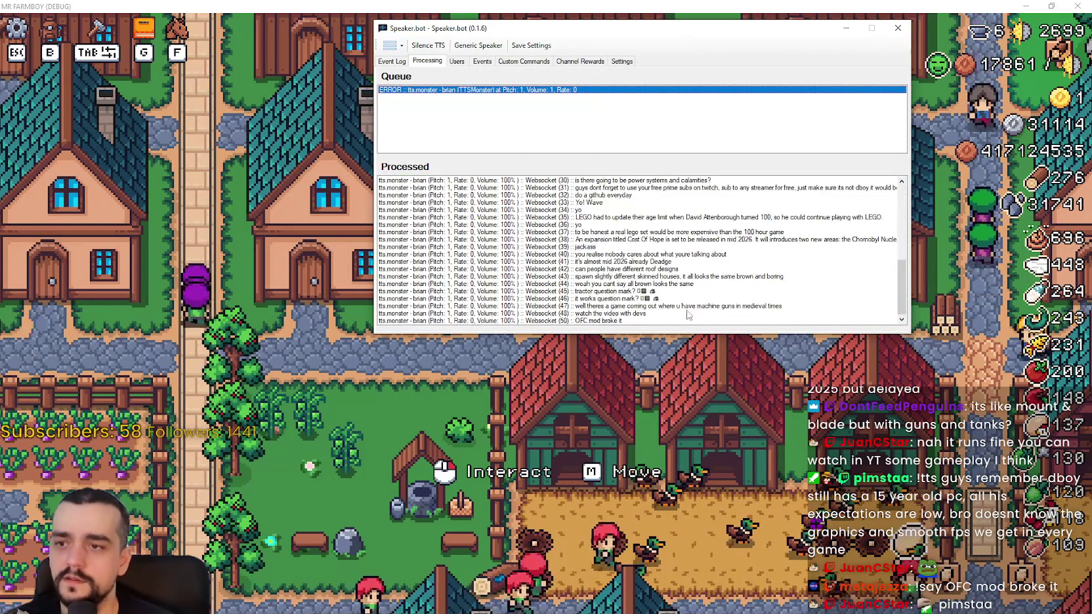
{"action": "left_click_drag", "start_coordinate": [820, 36], "coordinate": [871, 49]}
{"action": "left_click", "coordinate": [896, 41]}
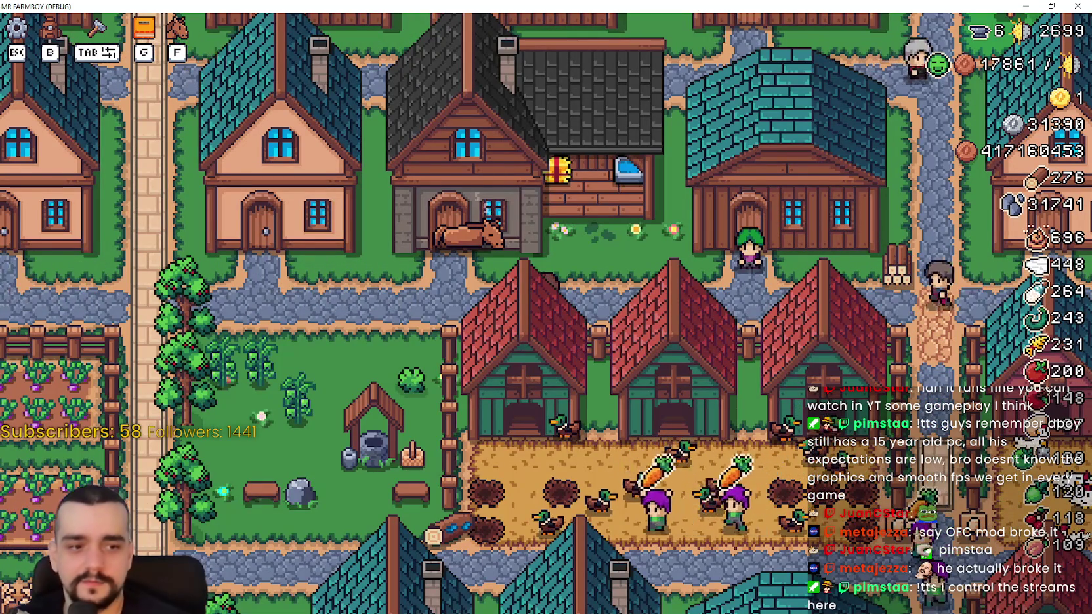
Switch to Godot's HorseStable scene and open the horse_stable.gd script
{"action": "key", "text": "alt+Tab"}
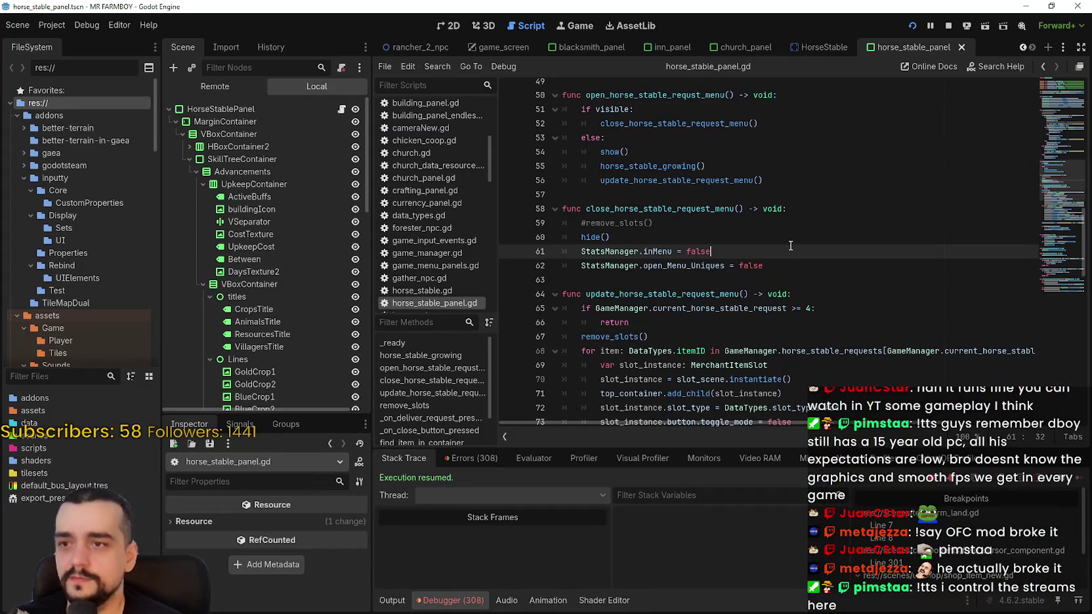
{"action": "scroll", "coordinate": [791, 245], "scroll_direction": "up", "scroll_amount": 10}
{"action": "scroll", "coordinate": [1059, 108], "scroll_direction": "up", "scroll_amount": 5}
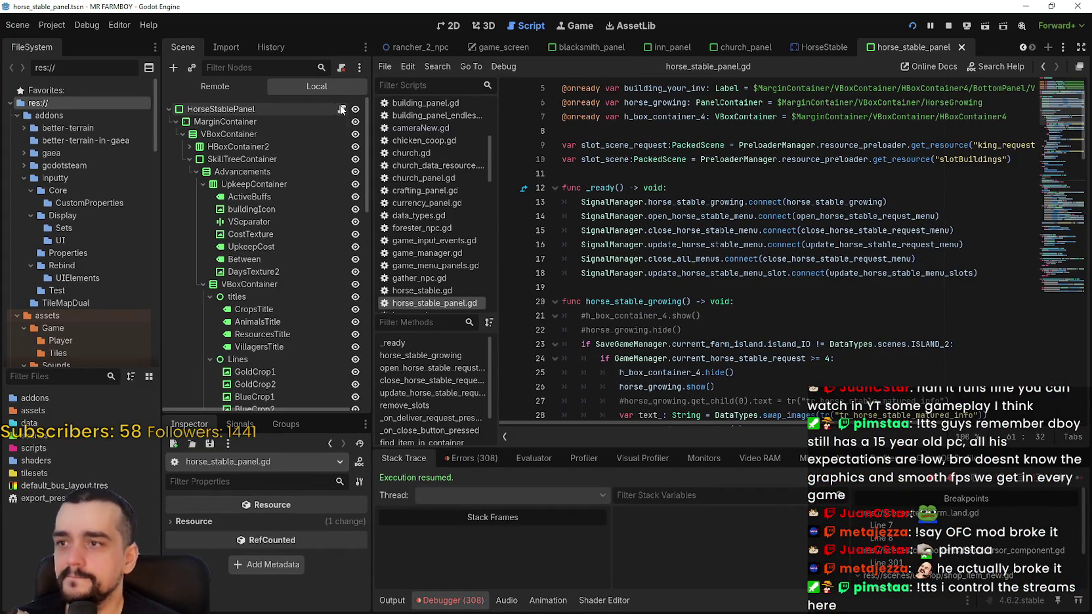
{"action": "left_click", "coordinate": [847, 46]}
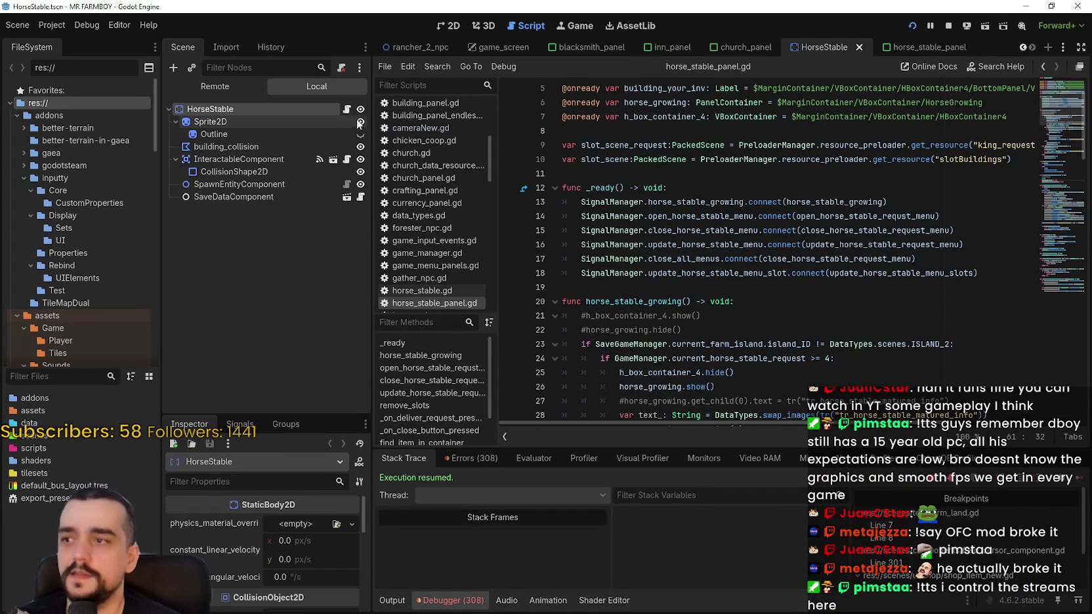
{"action": "left_click", "coordinate": [347, 110]}
Inspect global_position on line 35 of set_horse, then return to the 2D scene view
{"action": "left_click", "coordinate": [869, 257]}
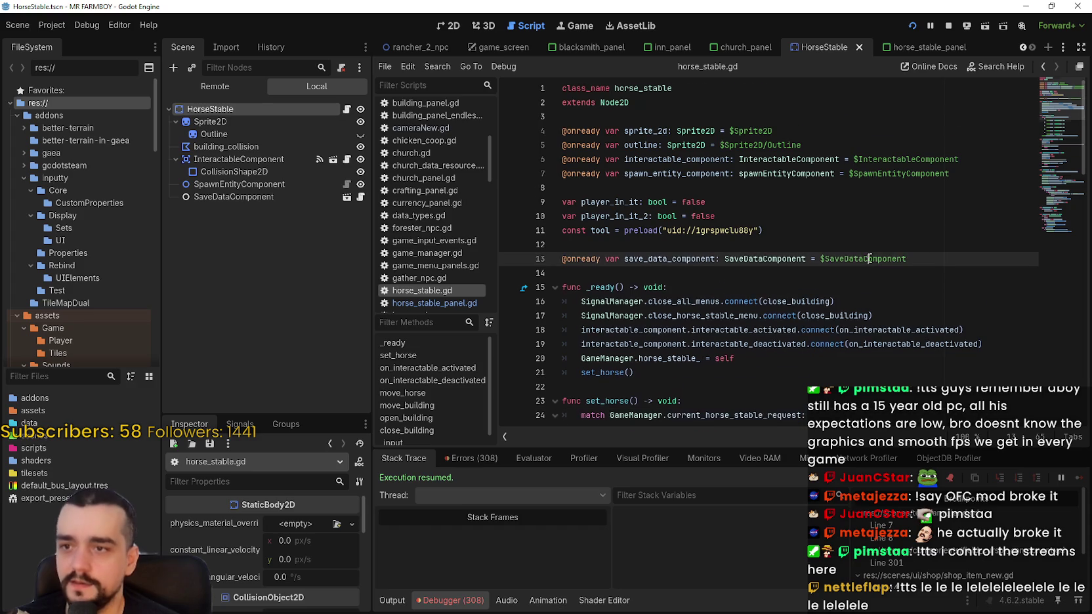
{"action": "scroll", "coordinate": [883, 309], "scroll_direction": "down", "scroll_amount": 2}
{"action": "scroll", "coordinate": [883, 317], "scroll_direction": "down", "scroll_amount": 2}
{"action": "left_click", "coordinate": [875, 302]}
{"action": "scroll", "coordinate": [874, 302], "scroll_direction": "down", "scroll_amount": 2}
{"action": "double_click", "coordinate": [845, 315]}
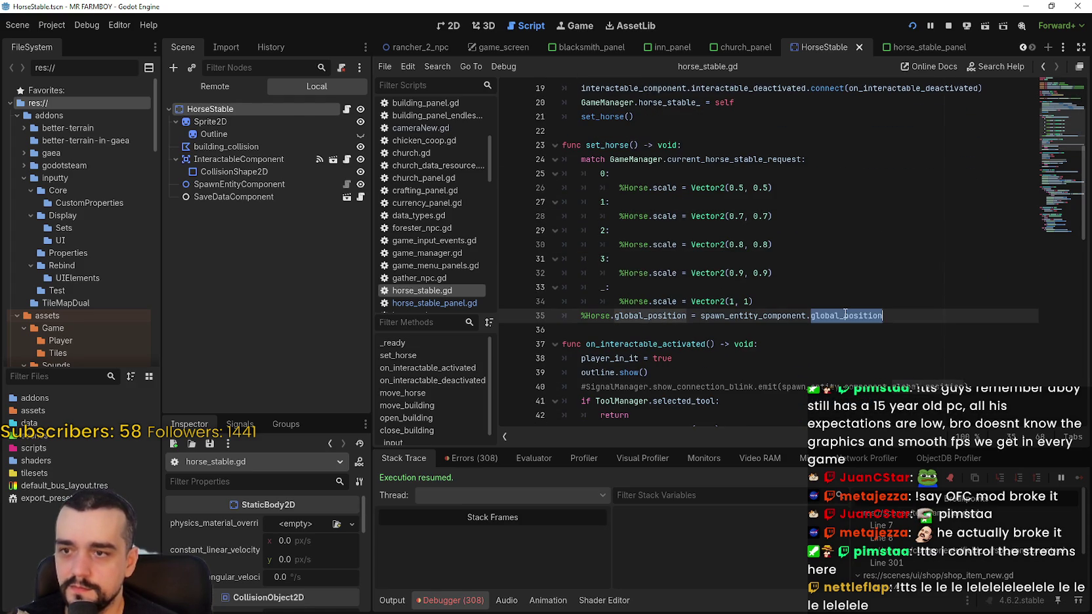
{"action": "left_click", "coordinate": [777, 311]}
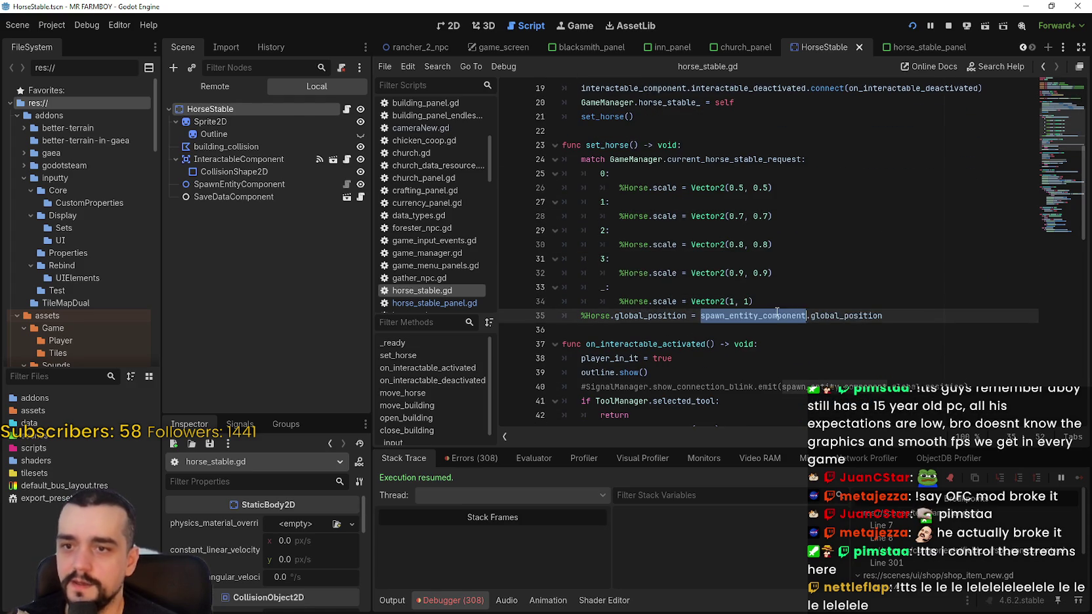
{"action": "left_click", "coordinate": [440, 27]}
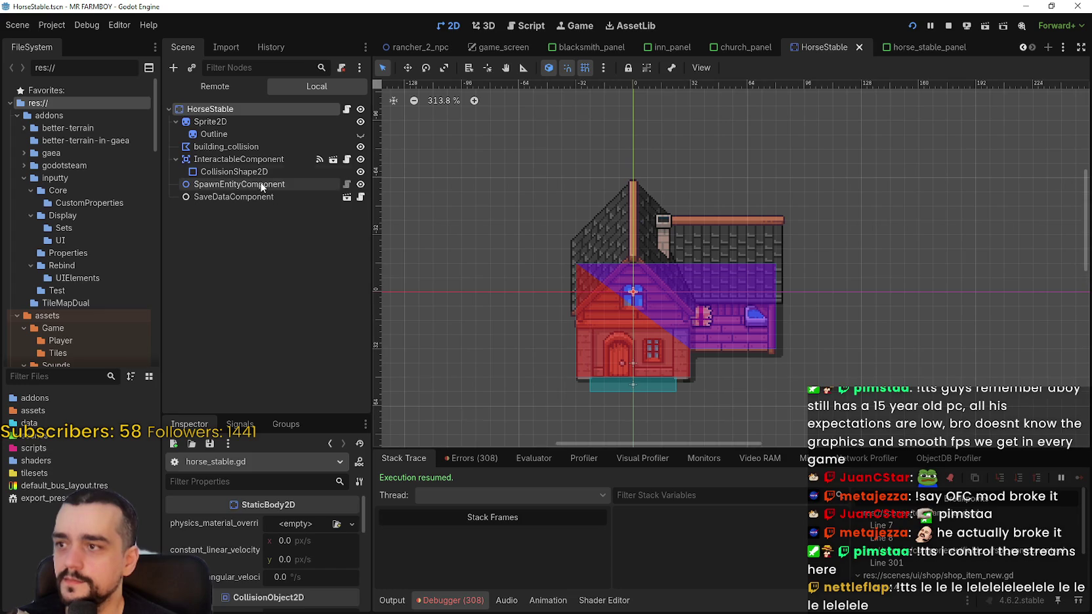
Reposition SpawnEntityComponent over the stable's right wing
{"action": "left_click", "coordinate": [261, 184]}
{"action": "scroll", "coordinate": [700, 401], "scroll_direction": "up", "scroll_amount": 3}
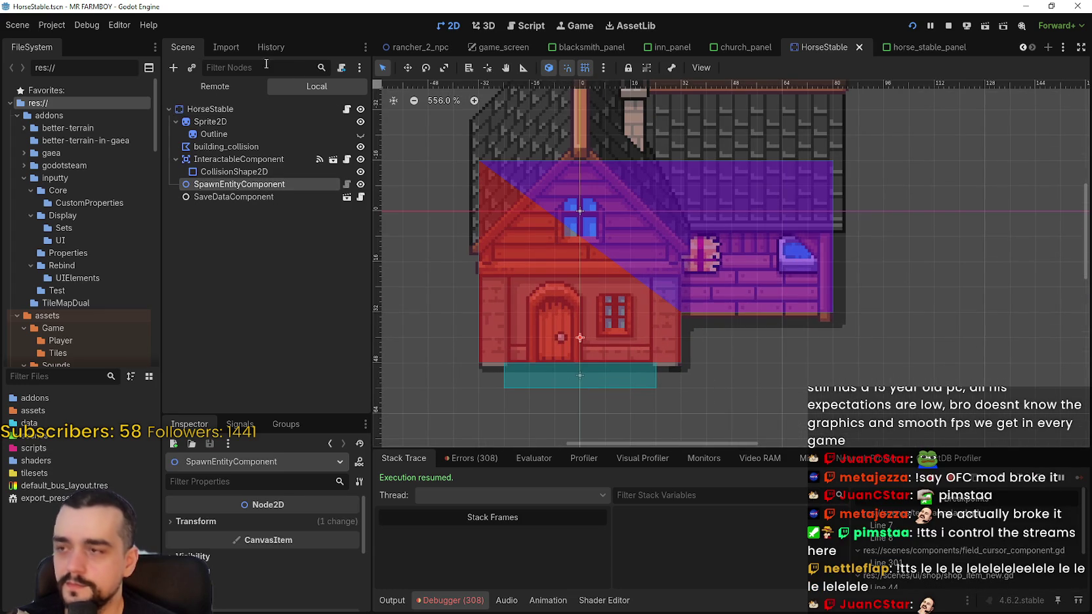
{"action": "scroll", "coordinate": [579, 343], "scroll_direction": "up", "scroll_amount": 2}
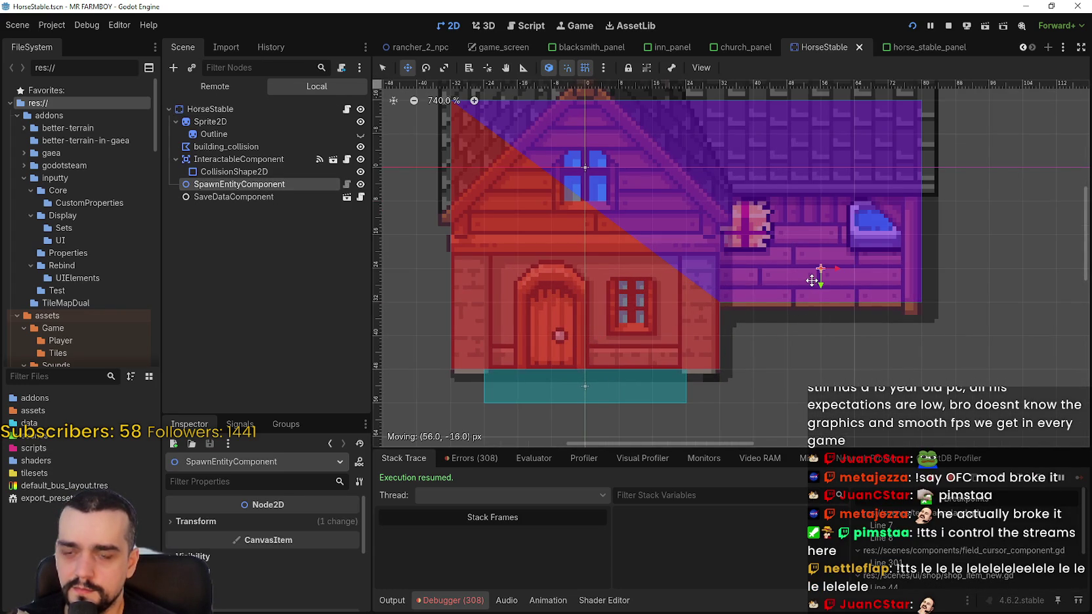
{"action": "scroll", "coordinate": [840, 280], "scroll_direction": "up", "scroll_amount": 1}
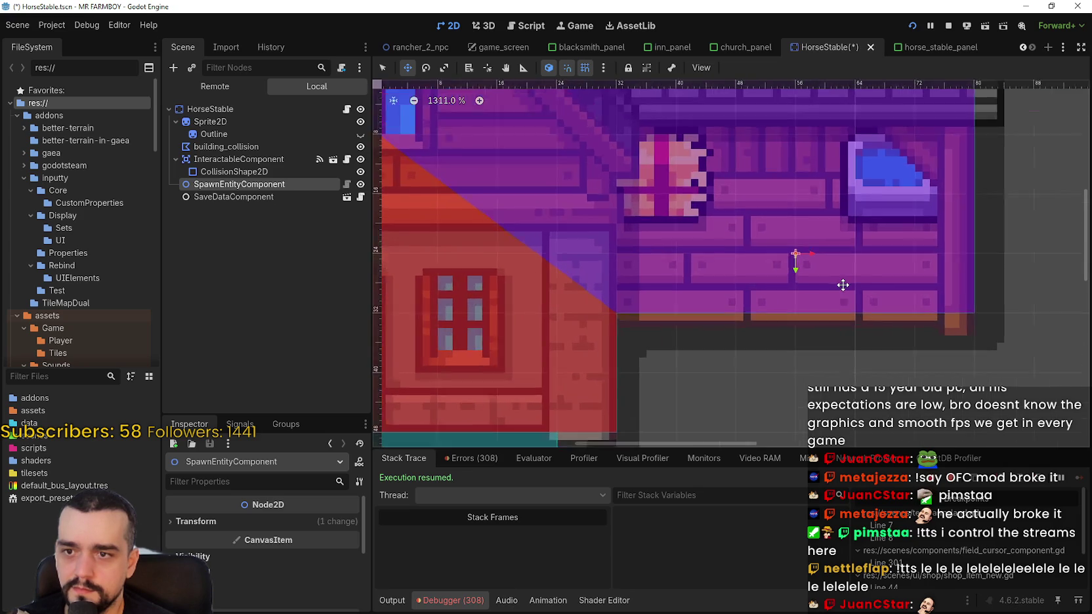
{"action": "scroll", "coordinate": [840, 282], "scroll_direction": "down", "scroll_amount": 3}
Save the HorseStable scene, close the debug game, and run the project again
{"action": "key", "text": "ctrl+s"}
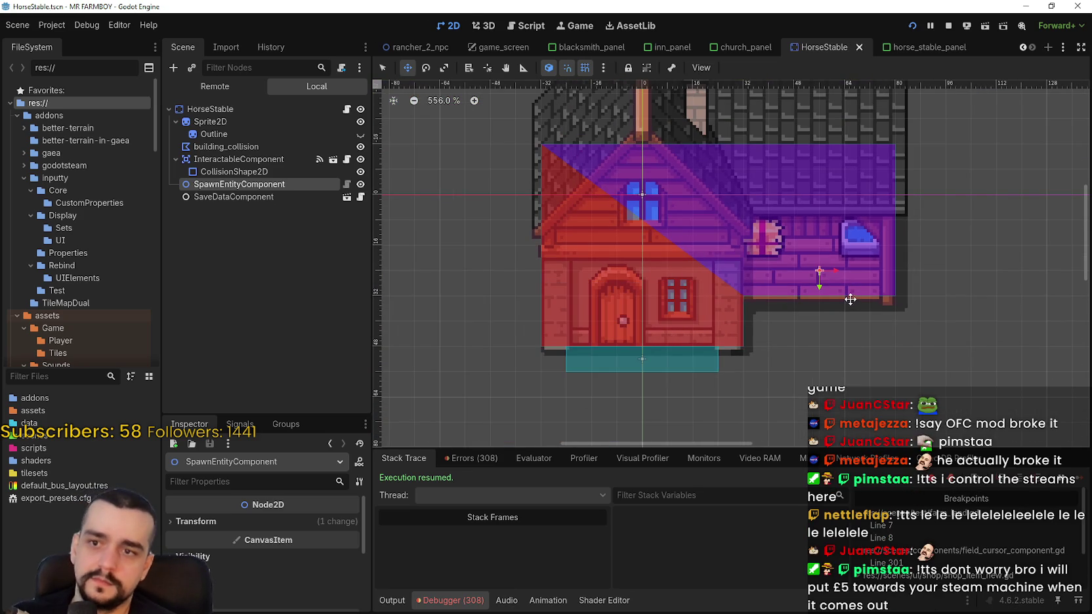
{"action": "key", "text": "alt+F4"}
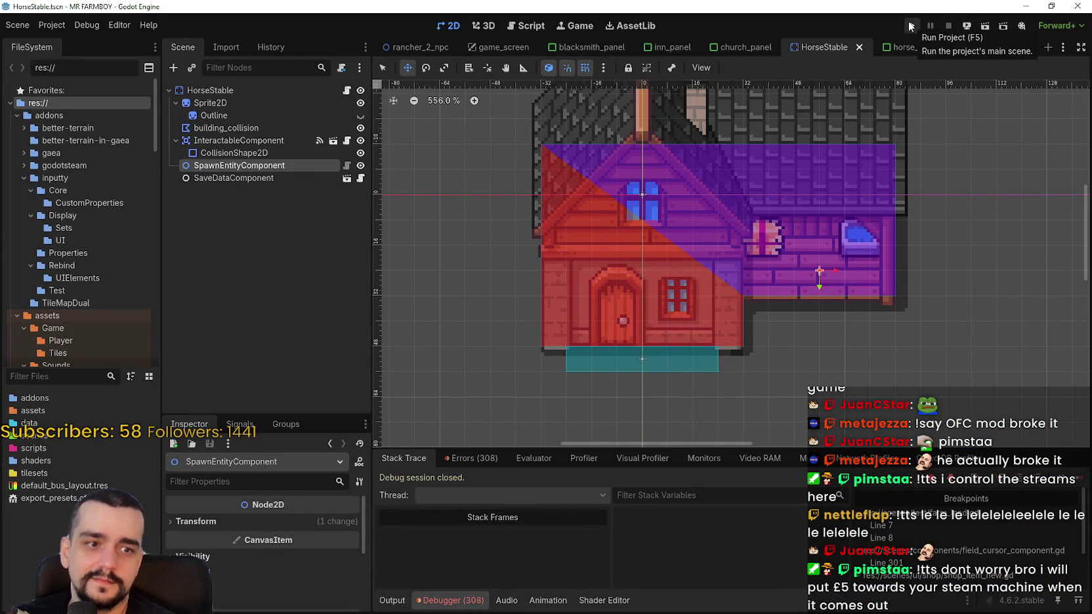
{"action": "left_click", "coordinate": [911, 26]}
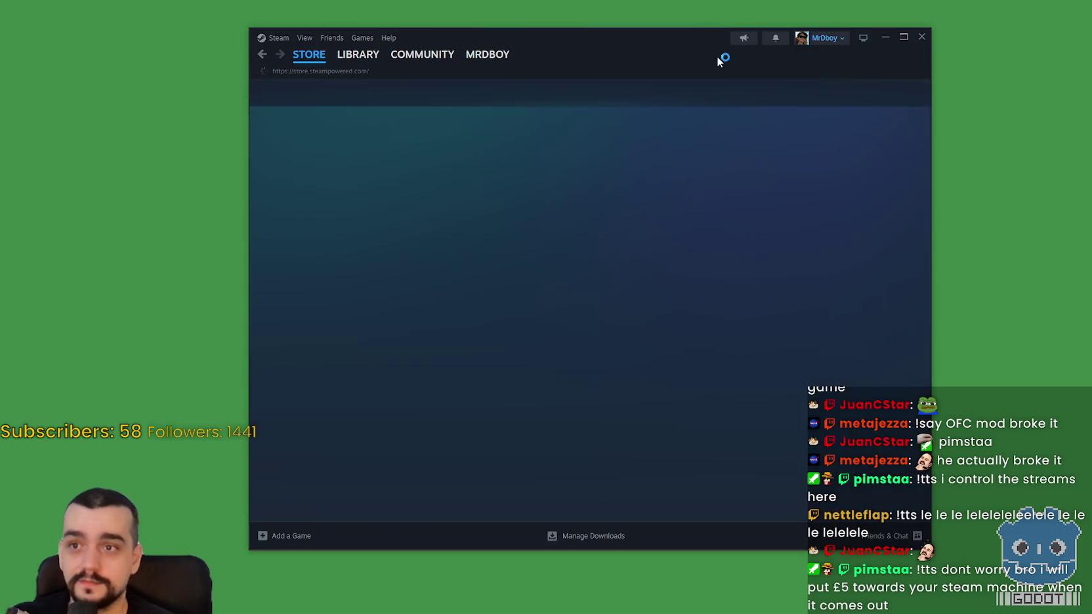
Search the store for 'Steam machine' and scroll through the Steam Machine page's features
{"action": "scroll", "coordinate": [737, 157], "scroll_direction": "up", "scroll_amount": 10}
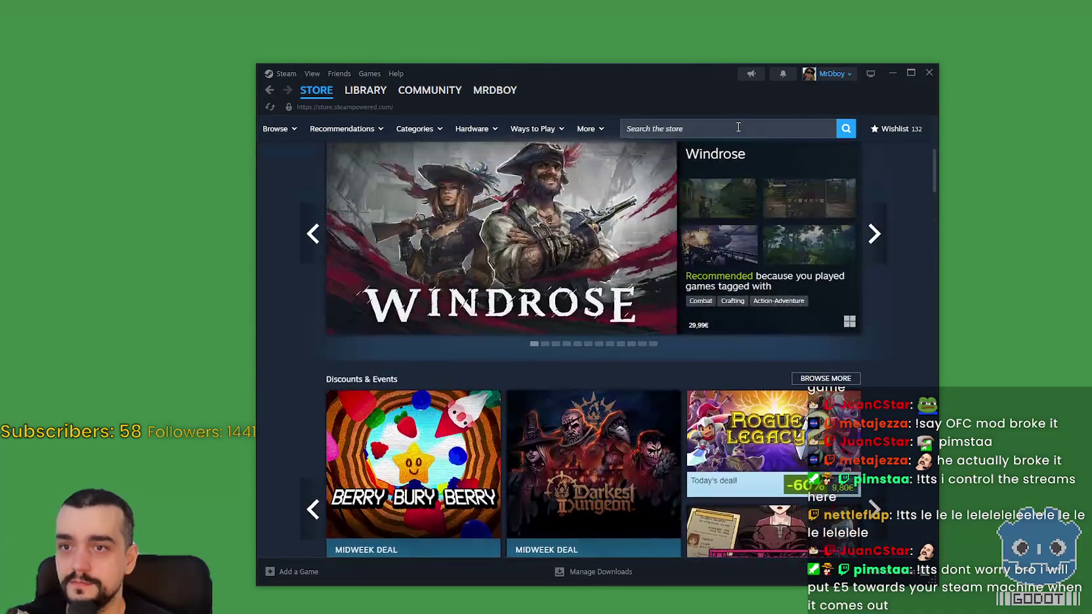
{"action": "left_click", "coordinate": [766, 129]}
{"action": "type", "text": "Steam mach"}
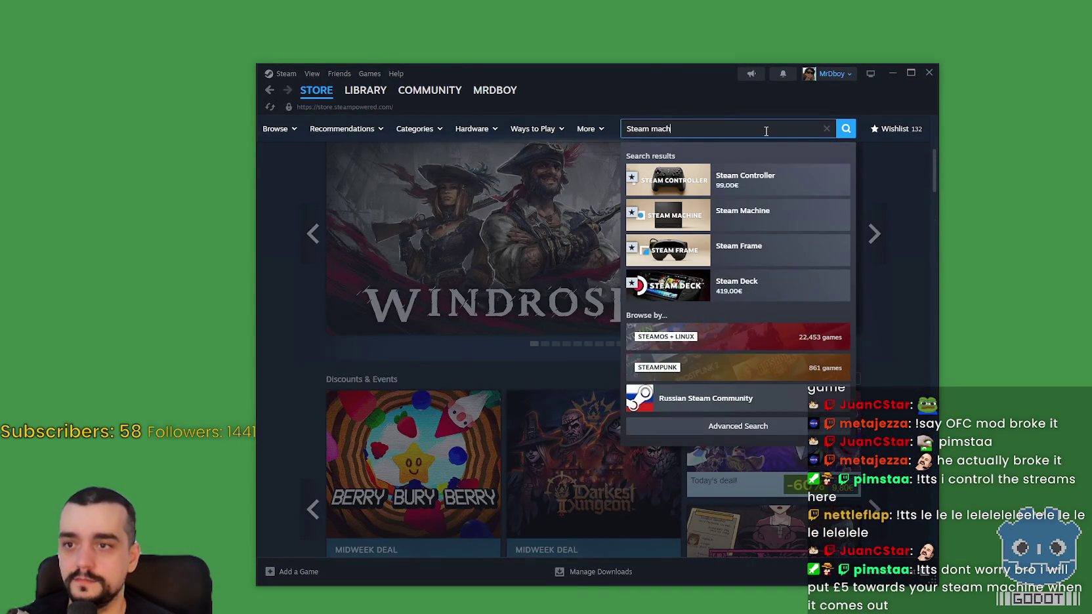
{"action": "type", "text": "ine"}
{"action": "left_click", "coordinate": [775, 187]}
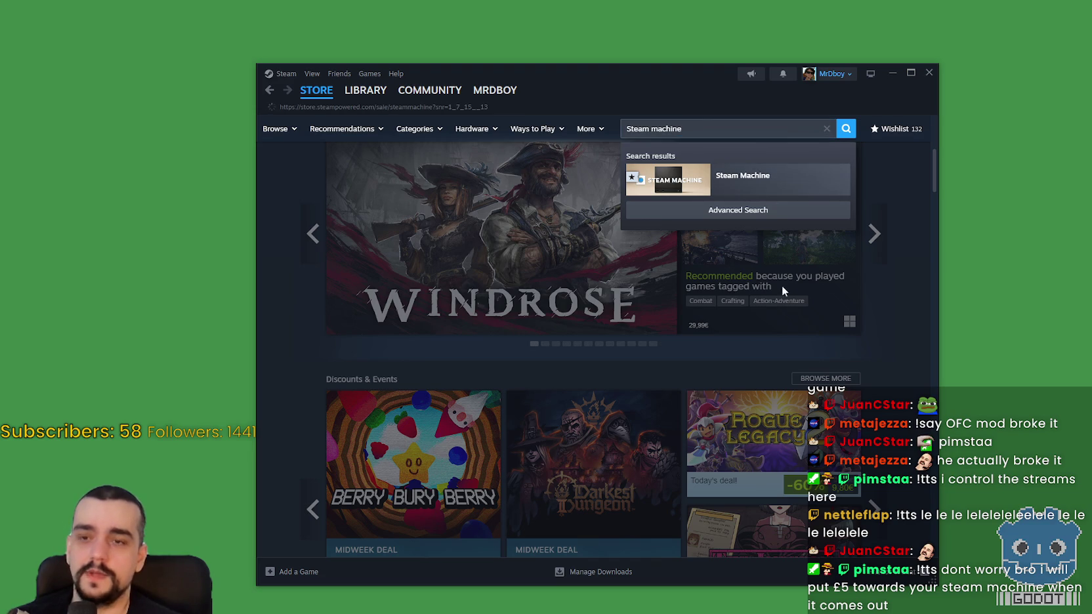
{"action": "scroll", "coordinate": [803, 354], "scroll_direction": "down", "scroll_amount": 5}
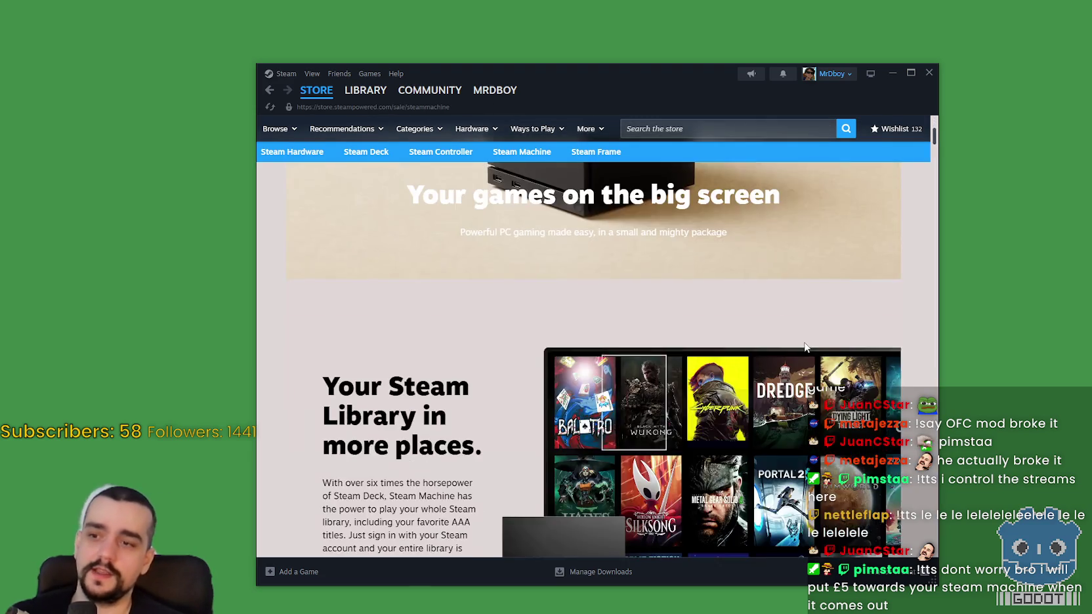
{"action": "scroll", "coordinate": [800, 347], "scroll_direction": "down", "scroll_amount": 15}
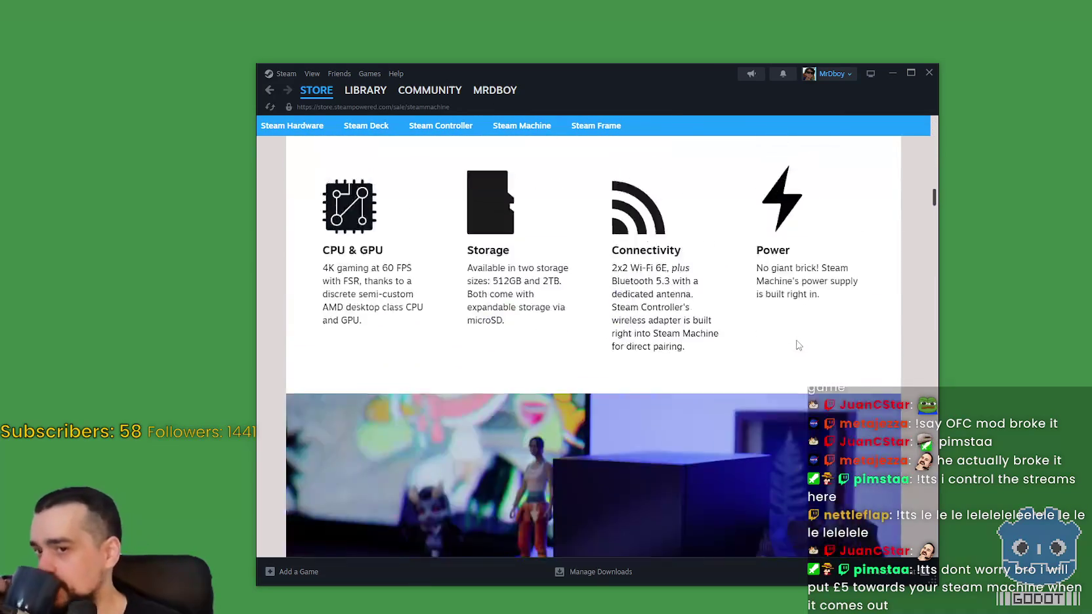
{"action": "scroll", "coordinate": [796, 337], "scroll_direction": "down", "scroll_amount": 8}
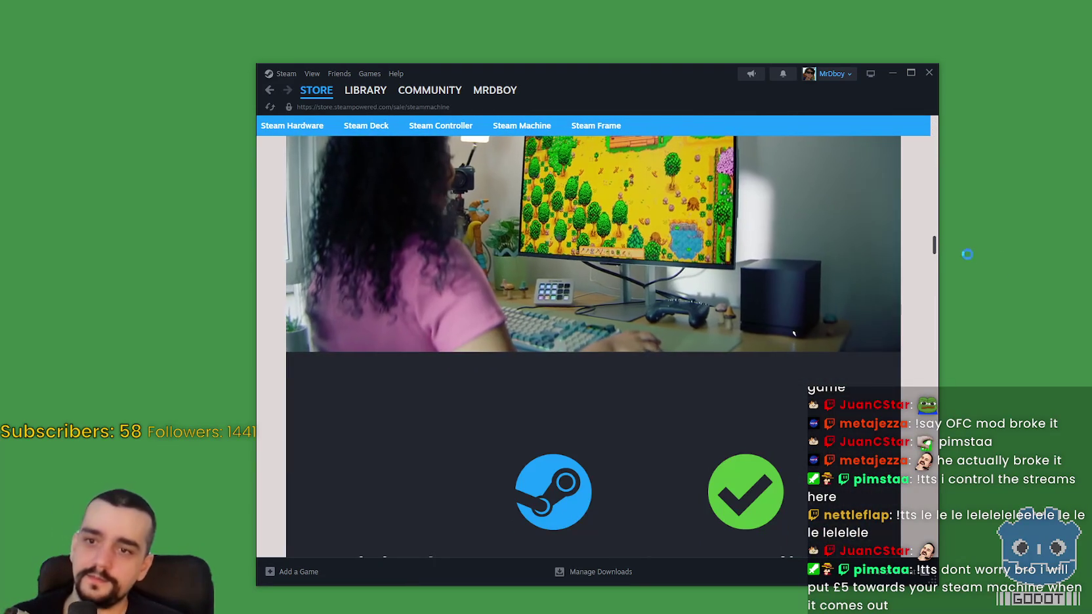
Search the store for 'Steam con' and scroll through the Steam Controller page
{"action": "left_click_drag", "start_coordinate": [936, 255], "coordinate": [929, 133]}
{"action": "left_click", "coordinate": [748, 128]}
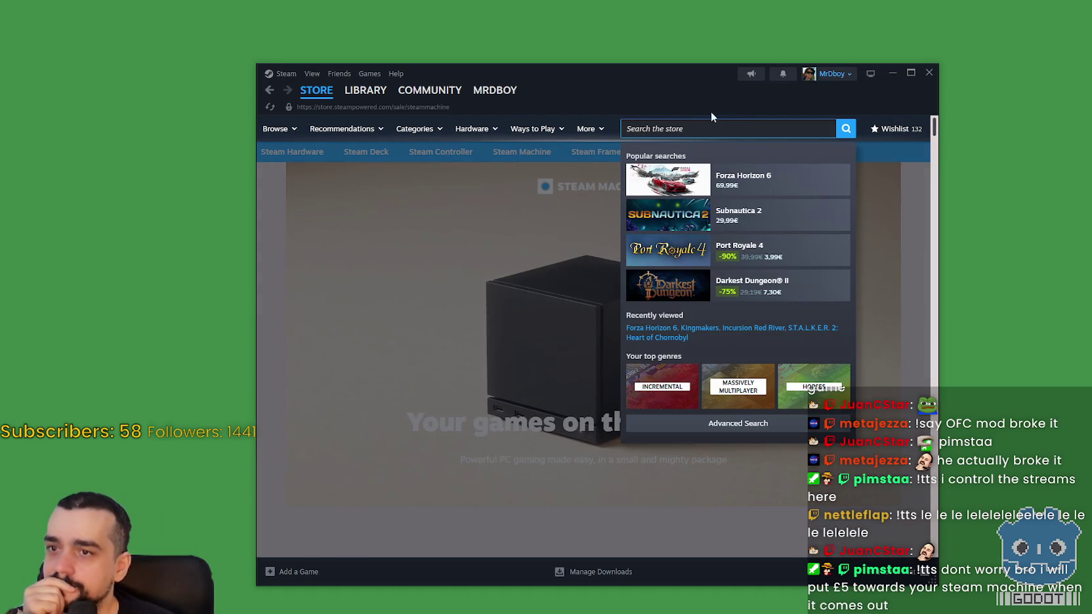
{"action": "type", "text": "Steam con"}
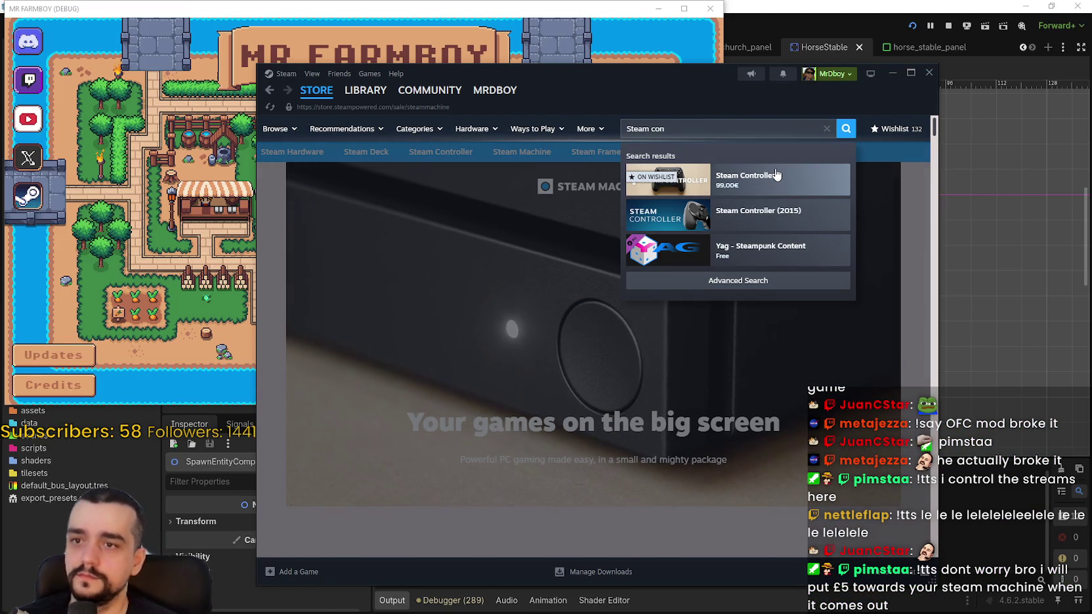
{"action": "left_click", "coordinate": [776, 173]}
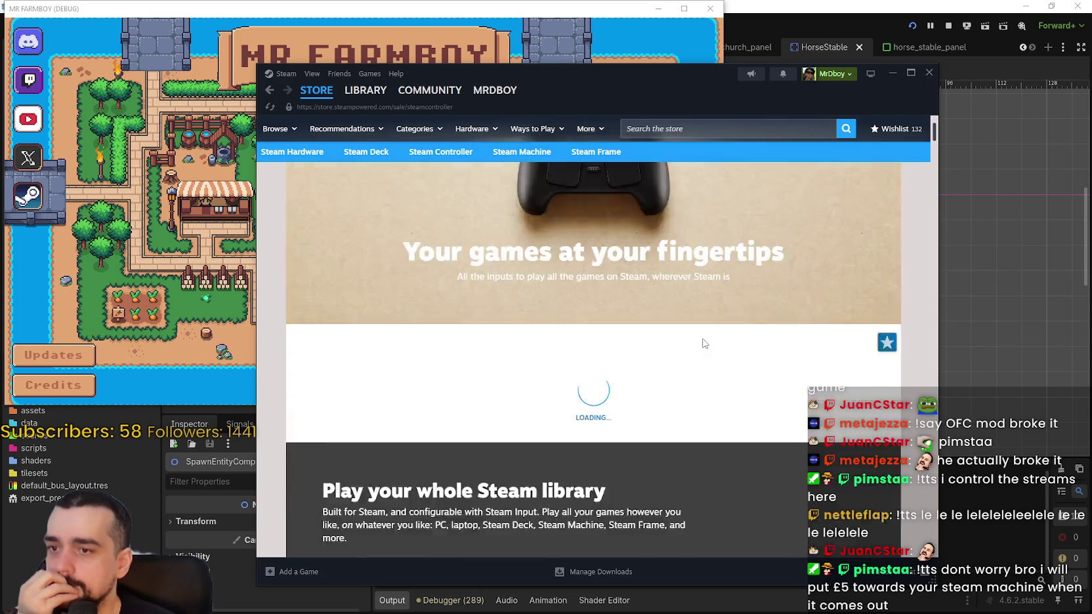
{"action": "scroll", "coordinate": [703, 338], "scroll_direction": "down", "scroll_amount": 1}
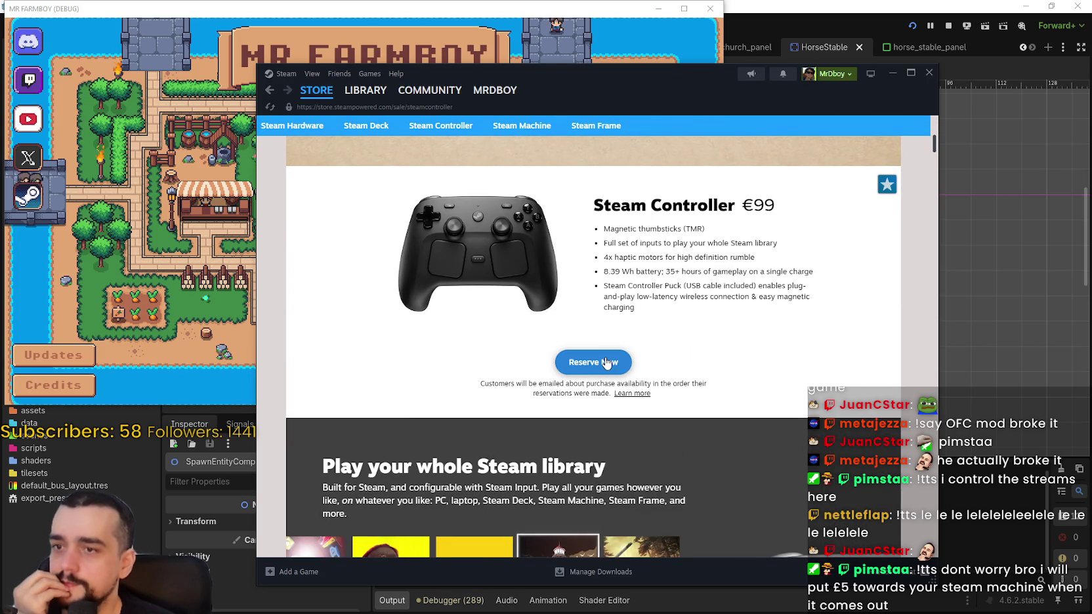
{"action": "scroll", "coordinate": [607, 355], "scroll_direction": "down", "scroll_amount": 1}
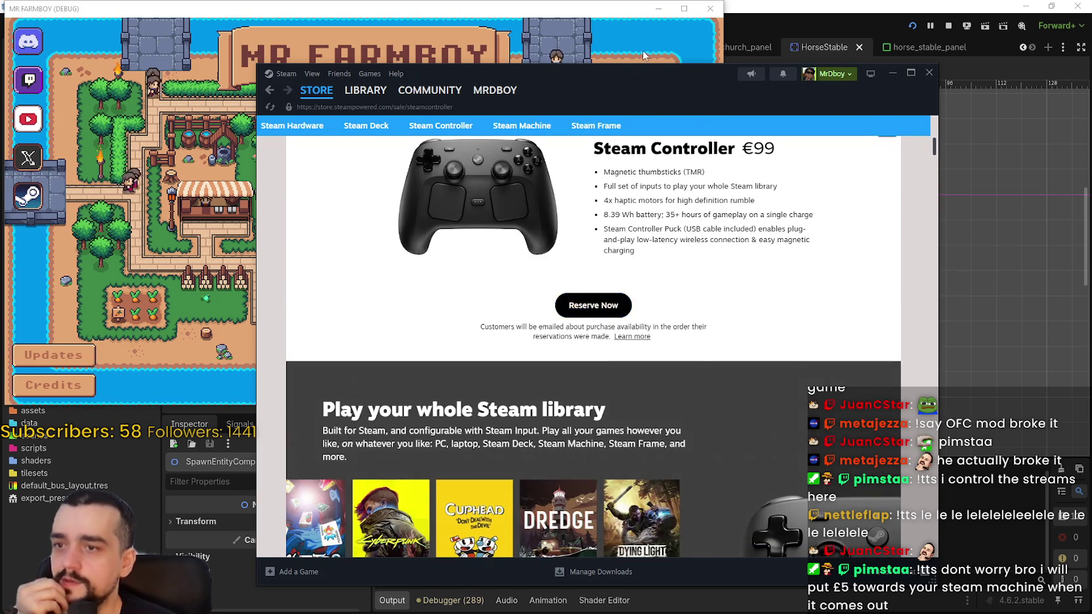
Switch between the game and the Steam store, leaving Steam behind the game
{"action": "left_click", "coordinate": [644, 50]}
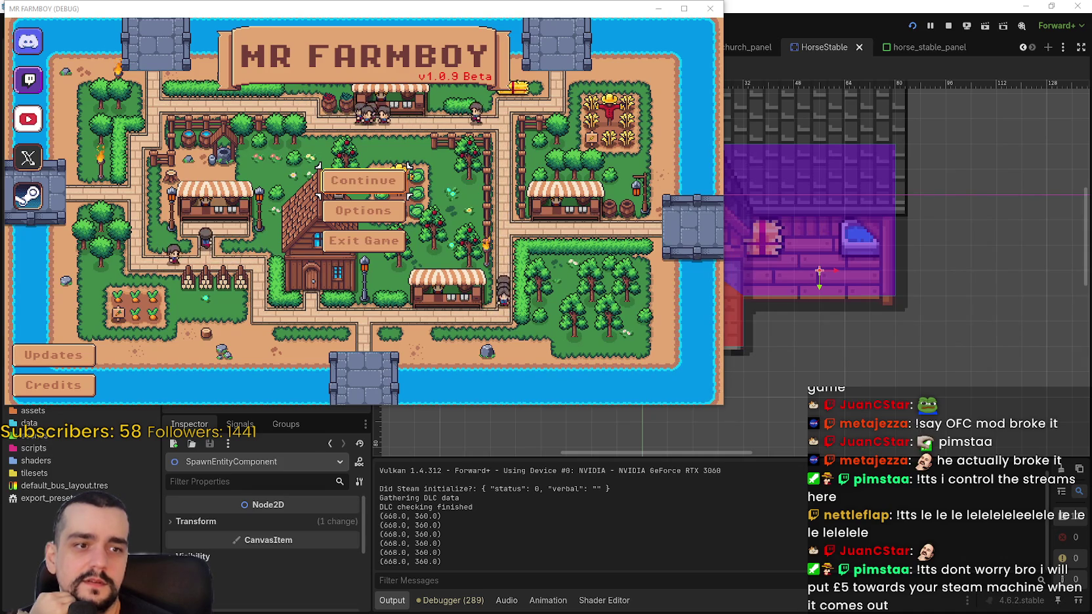
{"action": "key", "text": "alt+Tab"}
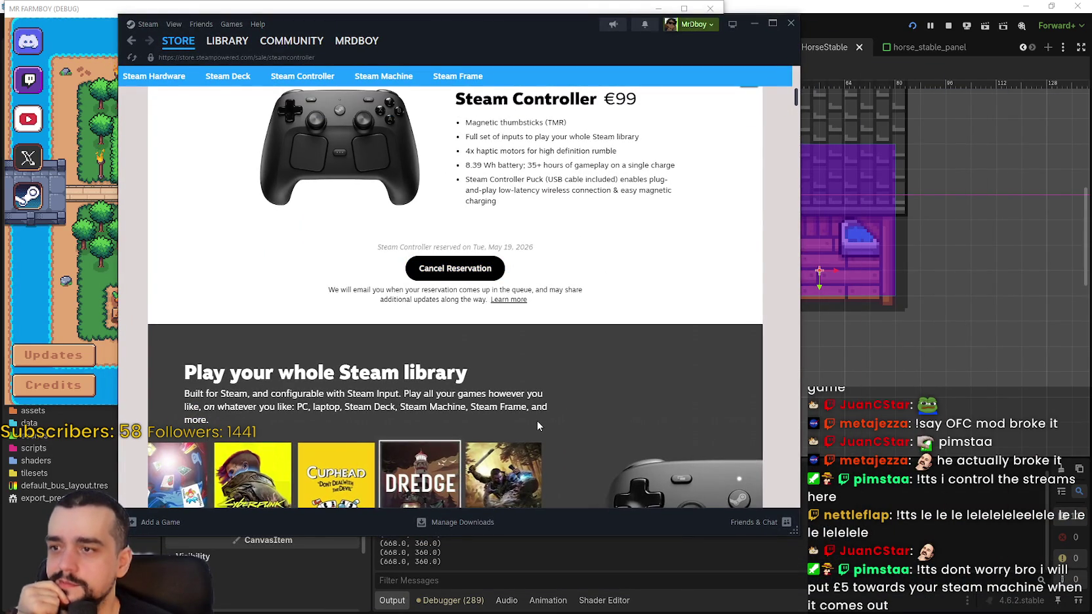
{"action": "scroll", "coordinate": [533, 337], "scroll_direction": "up", "scroll_amount": 5}
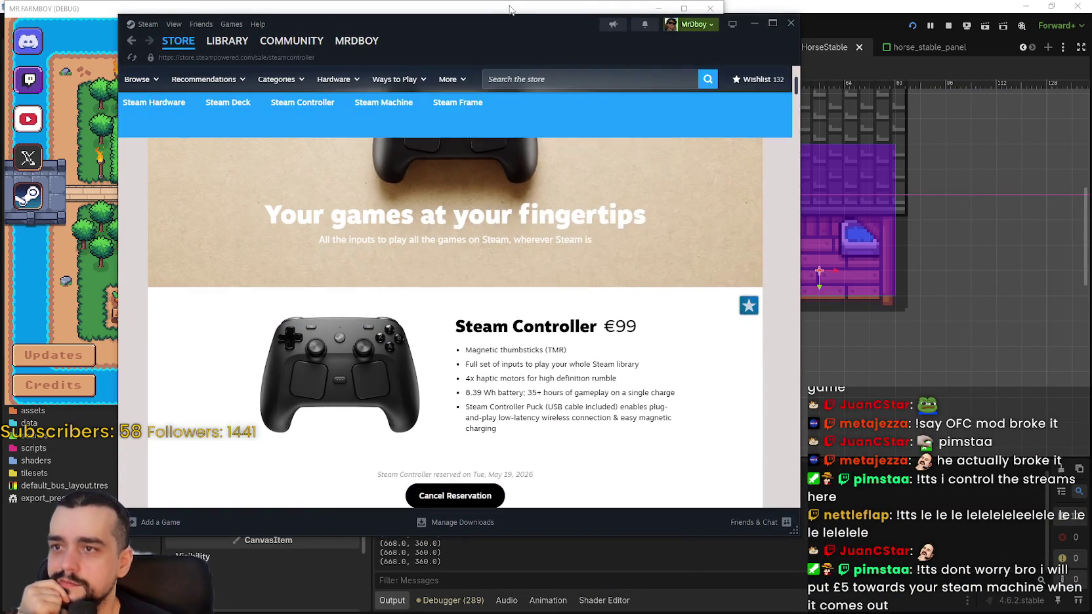
{"action": "key", "text": "alt+Tab"}
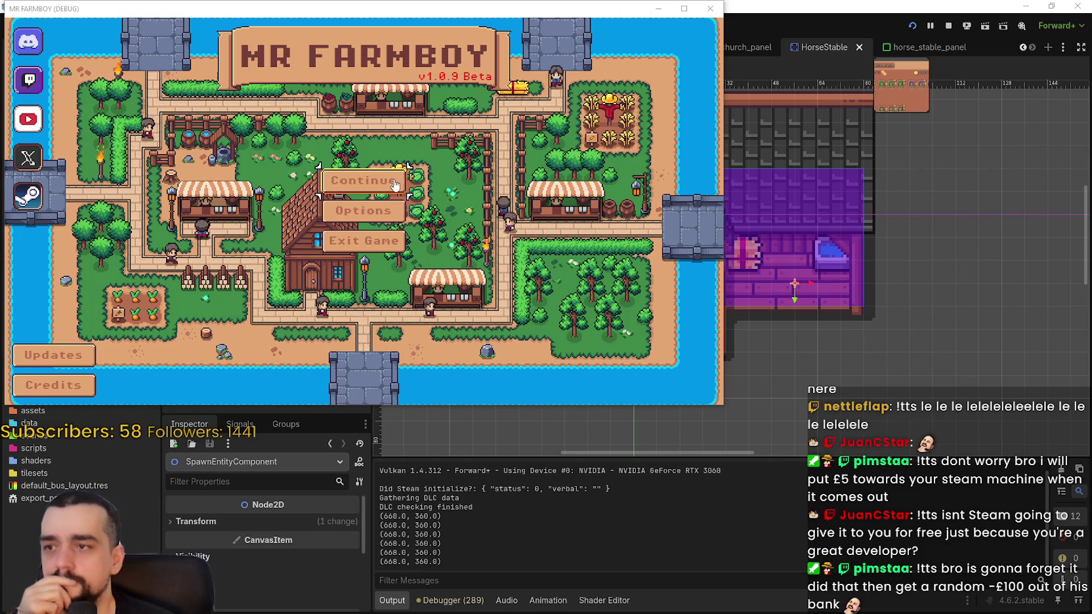
Open the Select Save Game dialog from the v1.0.9 Beta title screen's Continue button
{"action": "left_click", "coordinate": [325, 175]}
Load Save 1, maximize the game window, and zoom in on the horse stable
{"action": "left_click", "coordinate": [325, 172]}
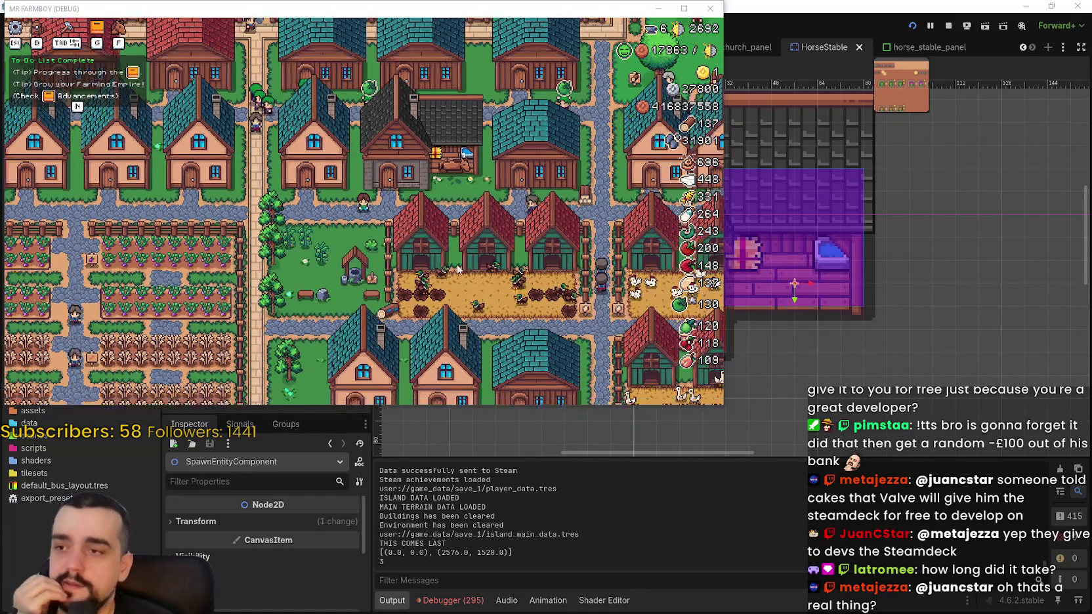
{"action": "scroll", "coordinate": [367, 210], "scroll_direction": "up", "scroll_amount": 5}
{"action": "left_click", "coordinate": [684, 8]}
{"action": "scroll", "coordinate": [652, 292], "scroll_direction": "down", "scroll_amount": 3}
{"action": "scroll", "coordinate": [606, 295], "scroll_direction": "up", "scroll_amount": 2}
{"action": "scroll", "coordinate": [702, 315], "scroll_direction": "up", "scroll_amount": 5}
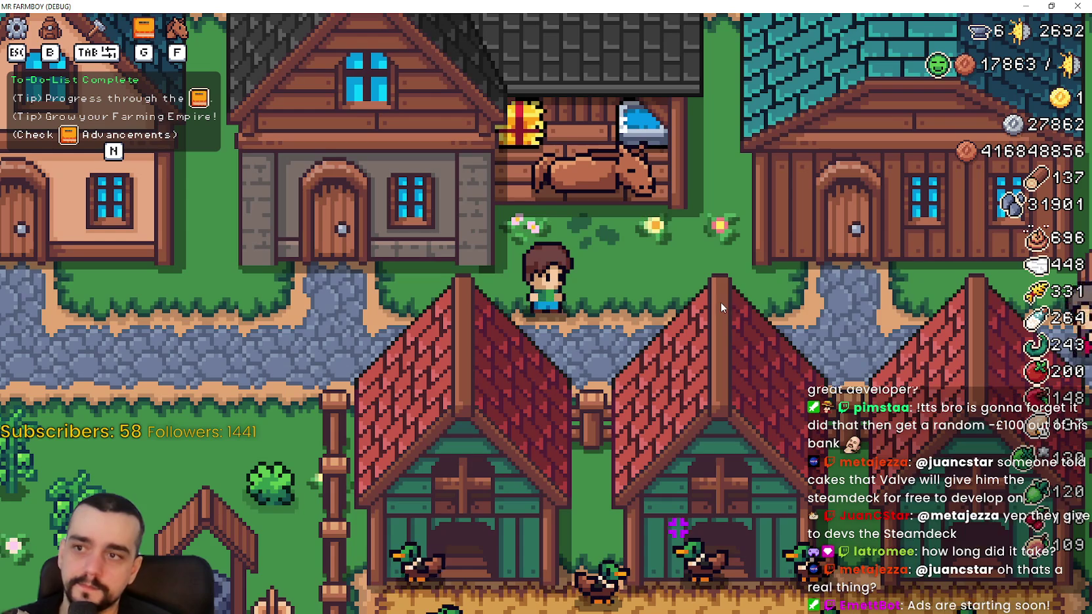
Nudge SpawnEntityComponent one unit left, then save the scene and rerun the project
{"action": "key", "text": "alt+Tab"}
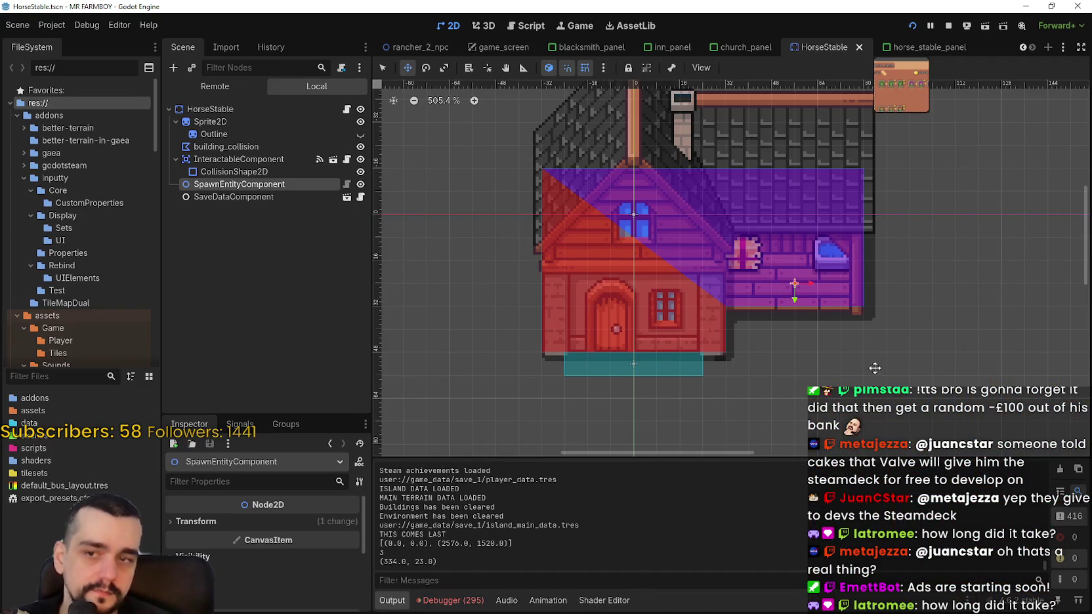
{"action": "scroll", "coordinate": [838, 313], "scroll_direction": "up", "scroll_amount": 5}
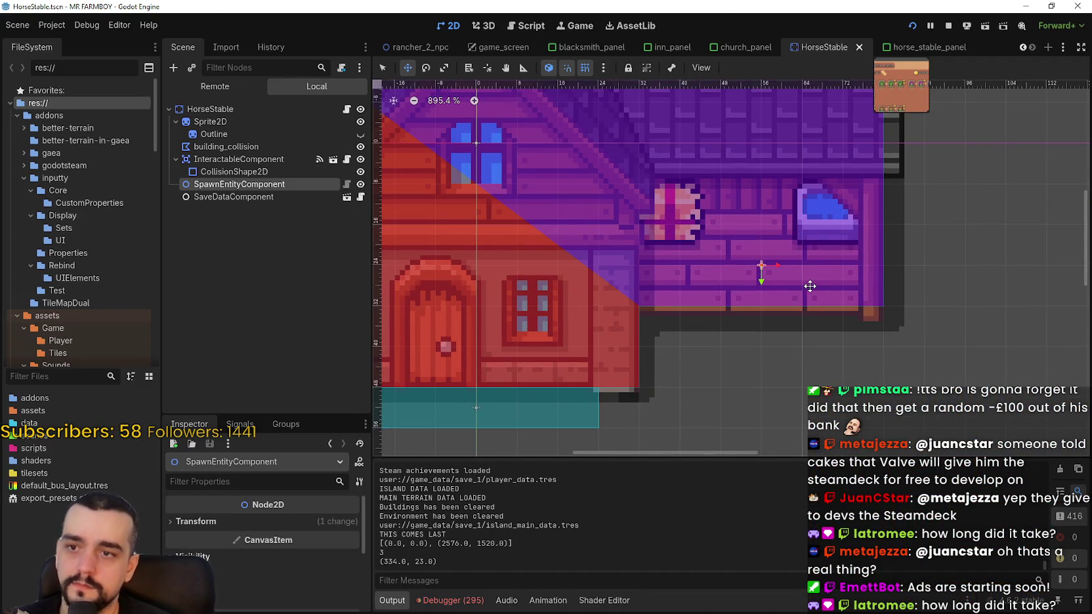
{"action": "key", "text": "Left"}
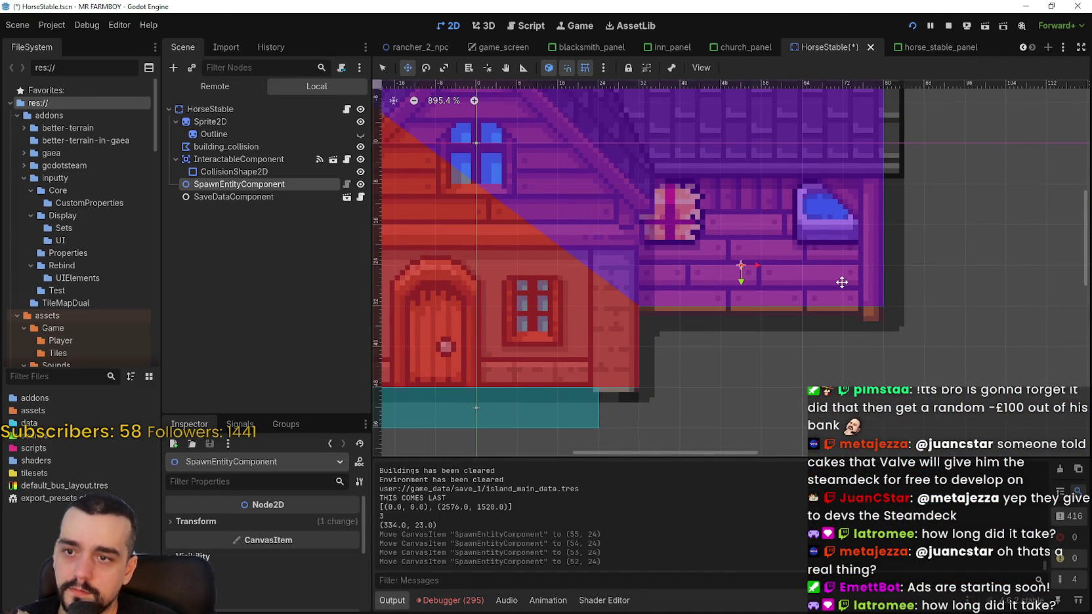
{"action": "key", "text": "alt+Tab"}
{"action": "key", "text": "alt+Tab"}
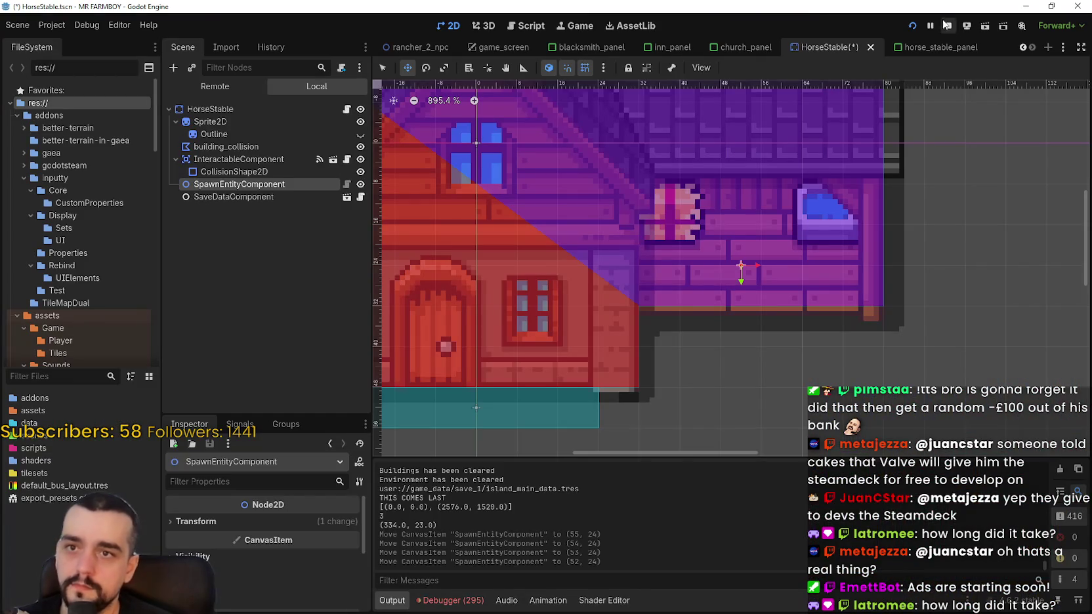
{"action": "left_click", "coordinate": [913, 25]}
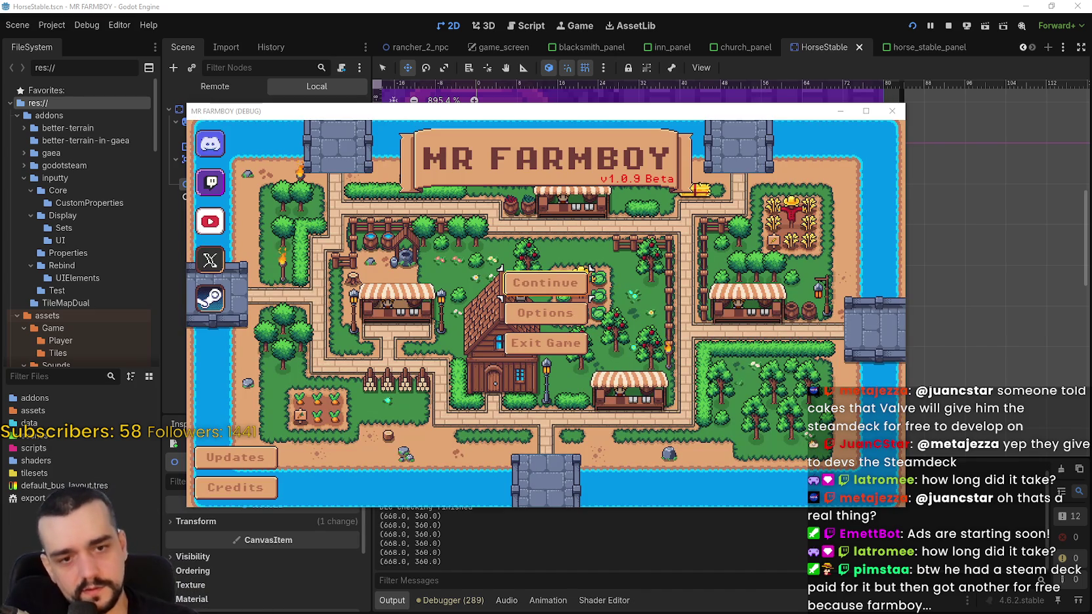
Maximize the debug game window and load Save 1 from the Continue menu
{"action": "left_click", "coordinate": [863, 111]}
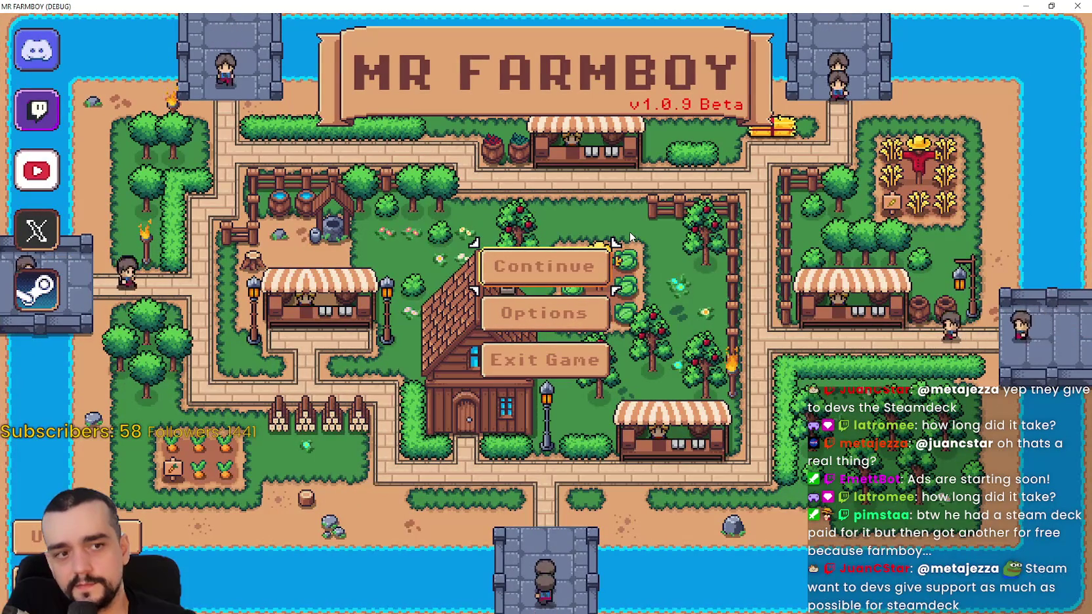
{"action": "left_click", "coordinate": [524, 276]}
{"action": "left_click", "coordinate": [528, 226]}
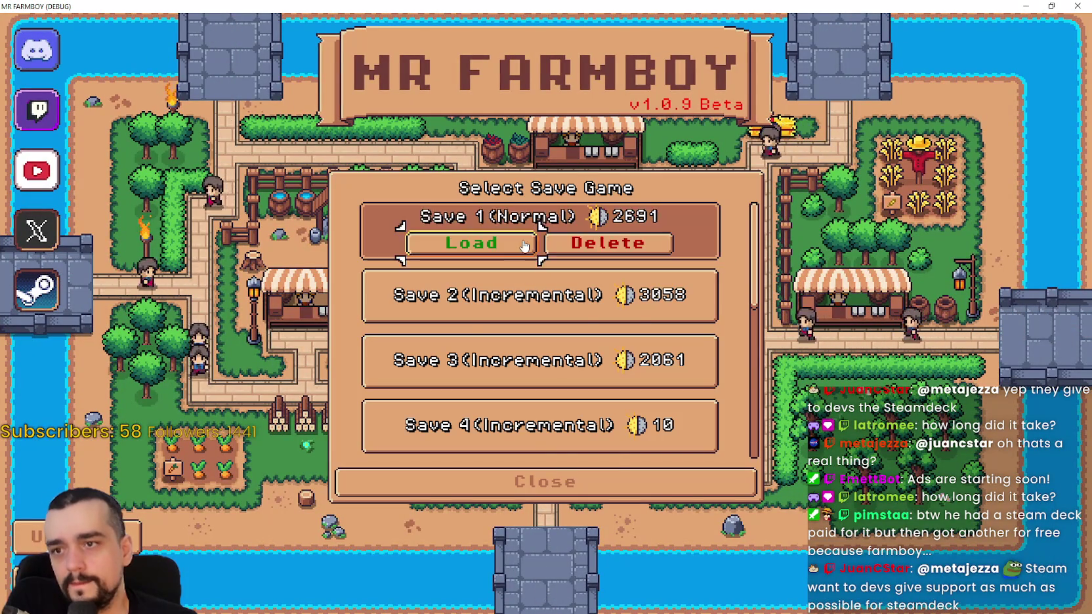
{"action": "left_click", "coordinate": [520, 246]}
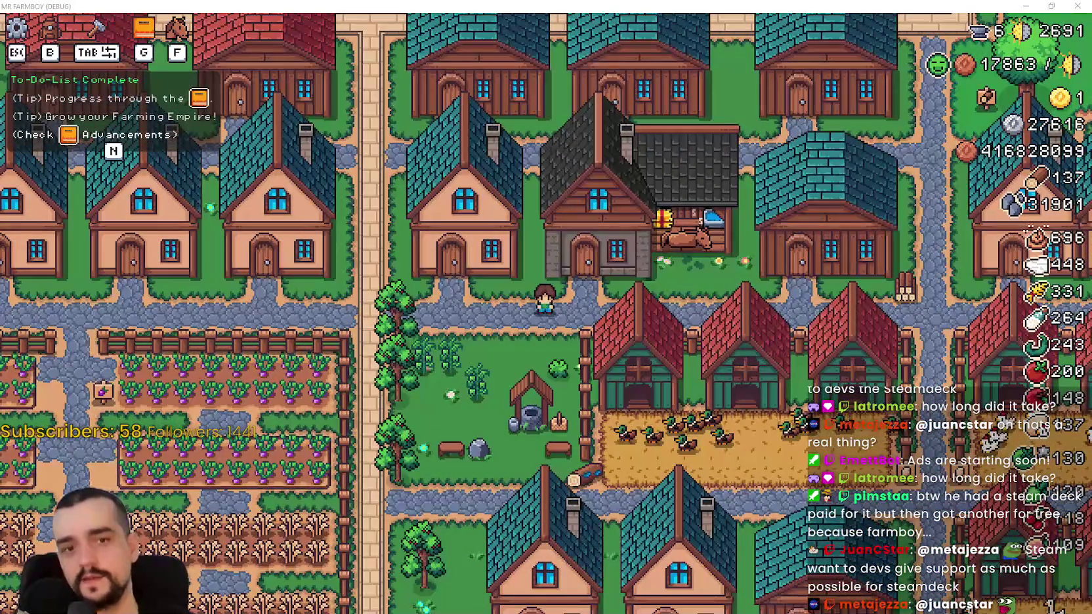
Walk the farmer through the village toward the horse stable
{"action": "scroll", "coordinate": [733, 297], "scroll_direction": "up", "scroll_amount": 2}
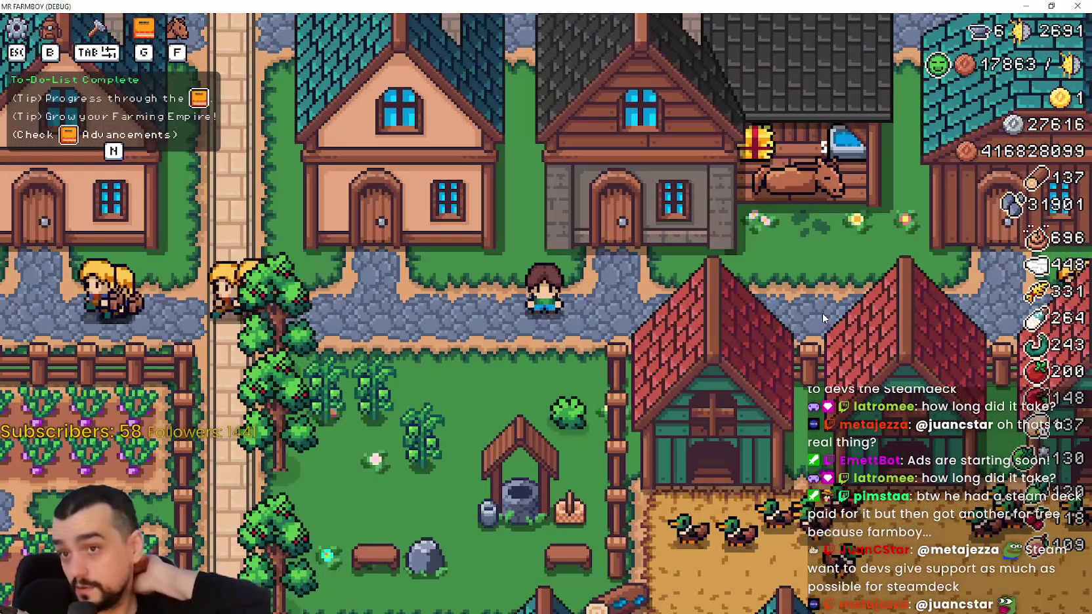
{"action": "key", "text": "d"}
{"action": "key", "text": "d"}
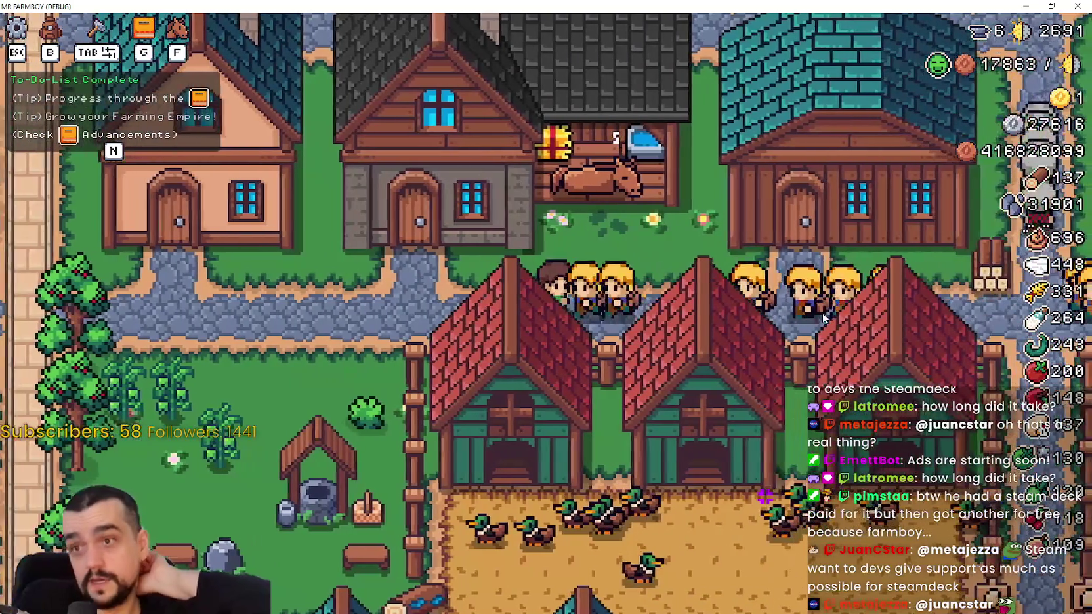
{"action": "key", "text": "a"}
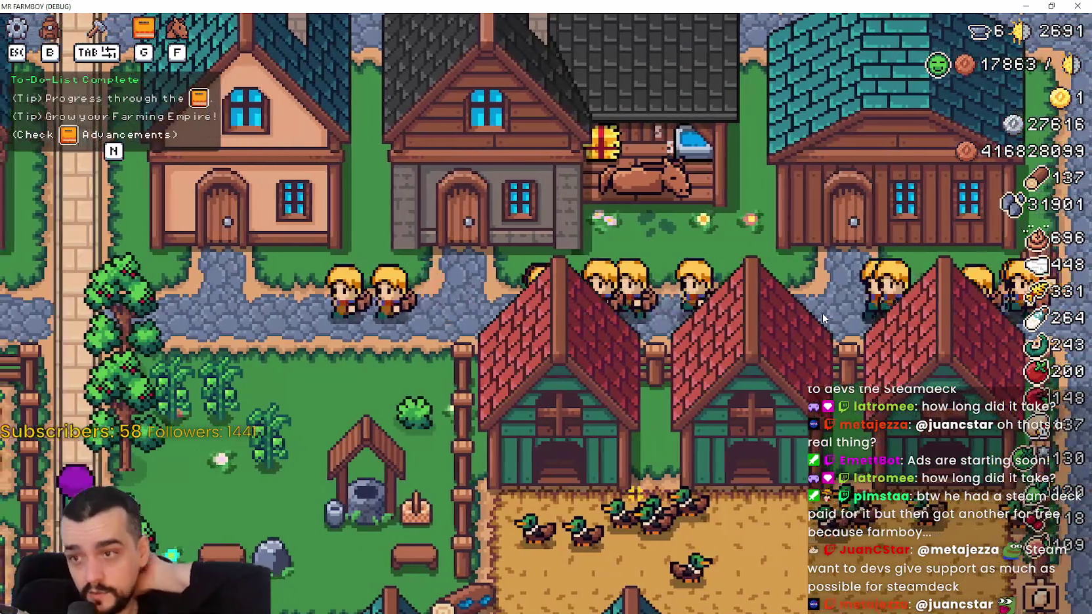
{"action": "key", "text": "d"}
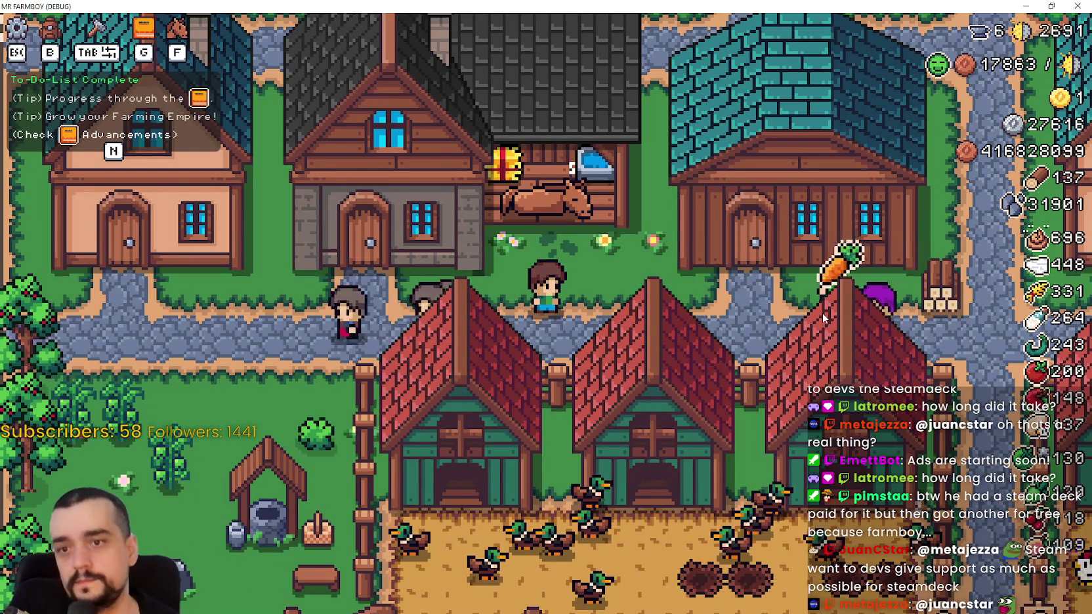
{"action": "key", "text": "a"}
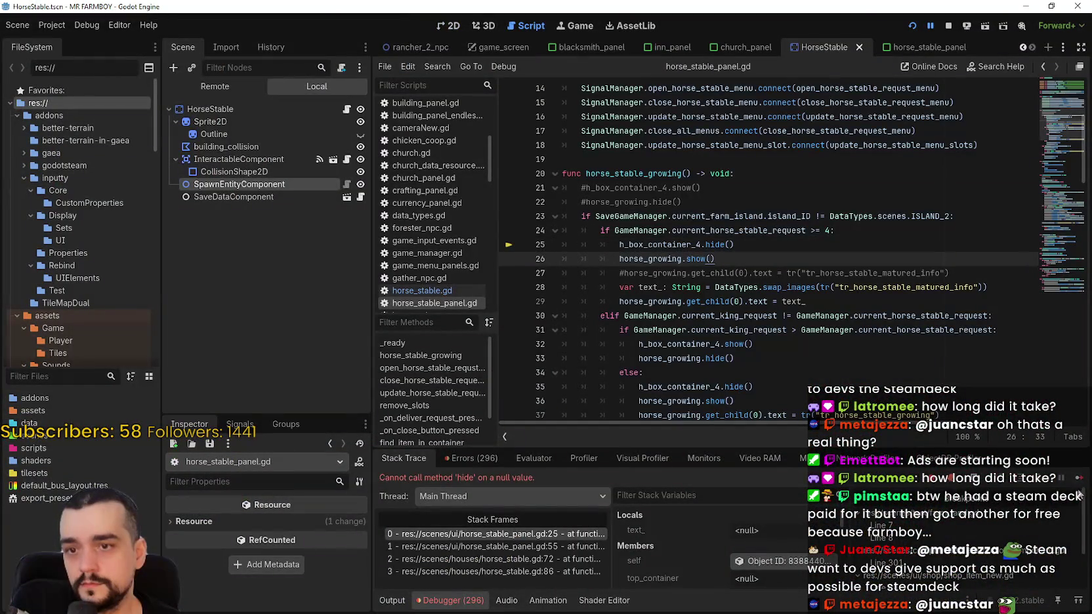
Resume the game from the debugger break and close the Horse Stable buff panel
{"action": "left_click", "coordinate": [1082, 479]}
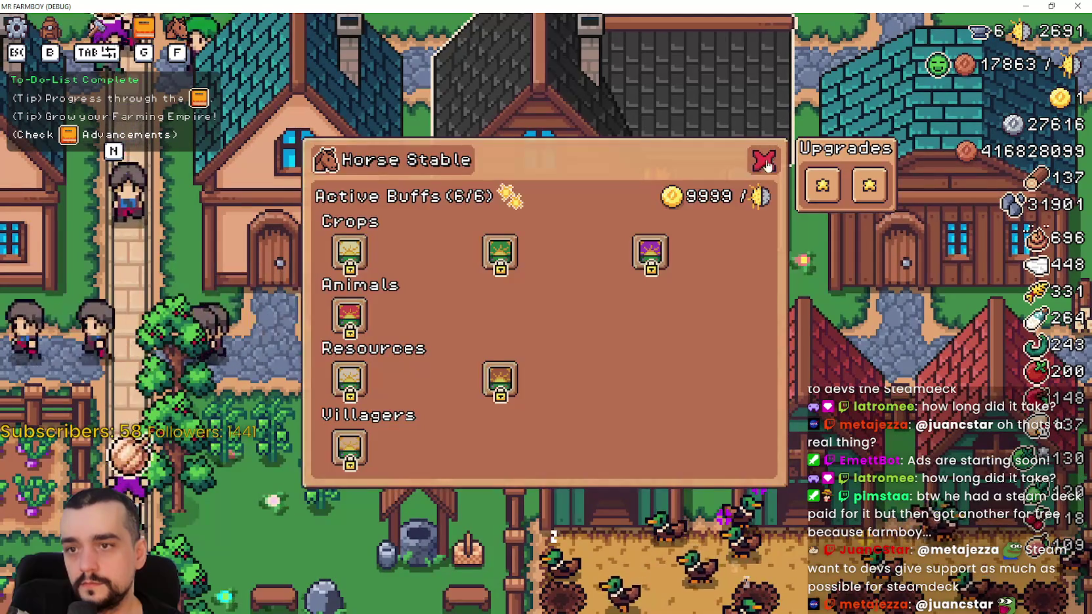
{"action": "left_click", "coordinate": [761, 158]}
{"action": "scroll", "coordinate": [810, 339], "scroll_direction": "down", "scroll_amount": 2}
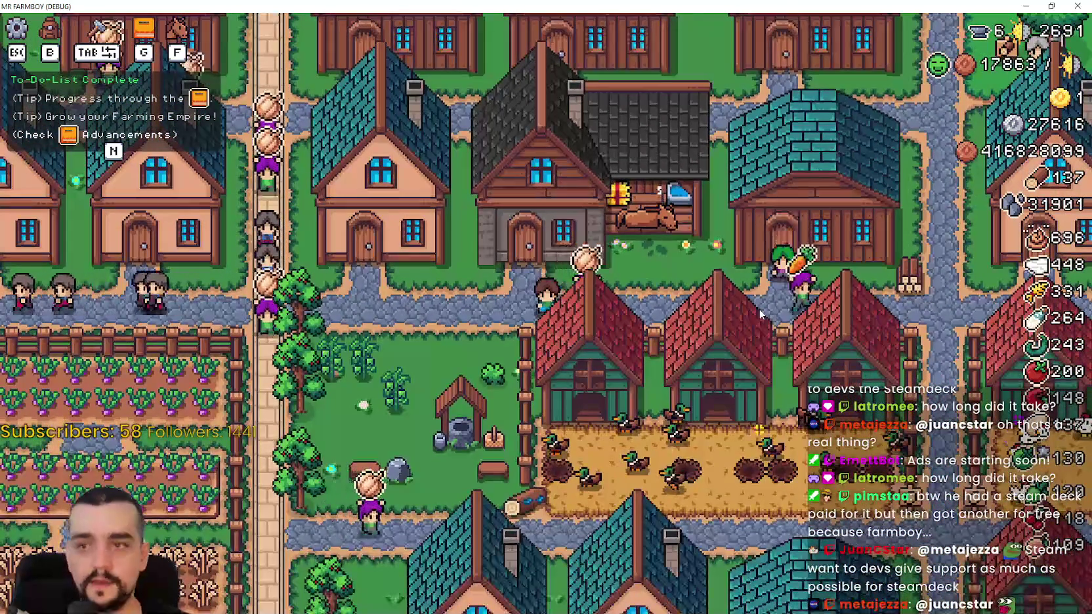
Walk the farmer back and forth past the barns, then up toward the houses
{"action": "key", "text": "a"}
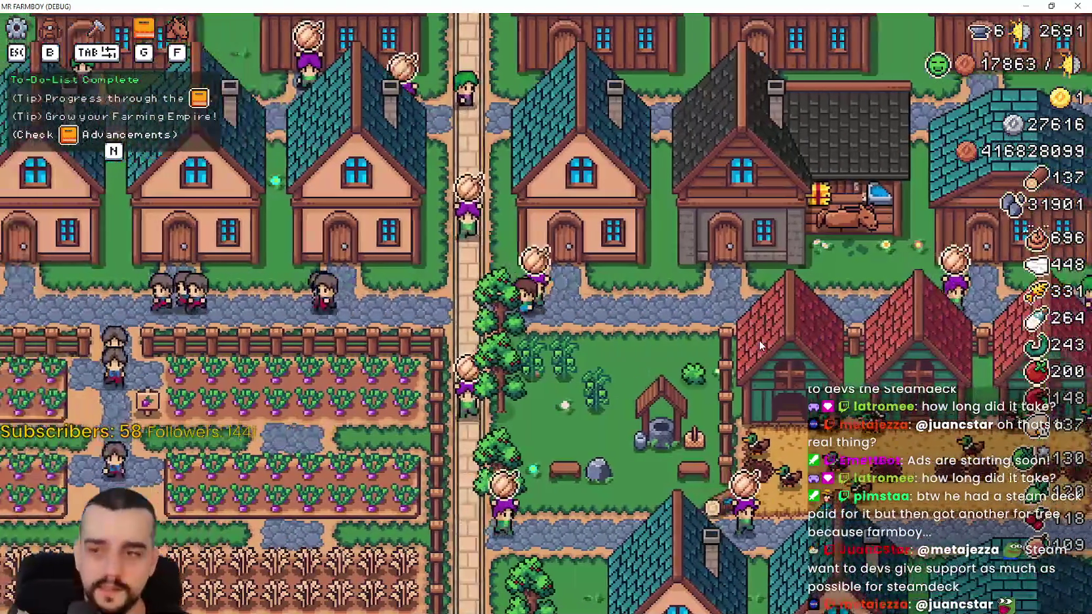
{"action": "scroll", "coordinate": [747, 310], "scroll_direction": "up", "scroll_amount": 2}
{"action": "key", "text": "d"}
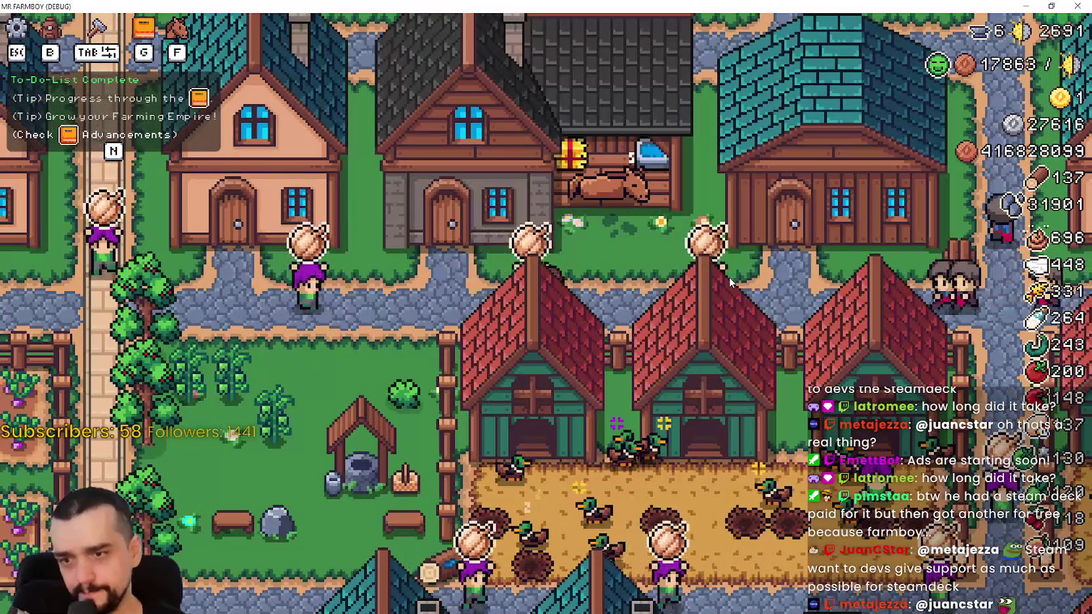
{"action": "key", "text": "a"}
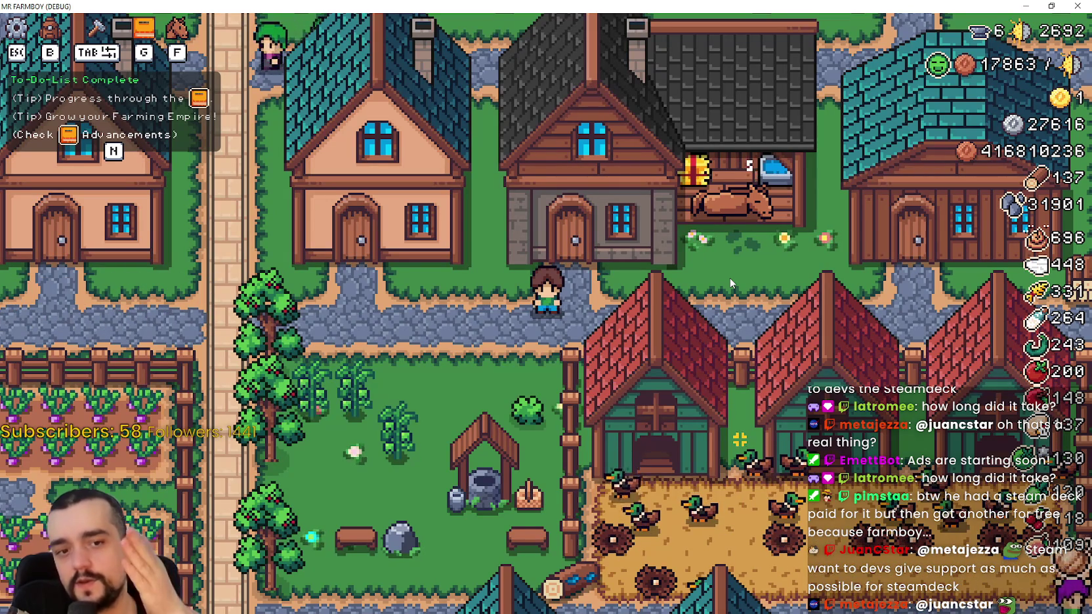
{"action": "key", "text": "d"}
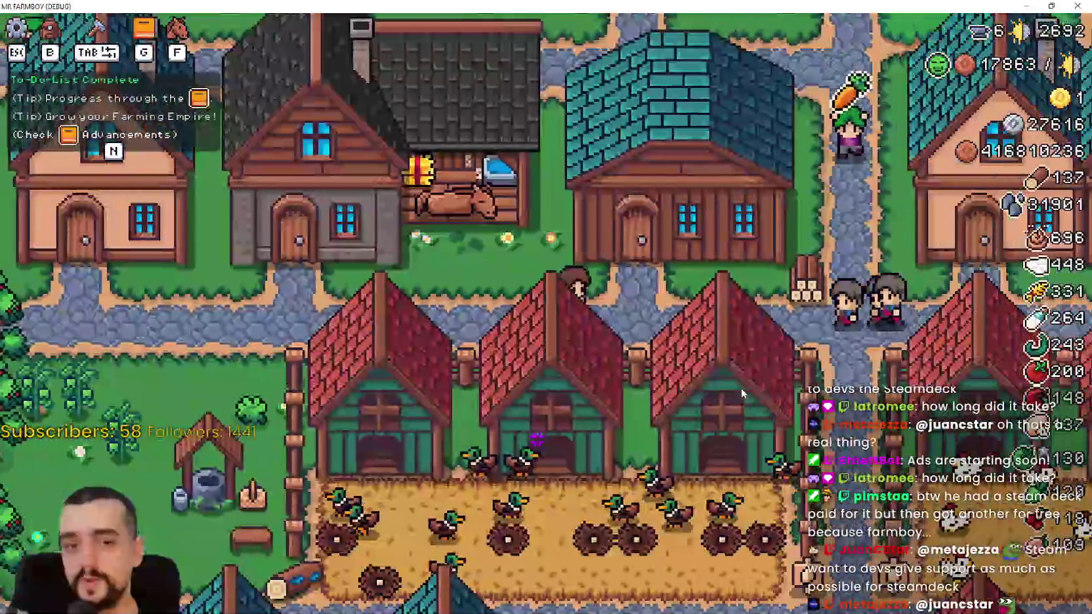
{"action": "key", "text": "a"}
{"action": "key", "text": "w"}
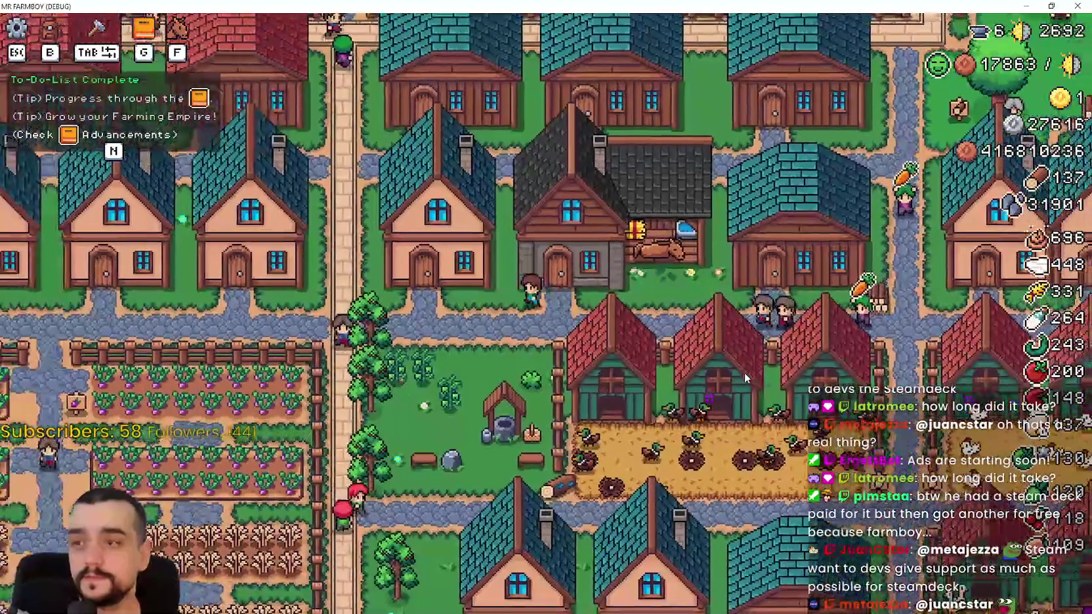
{"action": "key", "text": "w"}
Walk the farmer up toward the fields, then back down to the horse stable's door
{"action": "key", "text": "d"}
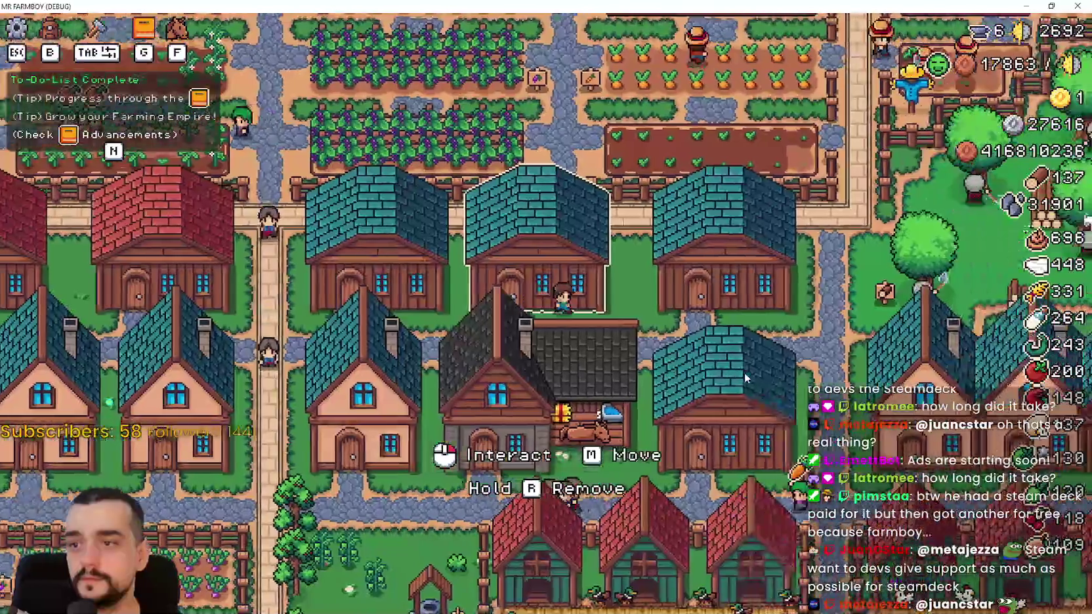
{"action": "key", "text": "w"}
{"action": "key", "text": "d"}
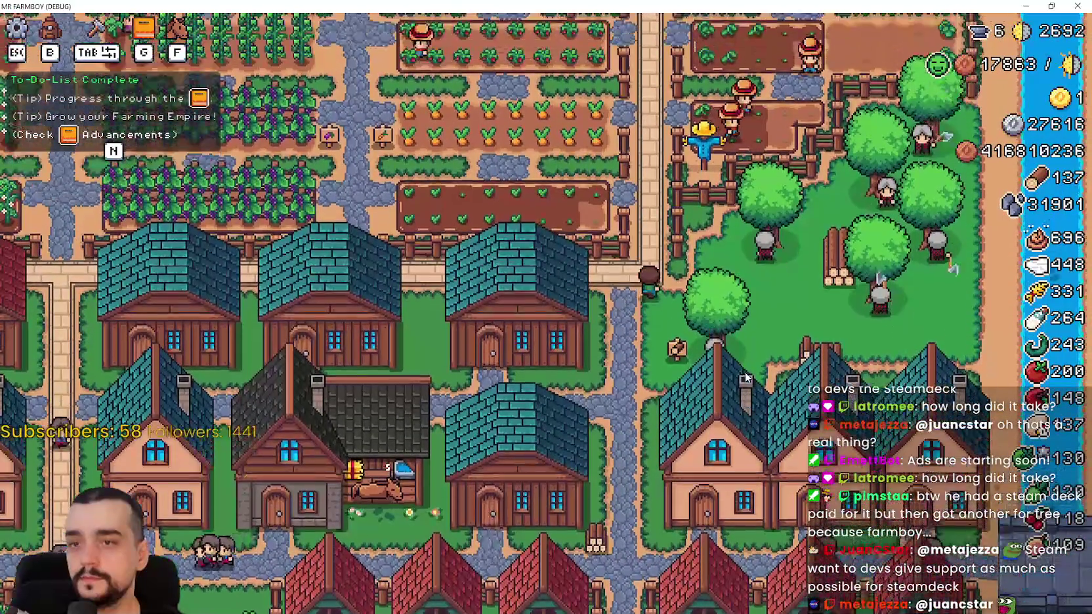
{"action": "key", "text": "s"}
{"action": "scroll", "coordinate": [746, 377], "scroll_direction": "up", "scroll_amount": 2}
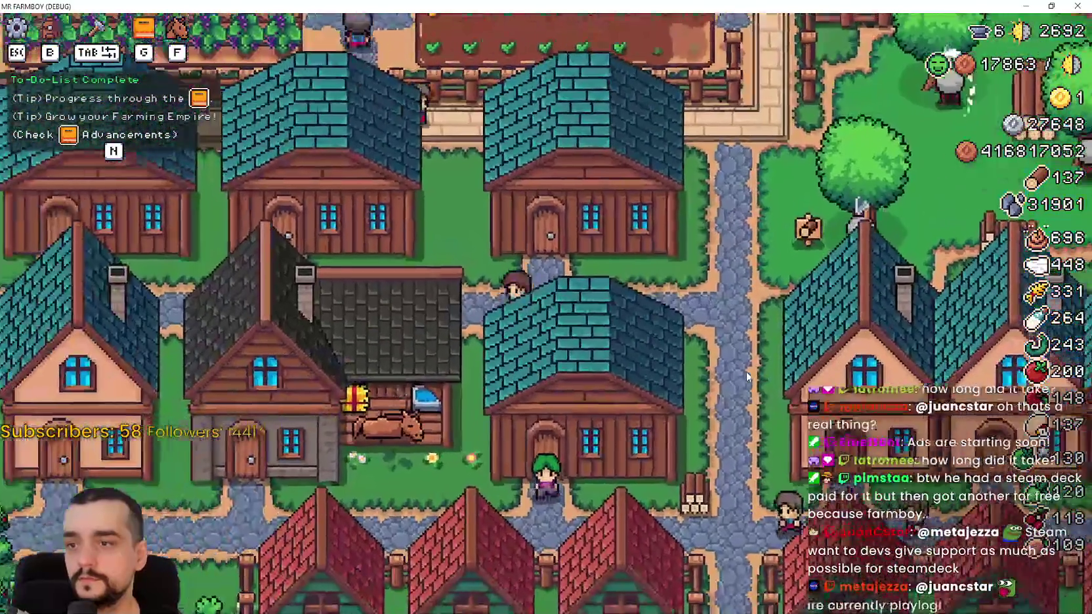
{"action": "key", "text": "s"}
{"action": "key", "text": "a"}
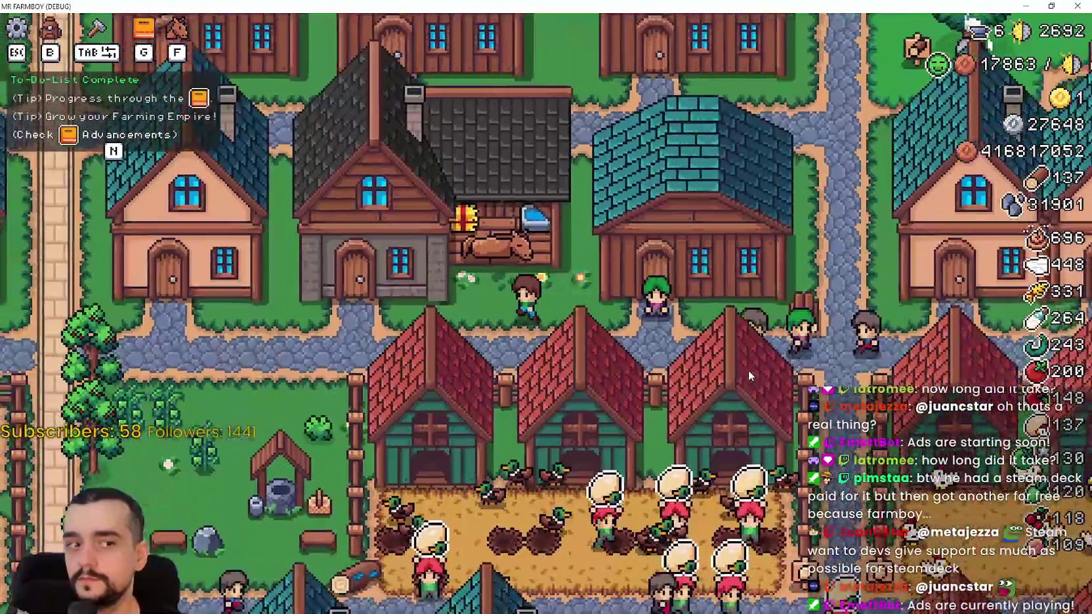
{"action": "key", "text": "s"}
{"action": "key", "text": "a"}
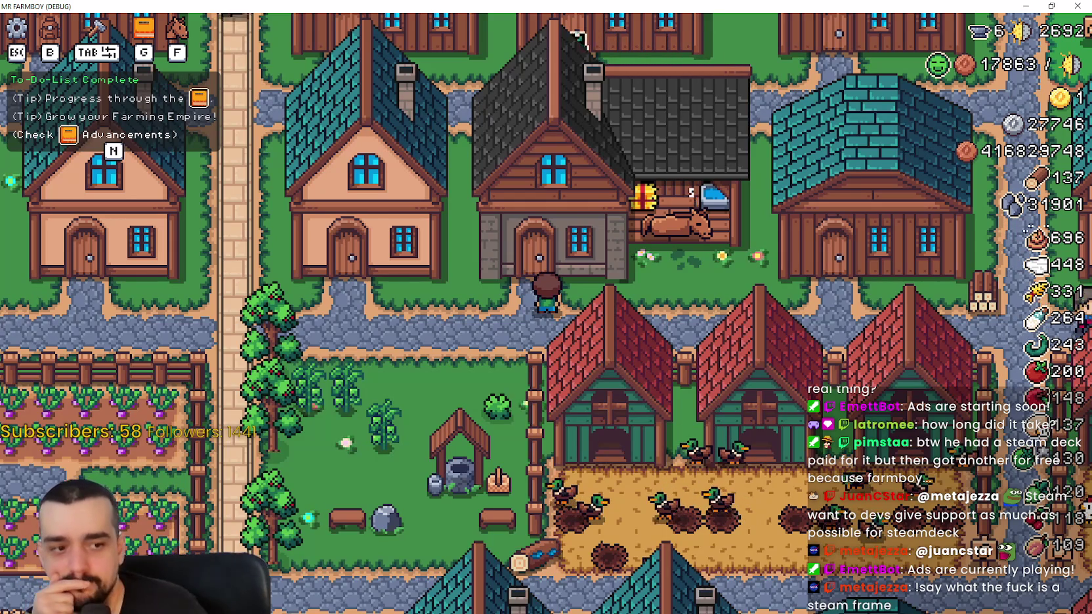
Bring up Steam, search 'steam fram', and open the Steam Frame store page
{"action": "key", "text": "alt+Tab"}
{"action": "left_click", "coordinate": [614, 98]}
{"action": "type", "text": "s"}
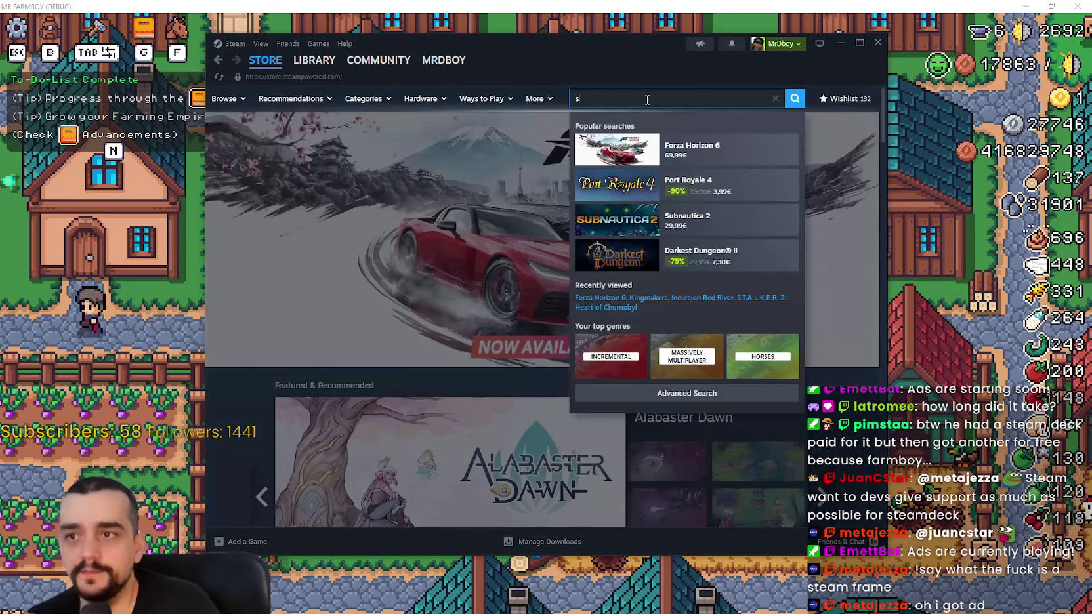
{"action": "type", "text": "team fram"}
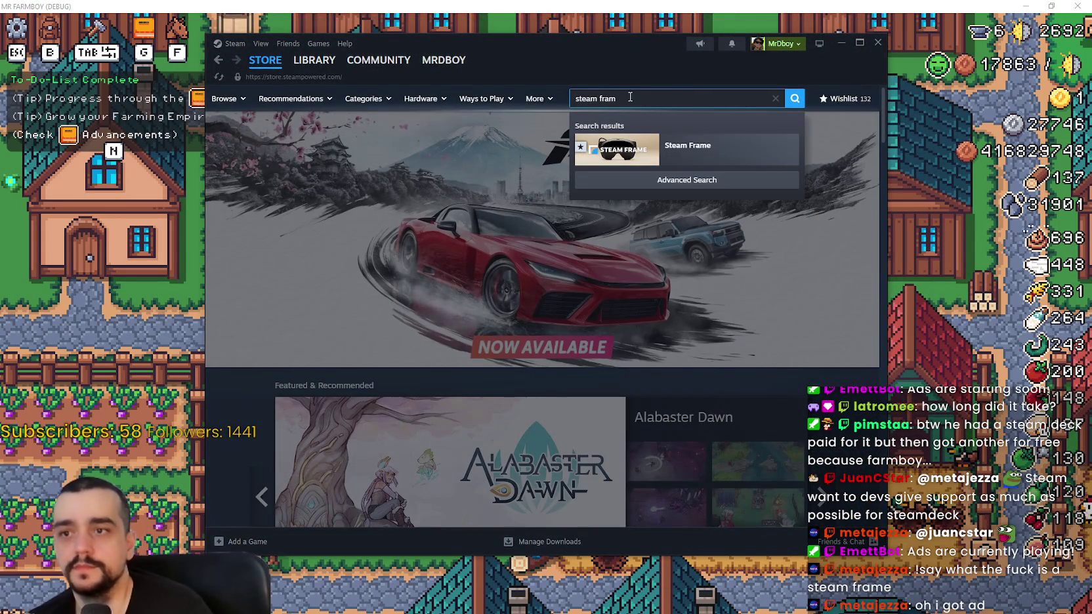
{"action": "left_click", "coordinate": [679, 148]}
{"action": "left_click_drag", "start_coordinate": [646, 58], "coordinate": [654, 47]}
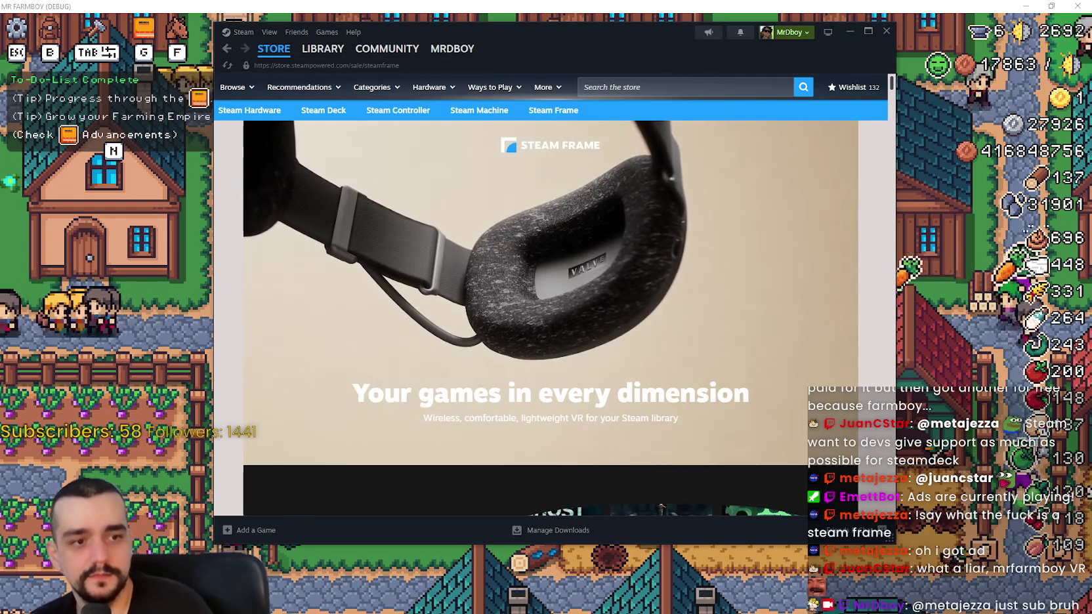
Scroll down the Steam Frame page to its wireless adapter and foveated streaming sections
{"action": "scroll", "coordinate": [721, 273], "scroll_direction": "down", "scroll_amount": 4}
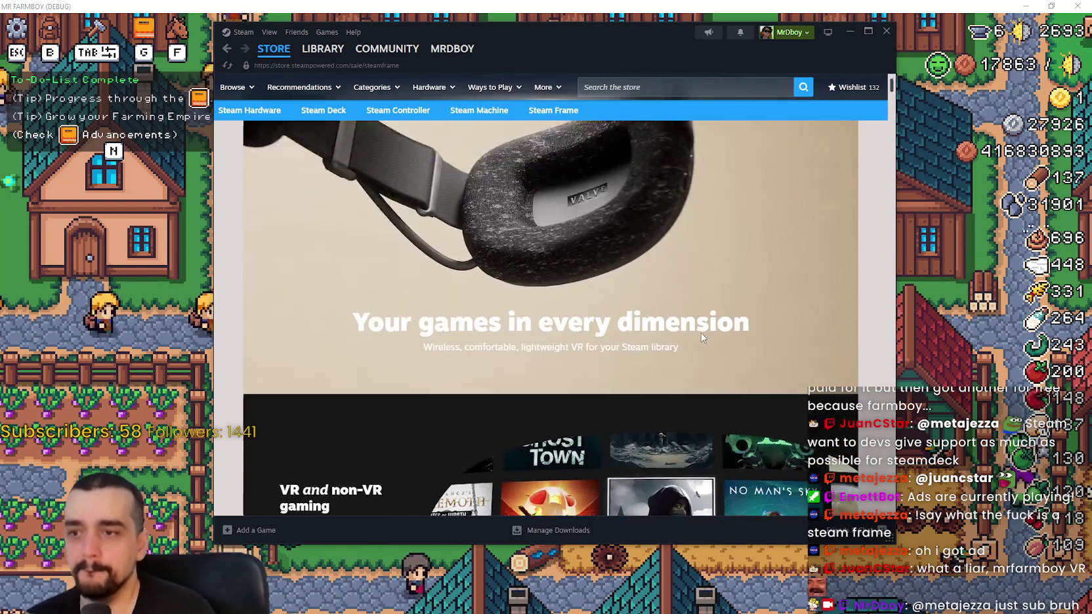
{"action": "scroll", "coordinate": [740, 382], "scroll_direction": "down", "scroll_amount": 10}
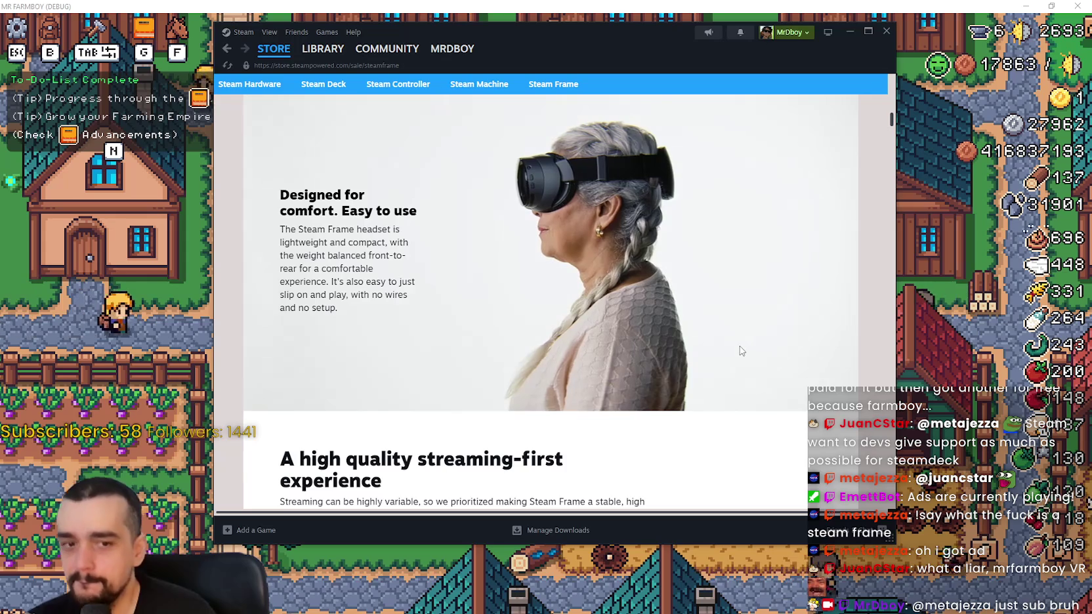
{"action": "scroll", "coordinate": [735, 351], "scroll_direction": "down", "scroll_amount": 7}
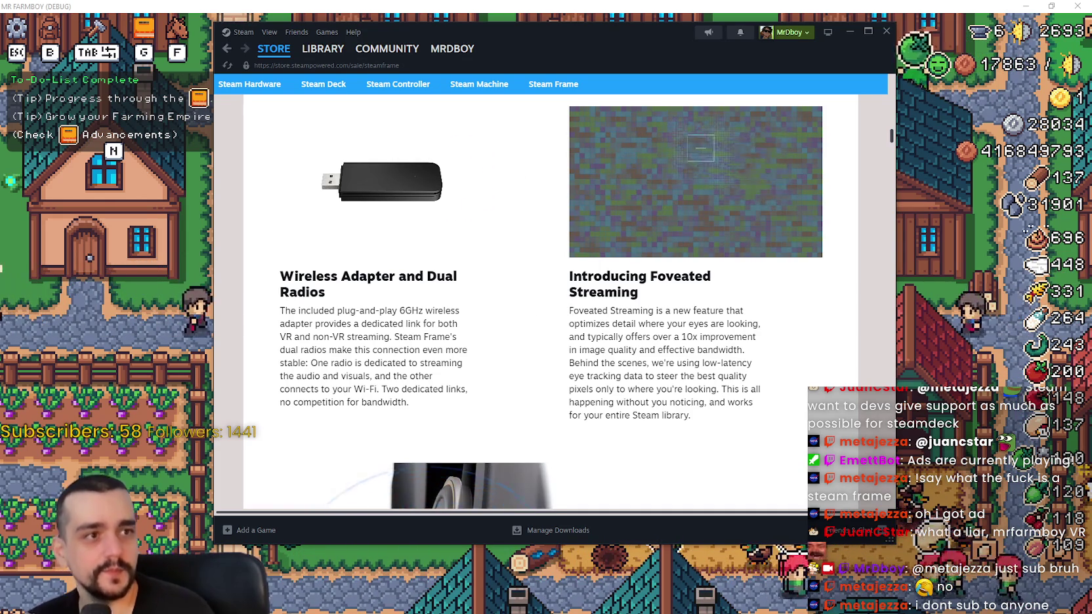
{"action": "key", "text": "alt+Tab"}
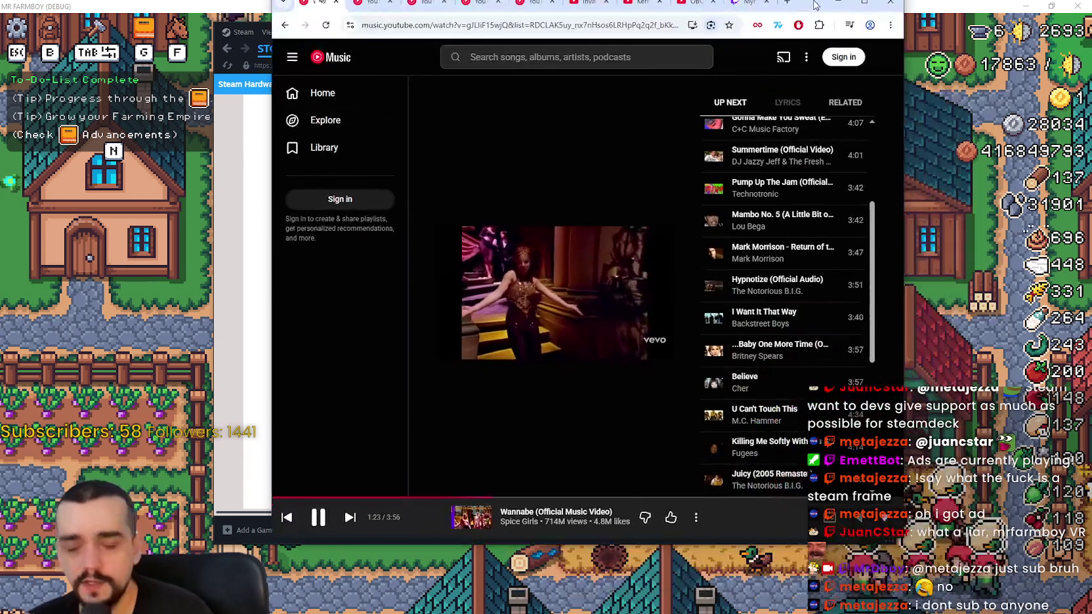
Drag the YouTube Music window aside and minimize it to reveal the Steam Frame page
{"action": "left_click_drag", "start_coordinate": [769, 13], "coordinate": [774, 10]}
{"action": "left_click_drag", "start_coordinate": [772, 9], "coordinate": [812, 25]}
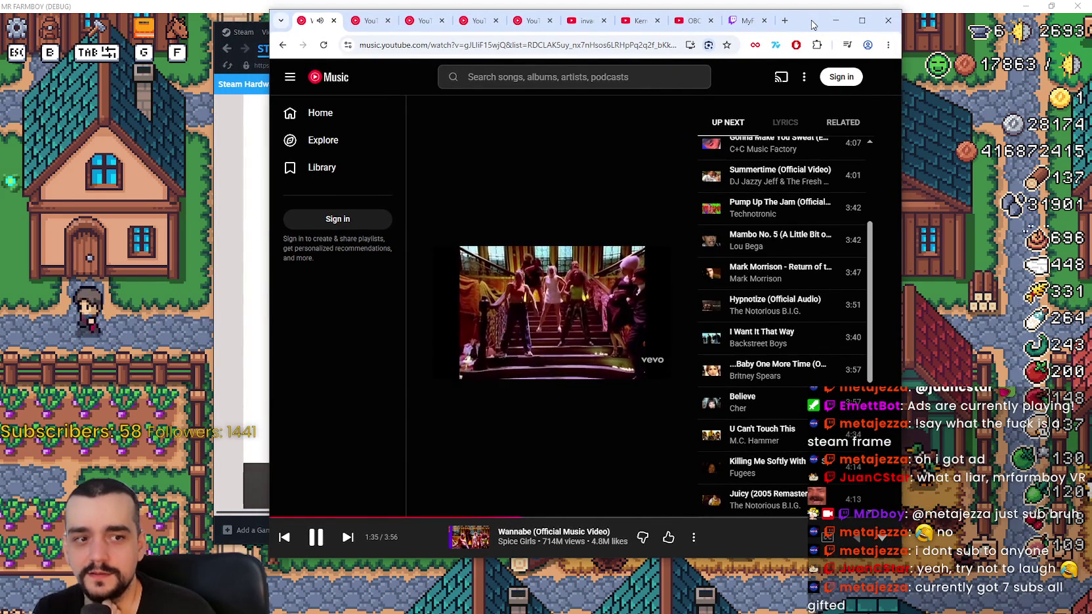
{"action": "left_click", "coordinate": [835, 21]}
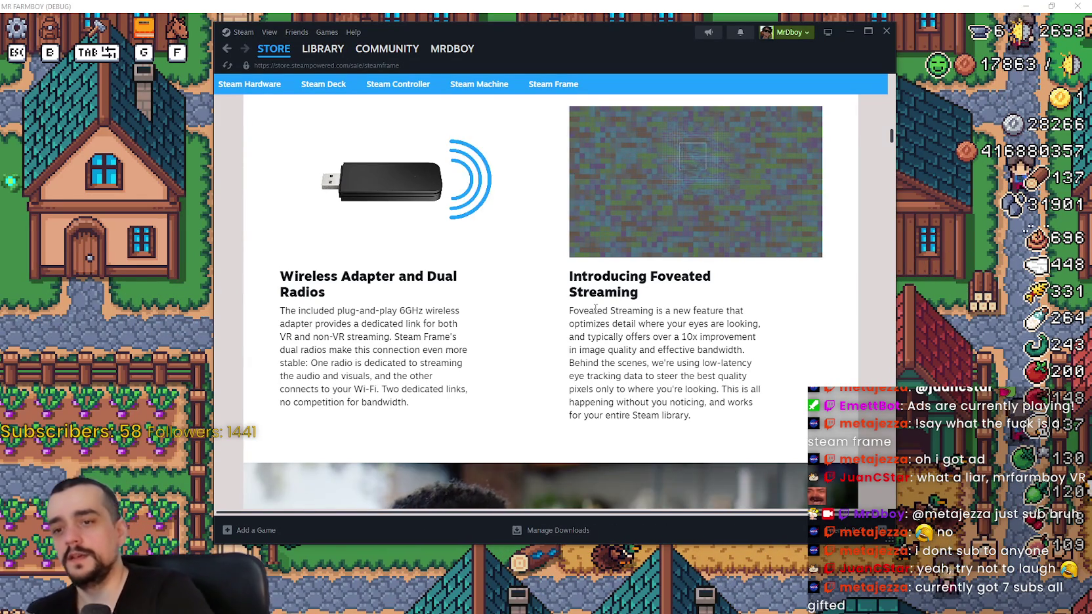
Scroll further through the Steam Frame page, then return to the Mr Farmboy village view
{"action": "scroll", "coordinate": [224, 318], "scroll_direction": "down", "scroll_amount": 1}
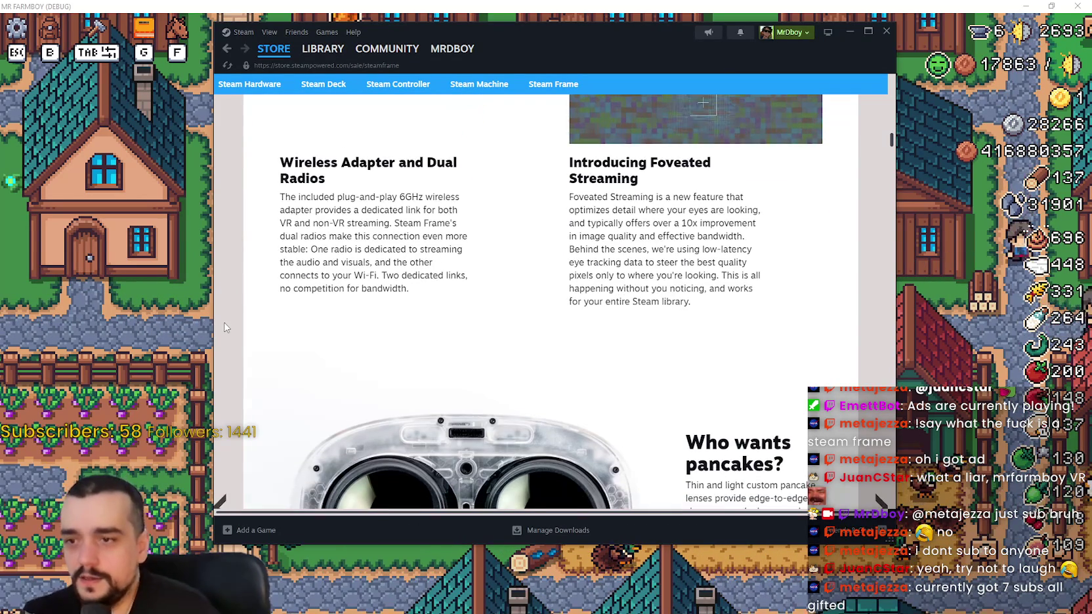
{"action": "scroll", "coordinate": [535, 326], "scroll_direction": "down", "scroll_amount": 3}
{"action": "scroll", "coordinate": [534, 322], "scroll_direction": "down", "scroll_amount": 10}
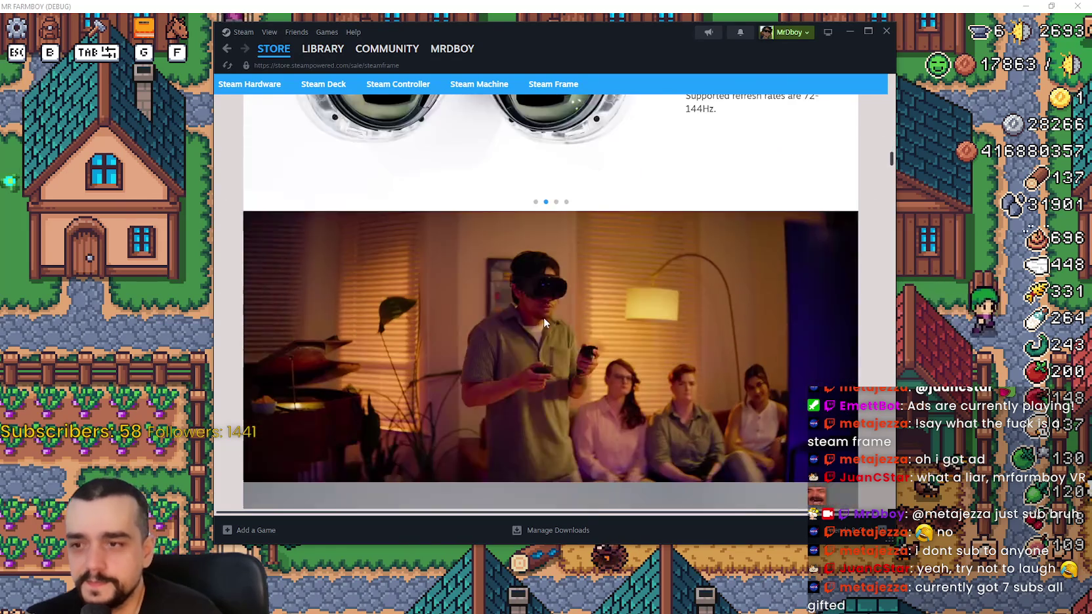
{"action": "scroll", "coordinate": [894, 184], "scroll_direction": "down", "scroll_amount": 20}
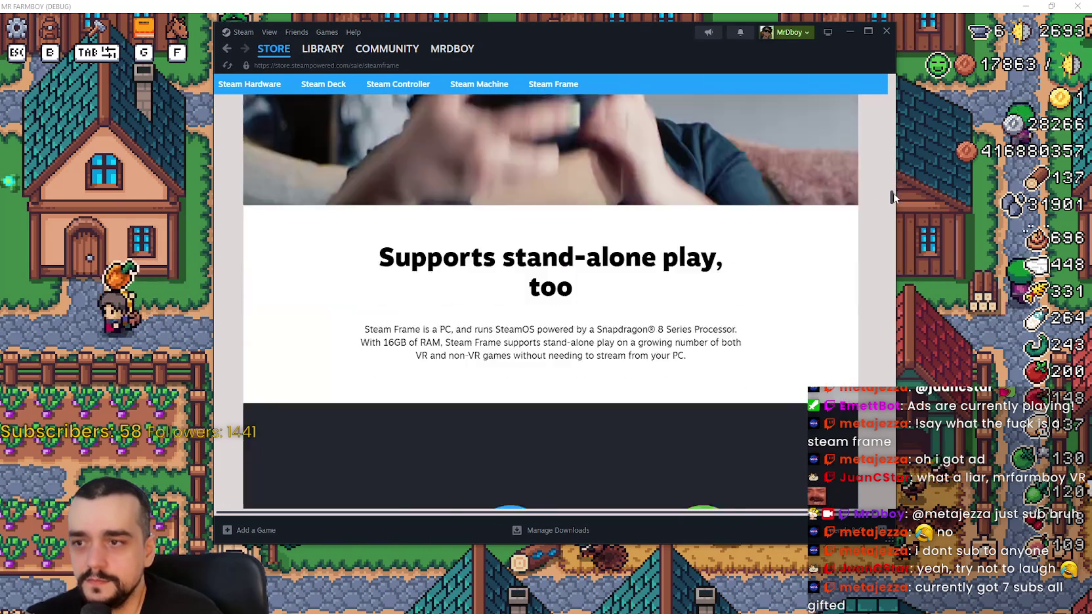
{"action": "scroll", "coordinate": [893, 321], "scroll_direction": "up", "scroll_amount": 10}
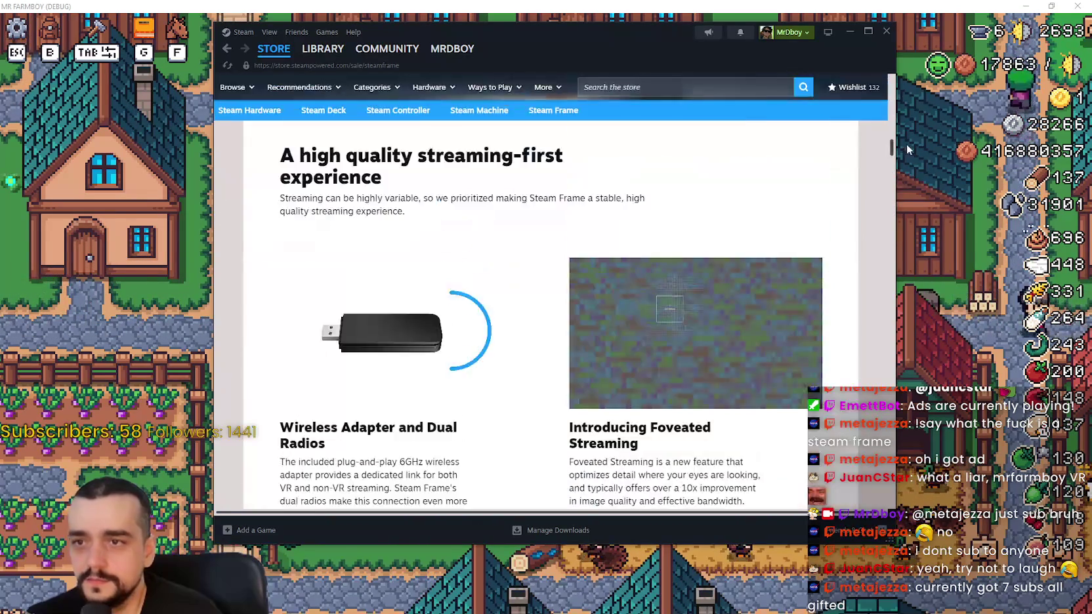
{"action": "key", "text": "alt+Tab"}
{"action": "scroll", "coordinate": [657, 372], "scroll_direction": "up", "scroll_amount": 3}
{"action": "scroll", "coordinate": [662, 369], "scroll_direction": "down", "scroll_amount": 3}
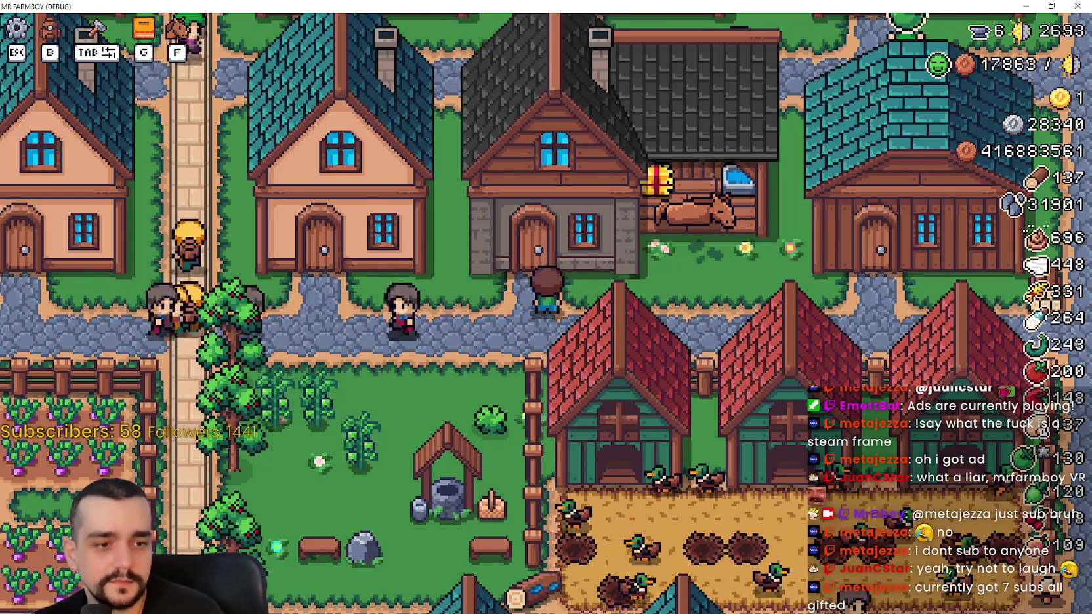
Return to the editor in 2D view, open the horse_stable_panel scene and stop the running game
{"action": "key", "text": "alt+Tab"}
{"action": "scroll", "coordinate": [793, 280], "scroll_direction": "up", "scroll_amount": 3}
{"action": "left_click", "coordinate": [774, 245]}
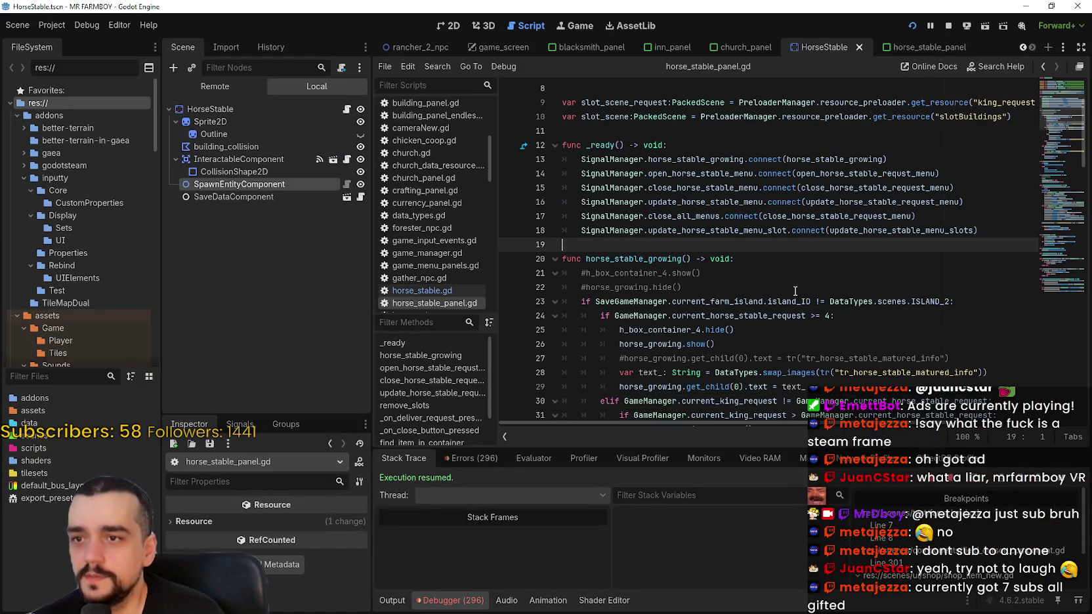
{"action": "scroll", "coordinate": [803, 291], "scroll_direction": "up", "scroll_amount": 2}
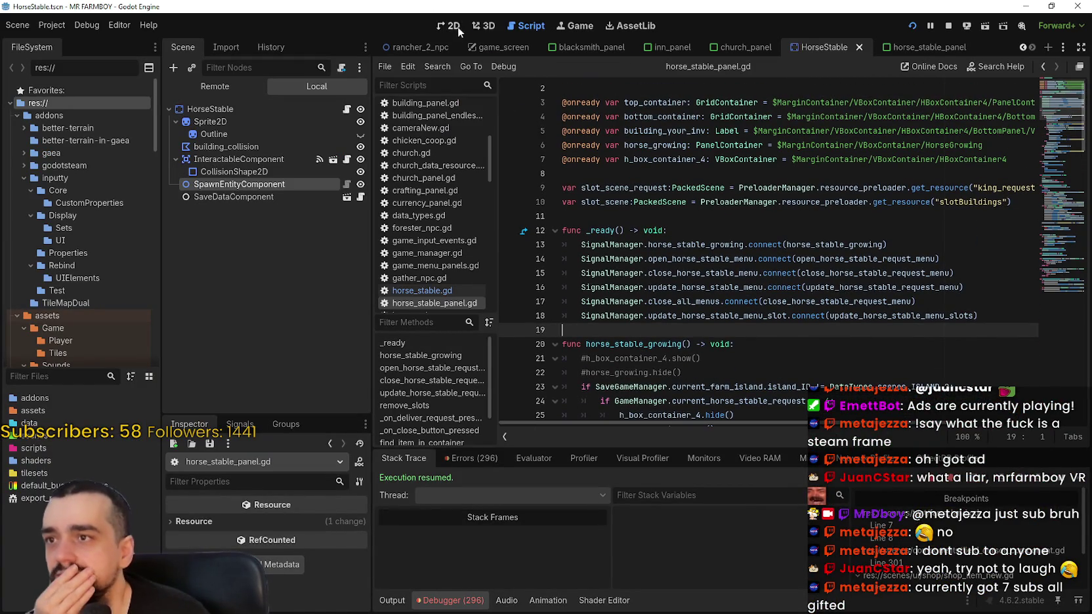
{"action": "left_click", "coordinate": [452, 26]}
{"action": "scroll", "coordinate": [689, 259], "scroll_direction": "down", "scroll_amount": 4}
{"action": "left_click", "coordinate": [944, 53]}
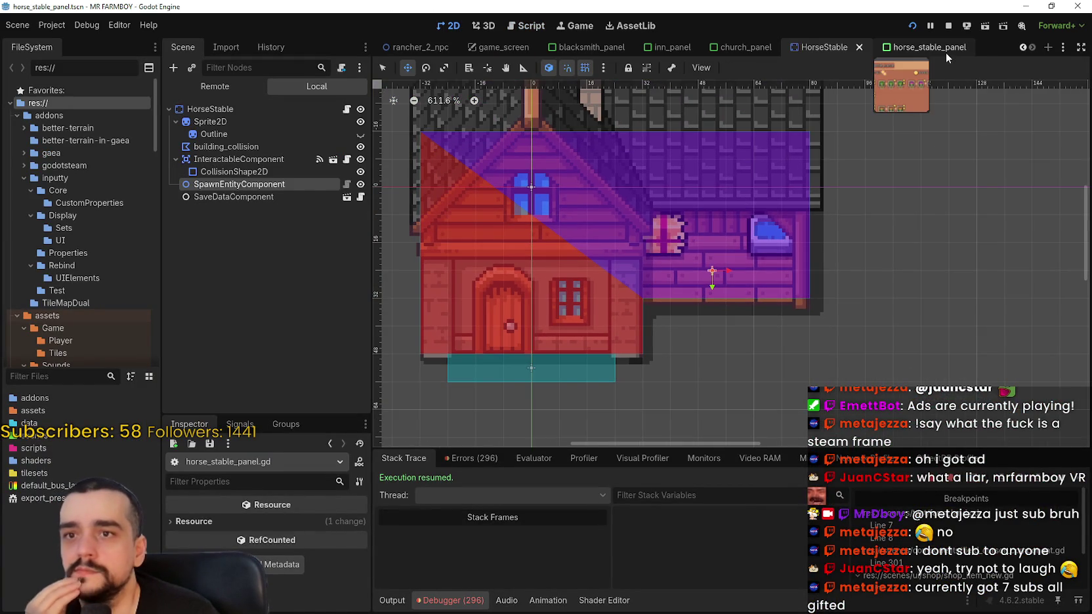
{"action": "left_click", "coordinate": [945, 53]}
{"action": "scroll", "coordinate": [933, 86], "scroll_direction": "up", "scroll_amount": 2}
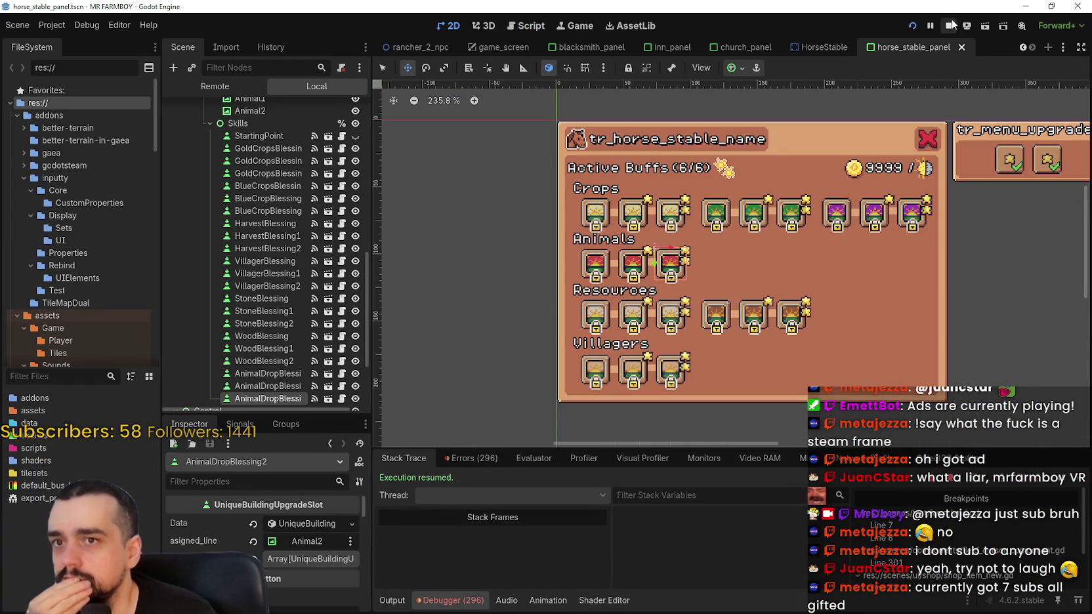
{"action": "left_click", "coordinate": [951, 25]}
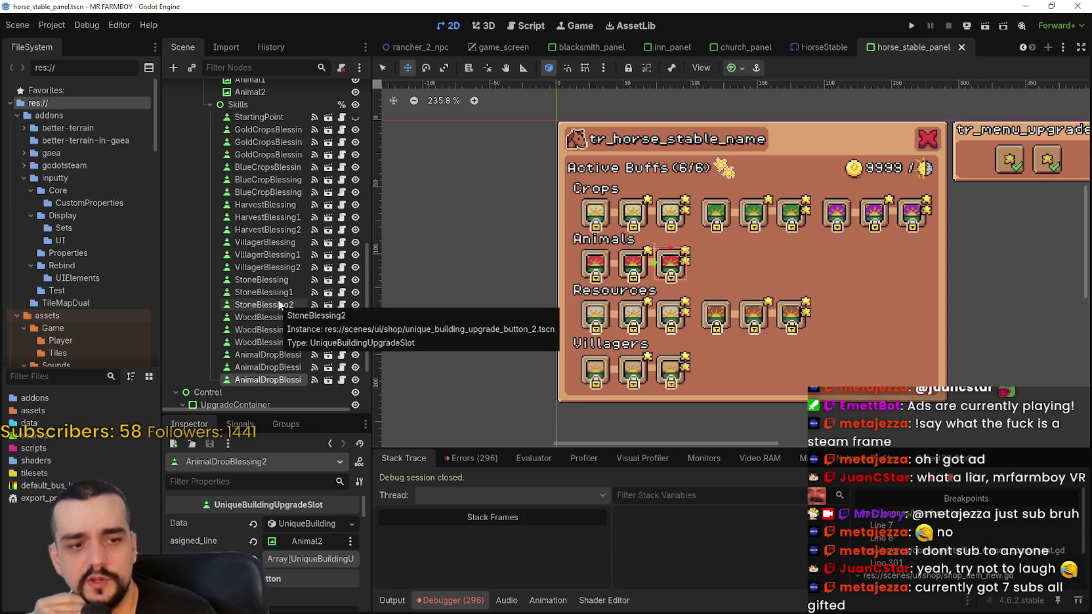
Select the 18 surplus blessing slots from BlueCropsBlessing down and request their deletion
{"action": "scroll", "coordinate": [788, 262], "scroll_direction": "down", "scroll_amount": 2}
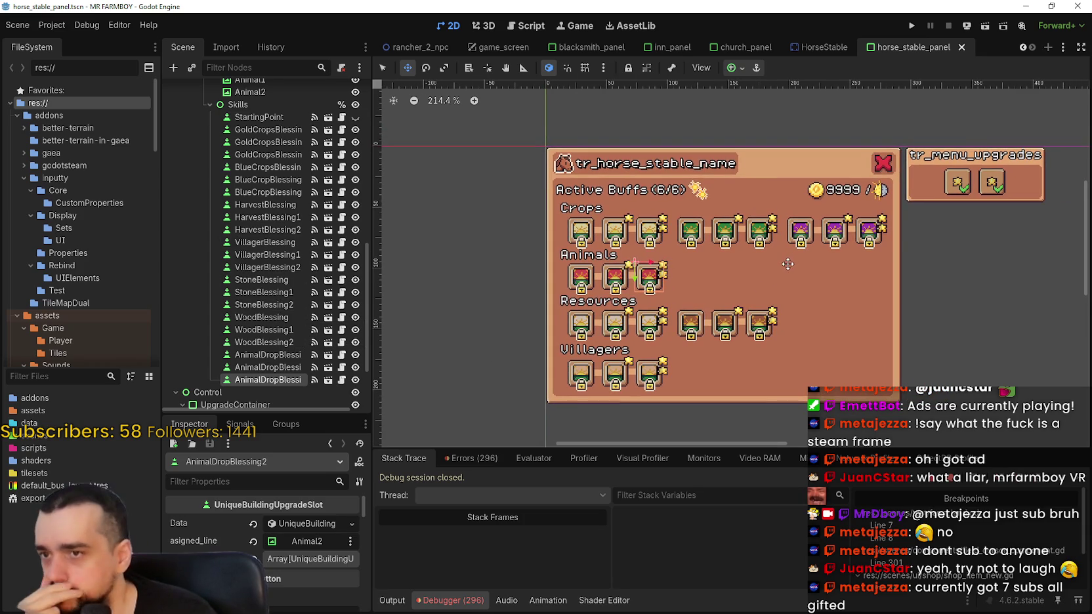
{"action": "left_click", "coordinate": [580, 231]}
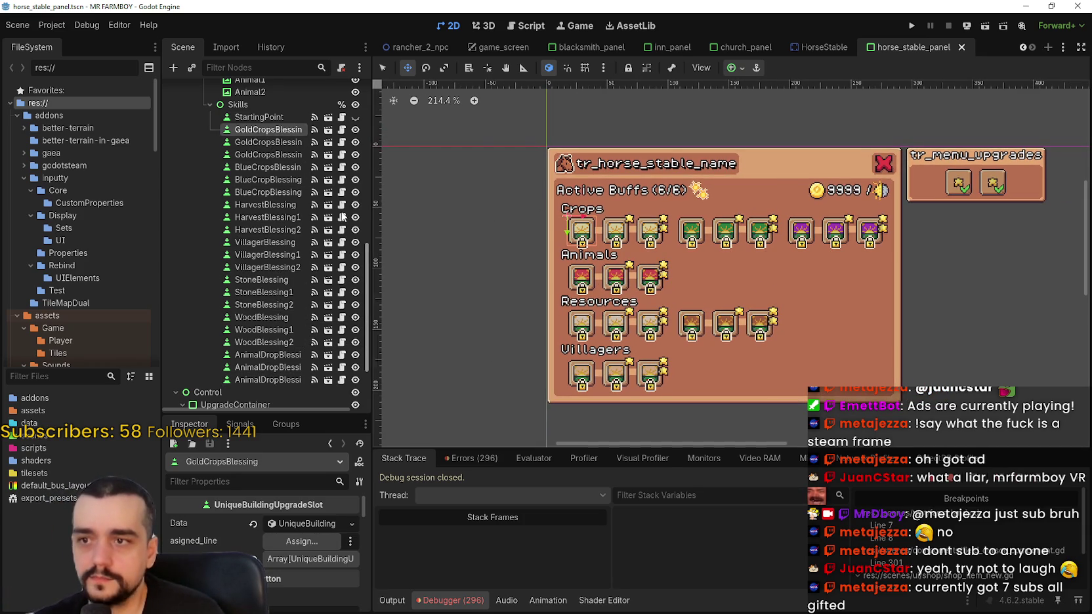
{"action": "left_click", "coordinate": [262, 140]}
{"action": "left_click", "coordinate": [263, 155]}
{"action": "left_click", "coordinate": [266, 166]}
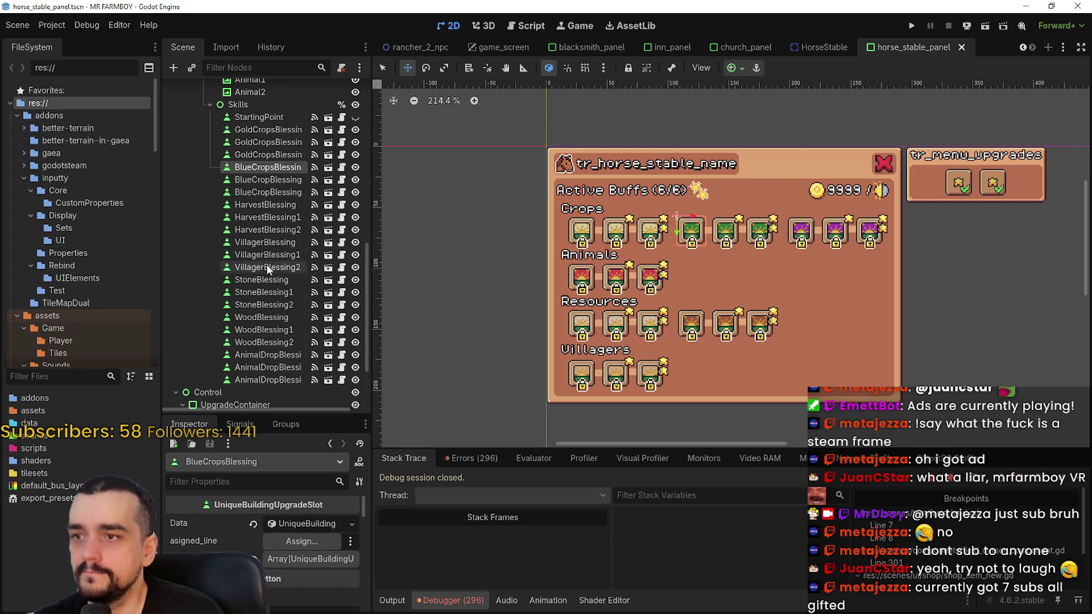
{"action": "scroll", "coordinate": [287, 368], "scroll_direction": "down", "scroll_amount": 3}
{"action": "left_click", "coordinate": [281, 293], "text": "shift"}
{"action": "scroll", "coordinate": [261, 265], "scroll_direction": "up", "scroll_amount": 2}
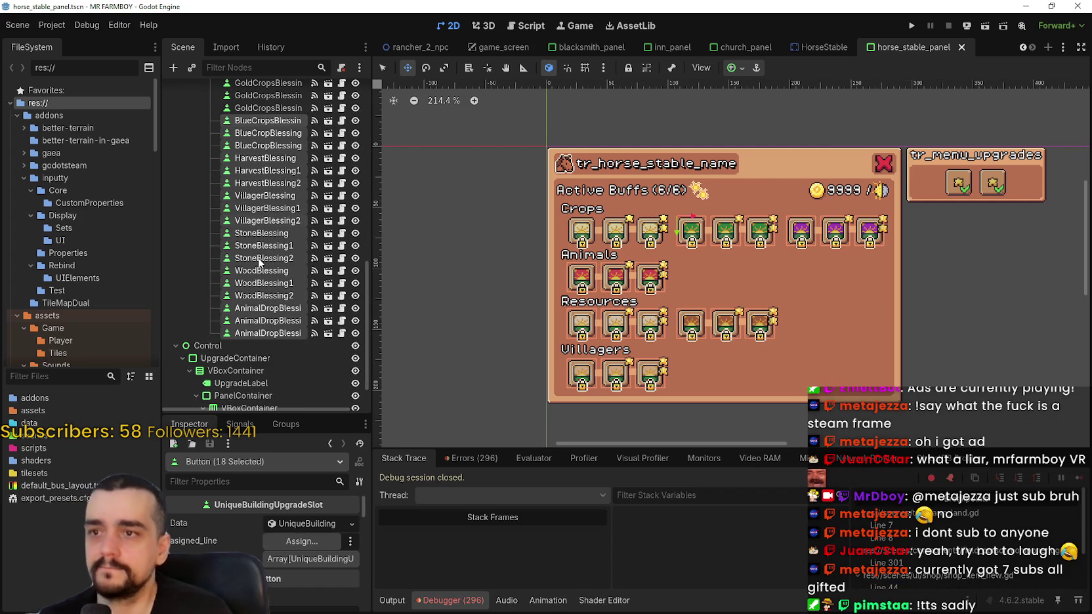
{"action": "key", "text": "Delete"}
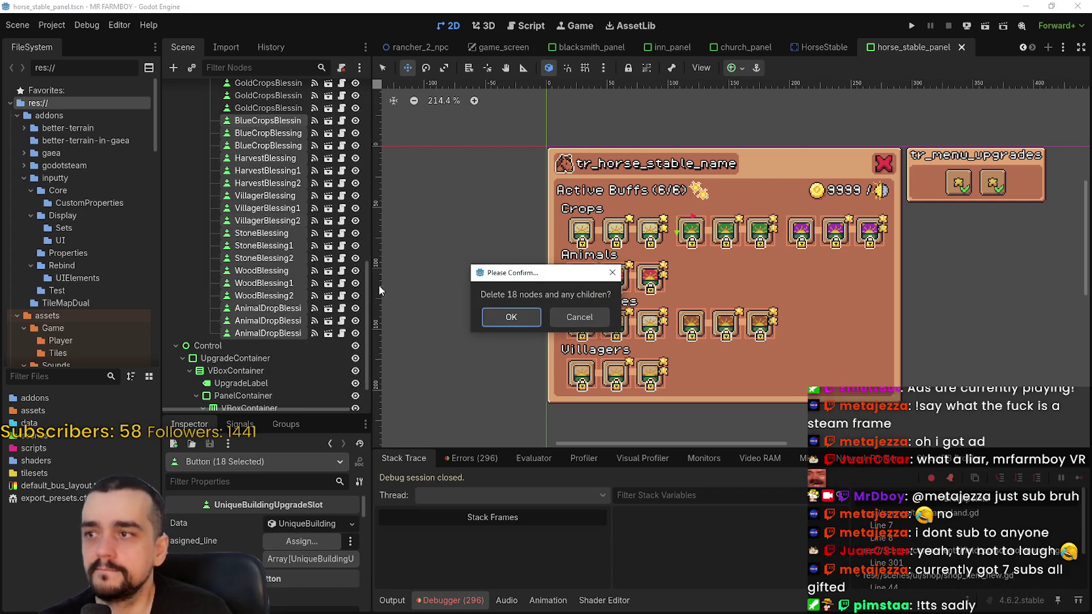
Confirm deleting the 18 slots, then delete the 12 lines BlueCrop1 through Animal2
{"action": "left_click", "coordinate": [511, 317]}
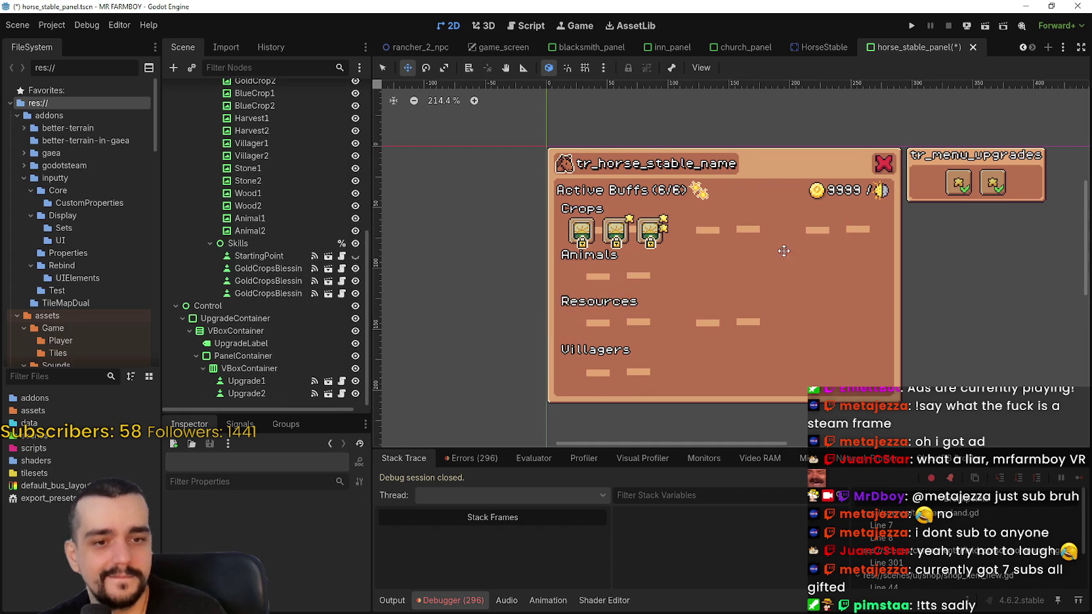
{"action": "scroll", "coordinate": [289, 202], "scroll_direction": "up", "scroll_amount": 5}
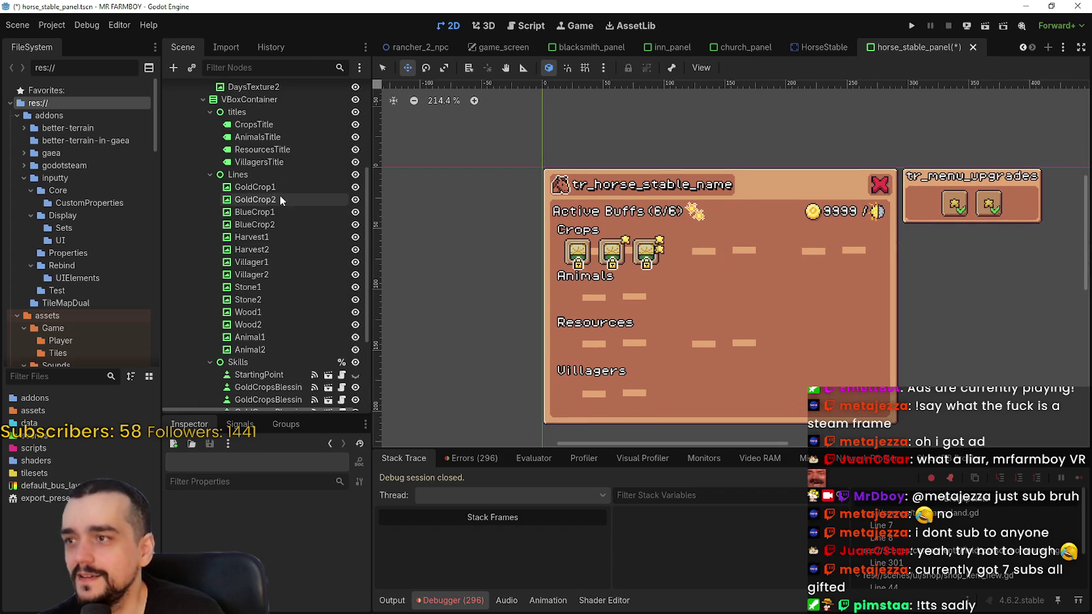
{"action": "left_click", "coordinate": [276, 195]}
{"action": "left_click", "coordinate": [277, 213]}
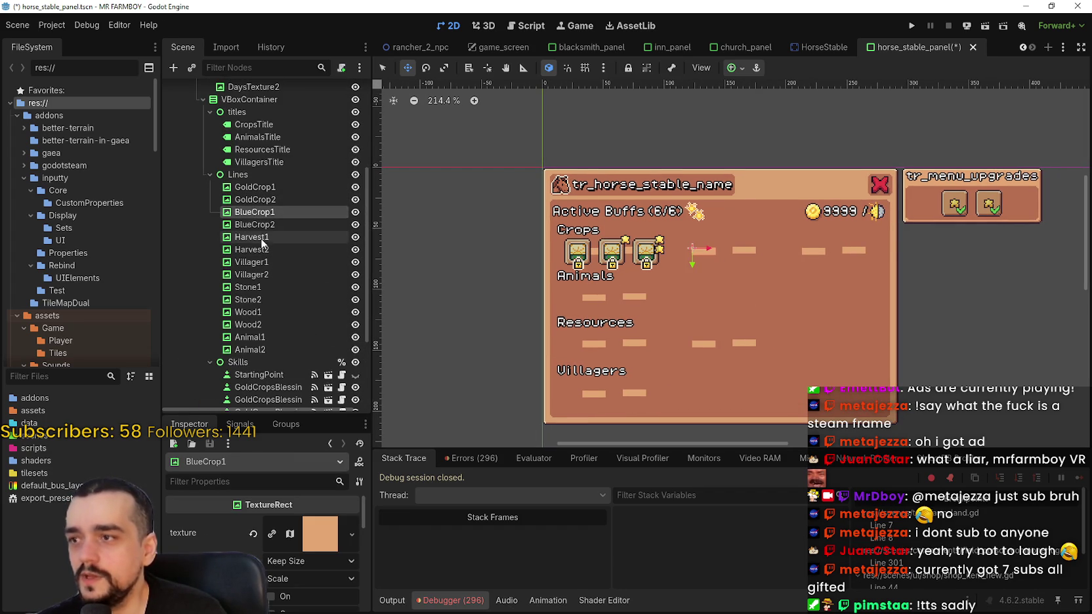
{"action": "left_click", "coordinate": [269, 350], "text": "shift"}
{"action": "key", "text": "Delete"}
{"action": "key", "text": "Return"}
Inspect the remaining GoldCropsBlessing slots, their line GoldCrop2, and the StartingPoint node
{"action": "scroll", "coordinate": [730, 318], "scroll_direction": "down", "scroll_amount": 1}
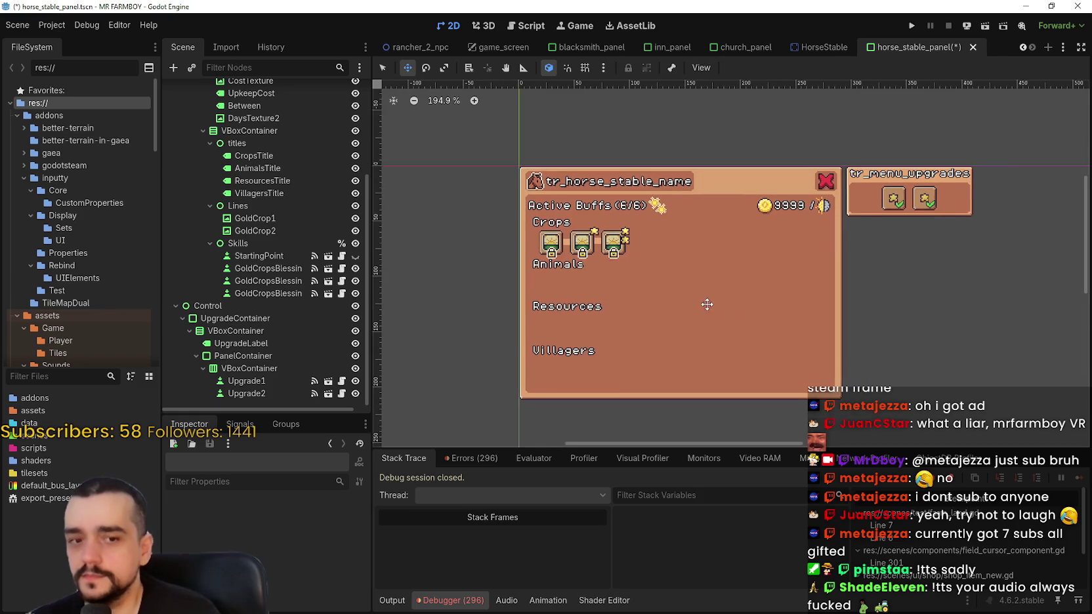
{"action": "scroll", "coordinate": [630, 265], "scroll_direction": "up", "scroll_amount": 1}
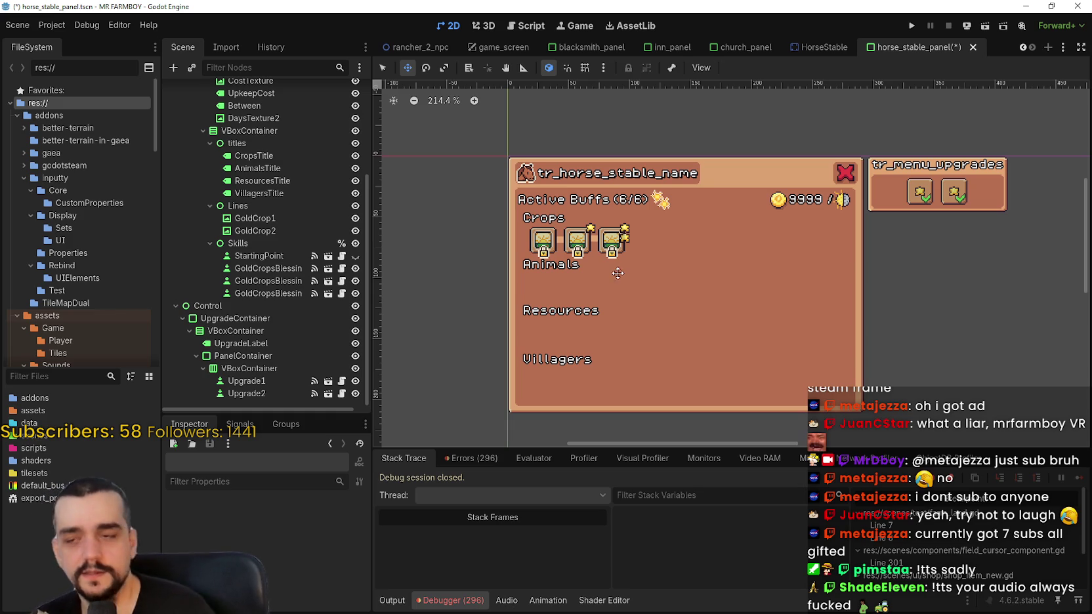
{"action": "scroll", "coordinate": [590, 303], "scroll_direction": "up", "scroll_amount": 2}
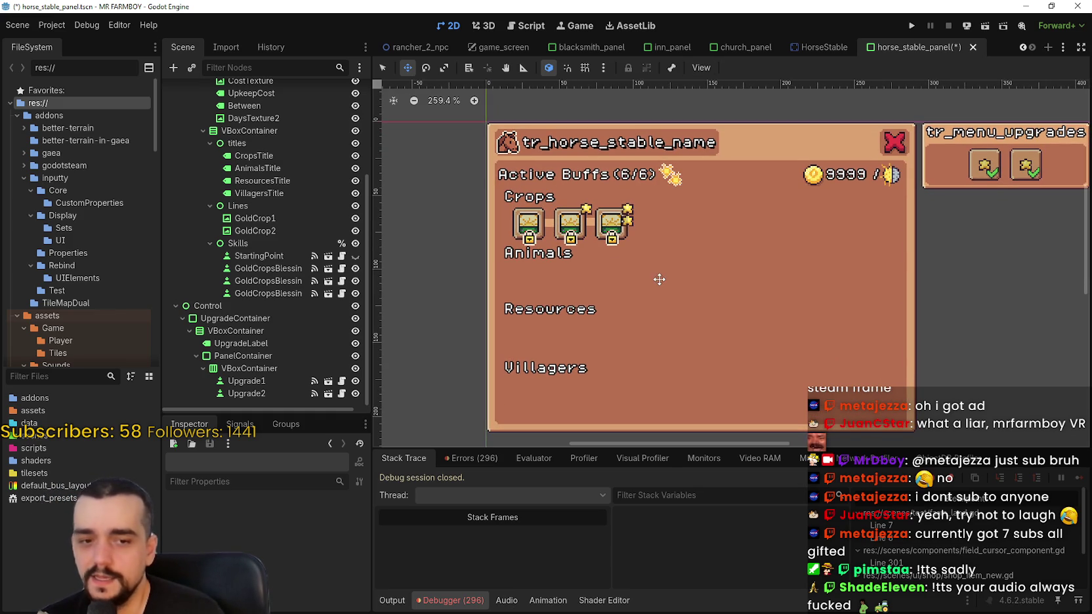
{"action": "scroll", "coordinate": [651, 269], "scroll_direction": "down", "scroll_amount": 3}
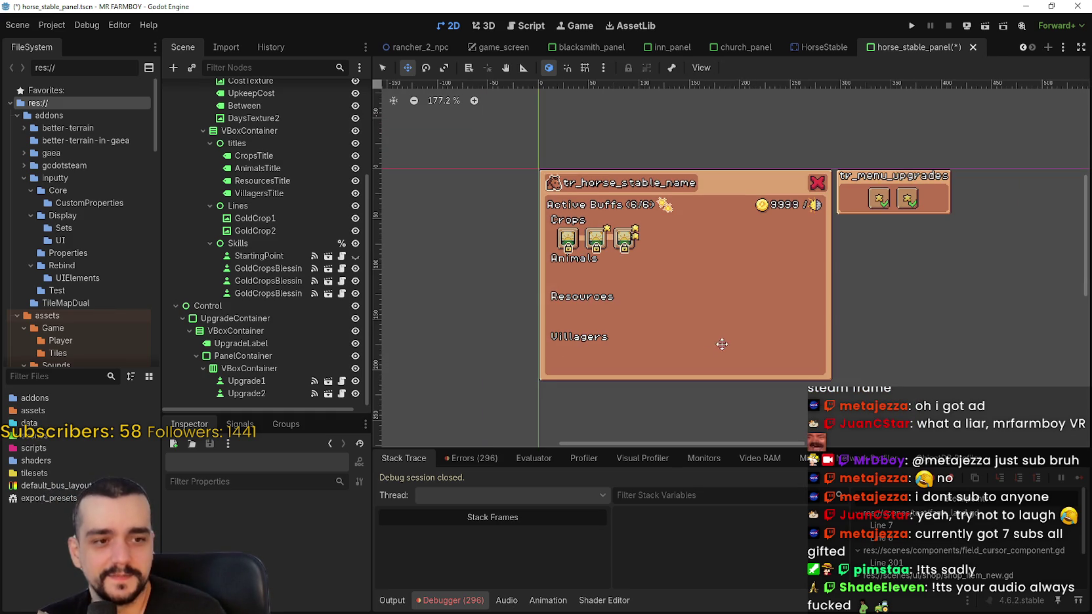
{"action": "left_click", "coordinate": [268, 270]}
{"action": "left_click", "coordinate": [266, 286]}
{"action": "scroll", "coordinate": [659, 243], "scroll_direction": "up", "scroll_amount": 3}
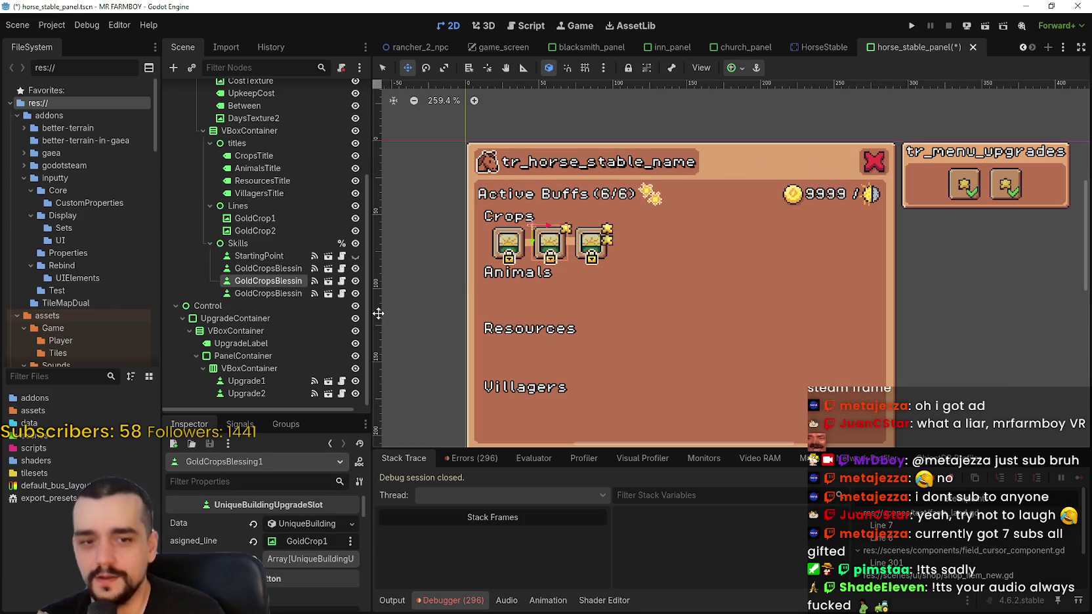
{"action": "left_click", "coordinate": [268, 293]}
{"action": "scroll", "coordinate": [594, 300], "scroll_direction": "down", "scroll_amount": 4}
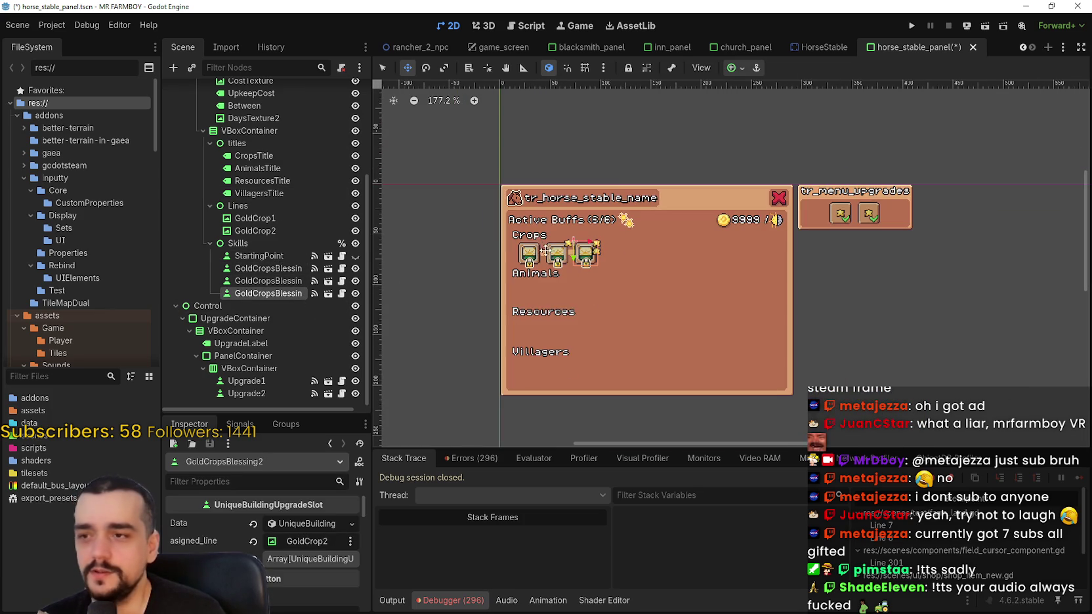
{"action": "left_click", "coordinate": [265, 255]}
{"action": "scroll", "coordinate": [708, 295], "scroll_direction": "up", "scroll_amount": 2}
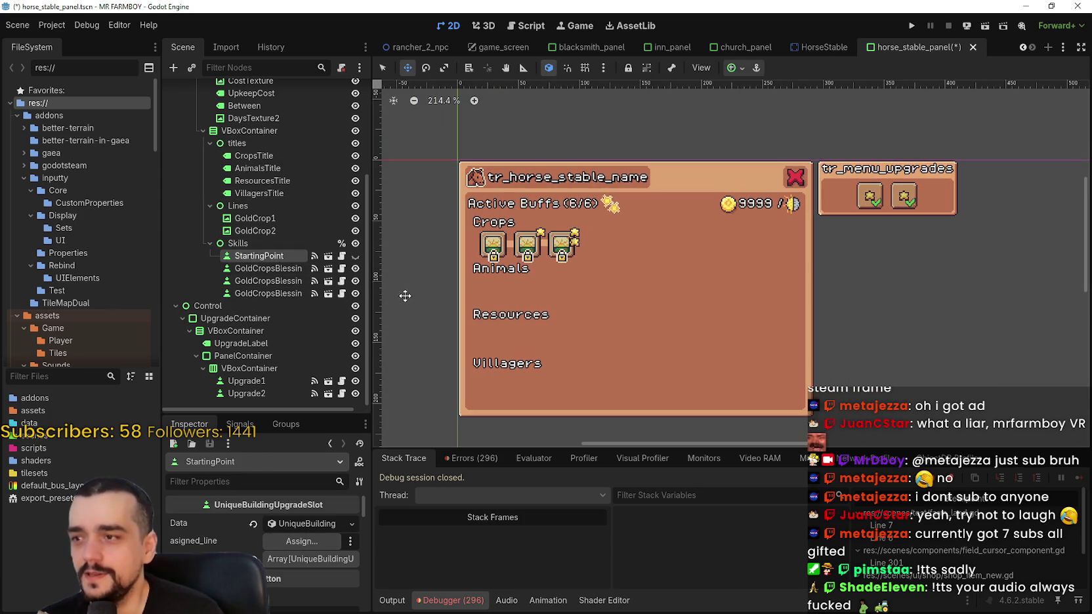
{"action": "left_click", "coordinate": [283, 269]}
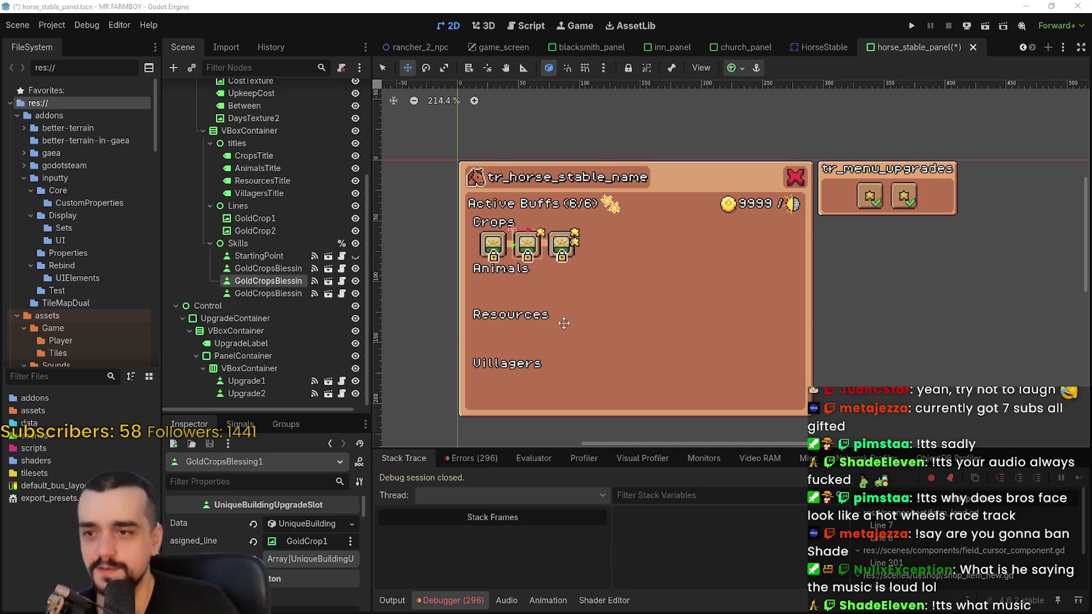
Check GoldCropsBlessing2's line, then select CropsTitle to show its Label properties in the Inspector
{"action": "scroll", "coordinate": [500, 206], "scroll_direction": "up", "scroll_amount": 3}
{"action": "scroll", "coordinate": [687, 304], "scroll_direction": "up", "scroll_amount": 3}
{"action": "scroll", "coordinate": [687, 304], "scroll_direction": "down", "scroll_amount": 4}
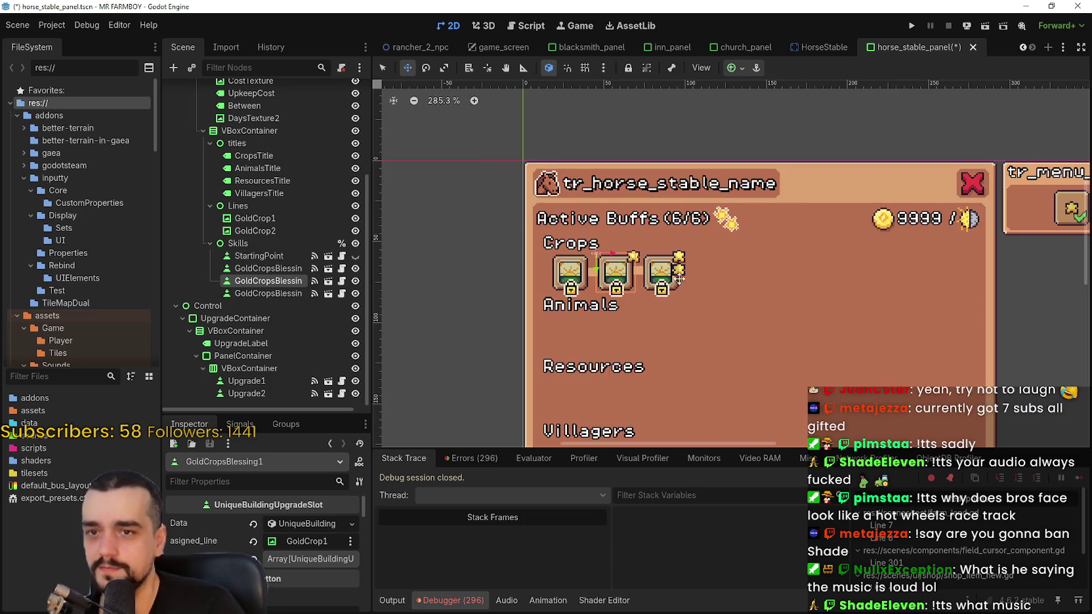
{"action": "left_click", "coordinate": [262, 294]}
{"action": "left_click", "coordinate": [254, 156]}
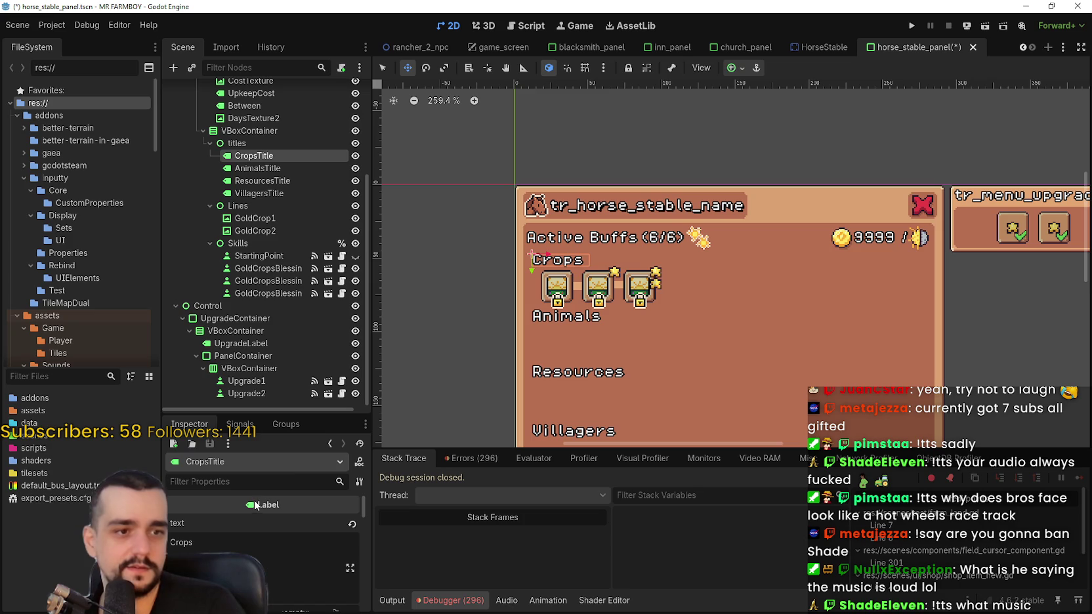
Replace the CropsTitle label text 'Crops' with 'Stable'
{"action": "double_click", "coordinate": [181, 542]}
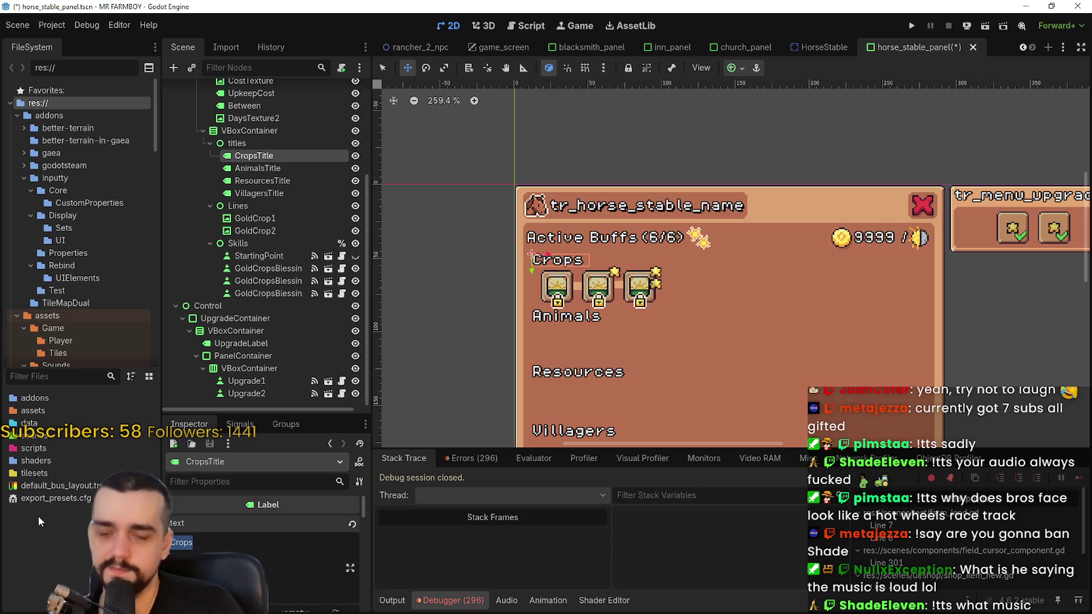
{"action": "type", "text": "L"}
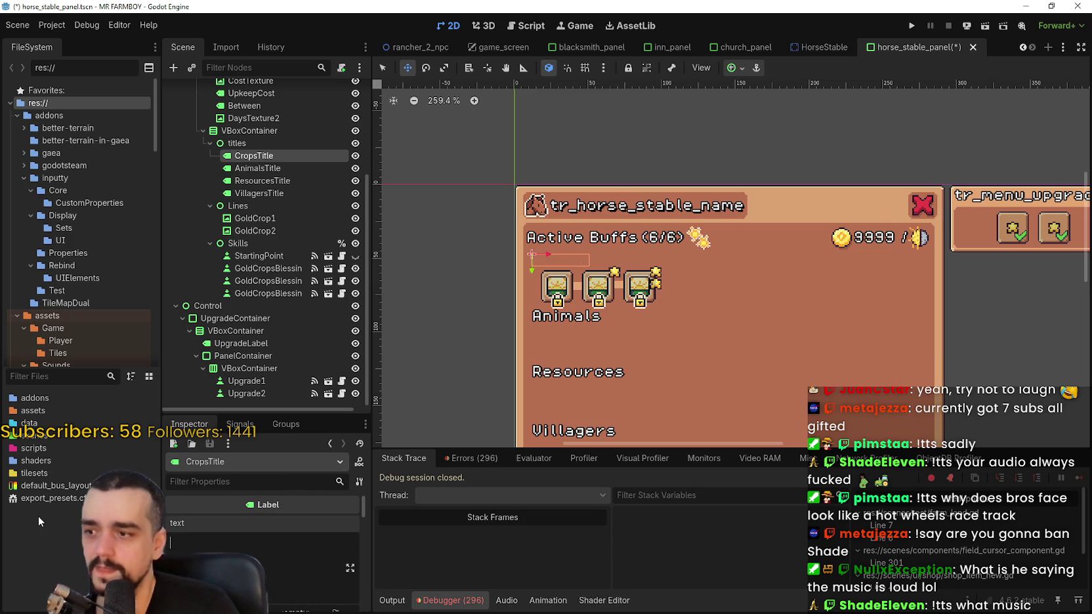
{"action": "key", "text": "BackSpace"}
{"action": "type", "text": "Sta"}
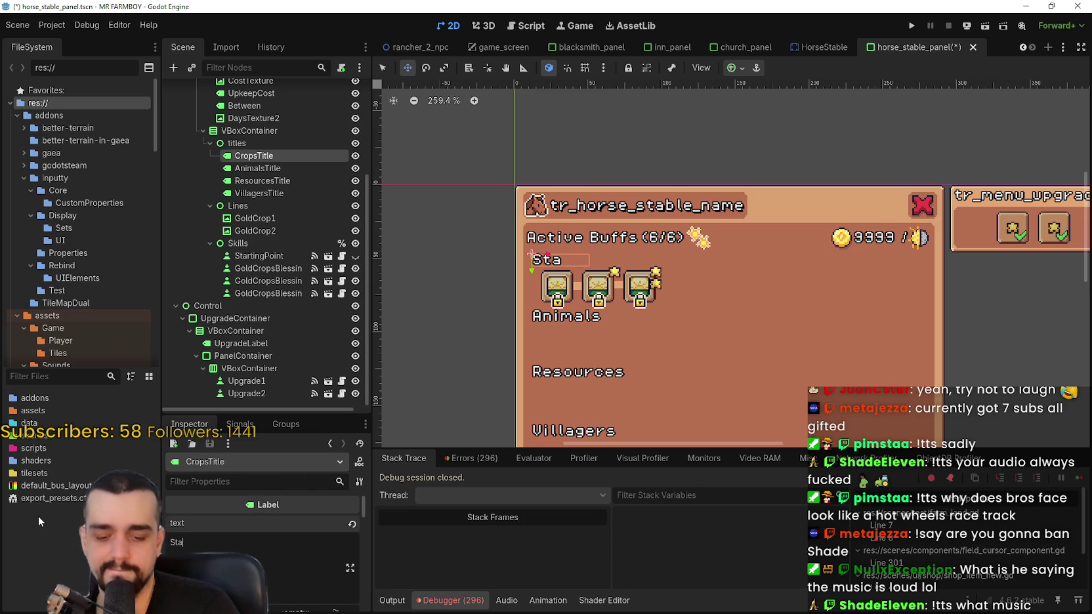
{"action": "type", "text": "ble"}
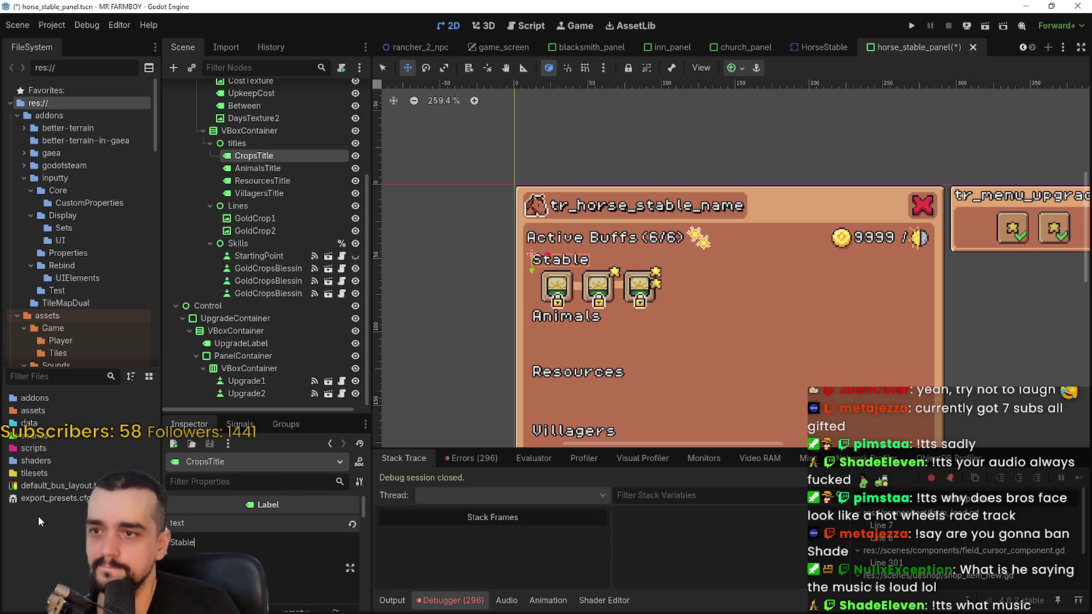